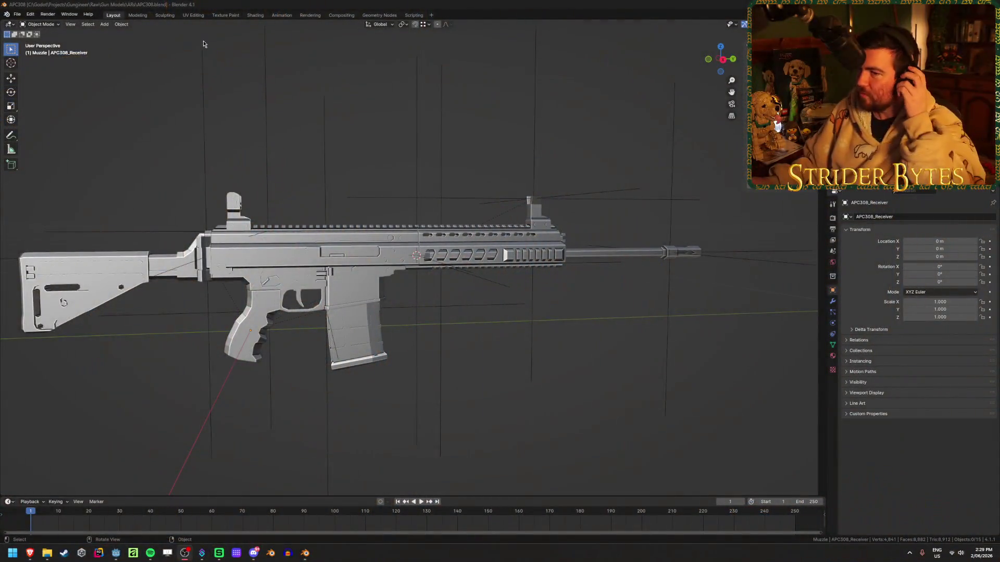
- Save the blend file and view the rifle recentred from the right side
left_click(204, 44)
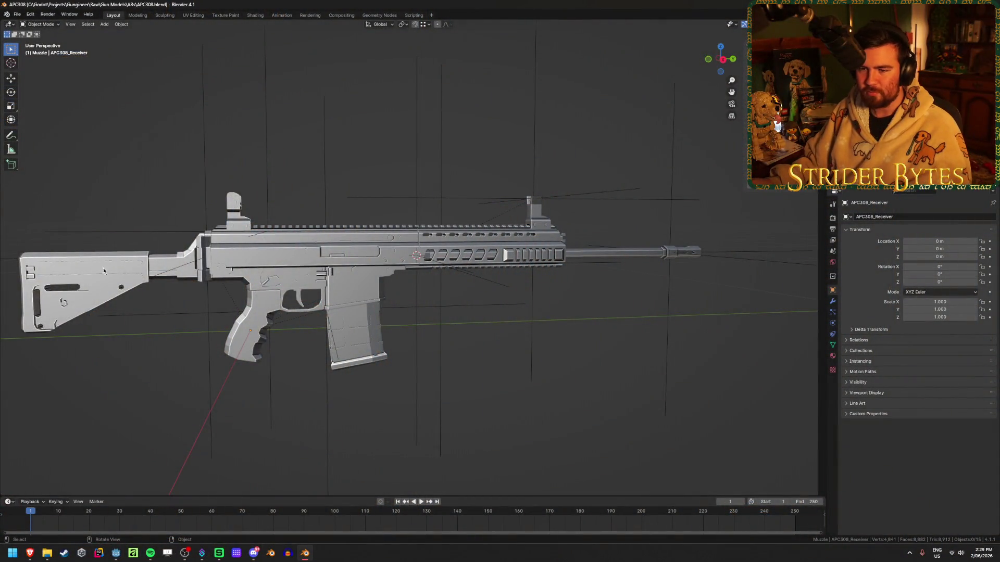
key("ctrl+s")
left_click(86, 271)
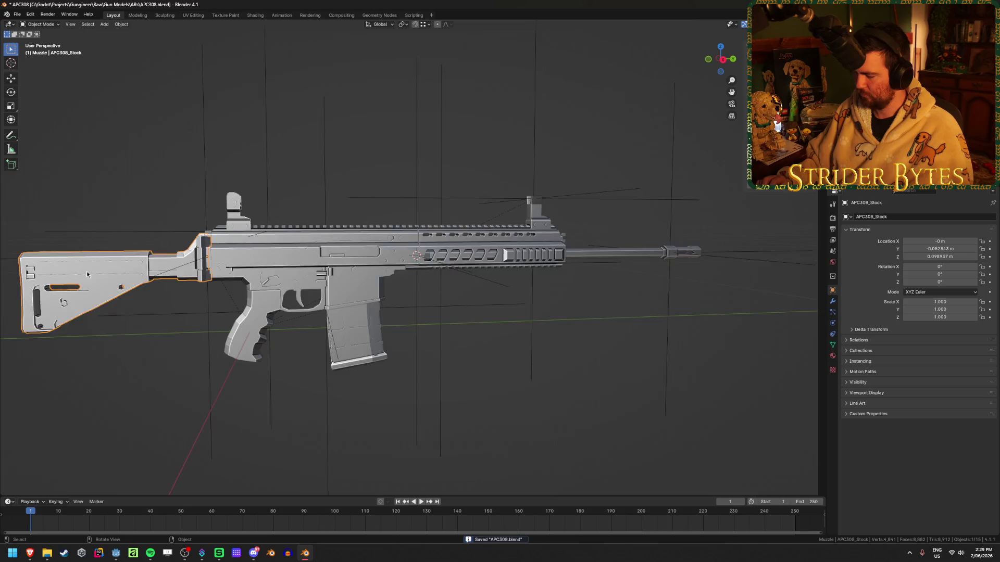
key("KP_3")
middle_click_drag(234, 195, 271, 192, "shift")
left_click(412, 118)
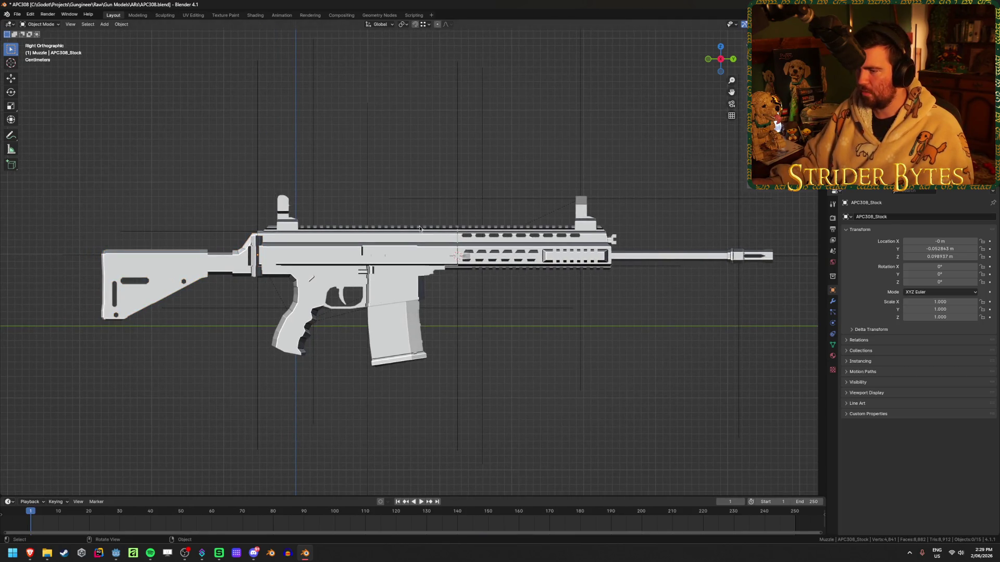
- Test-move the receiver to check the separated parts, then select the MagazineAttach point
left_click(341, 83)
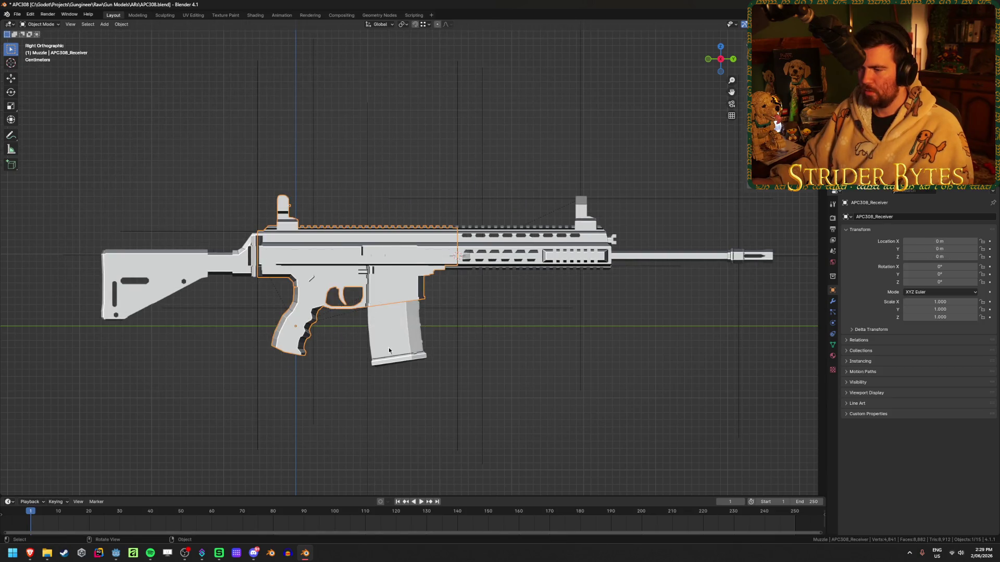
key("g")
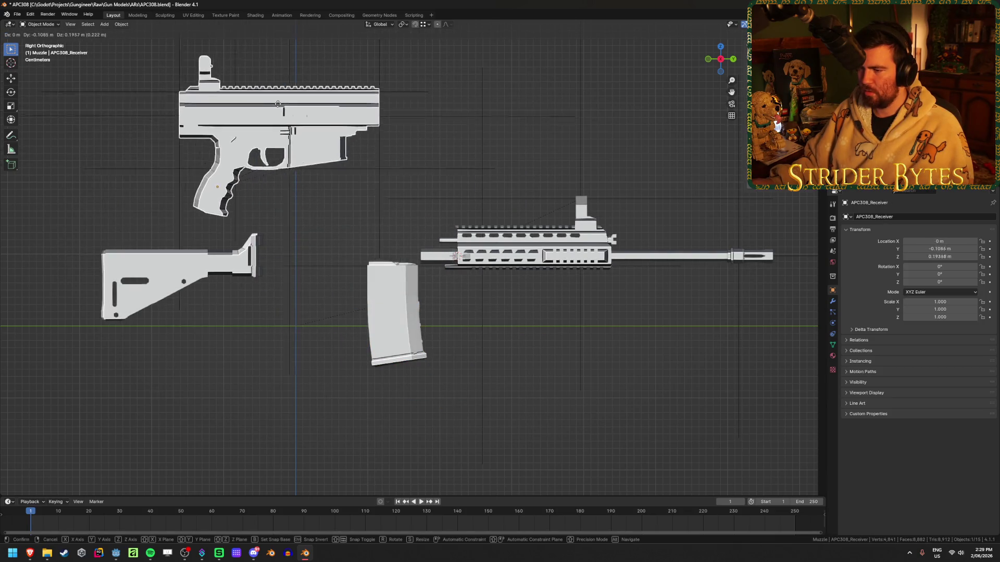
key("Escape")
mouse_move(469, 274)
middle_mouse_down()
mouse_move(428, 276)
mouse_move(413, 315)
middle_mouse_up()
left_click(376, 367)
middle_click_drag(376, 368, 389, 297)
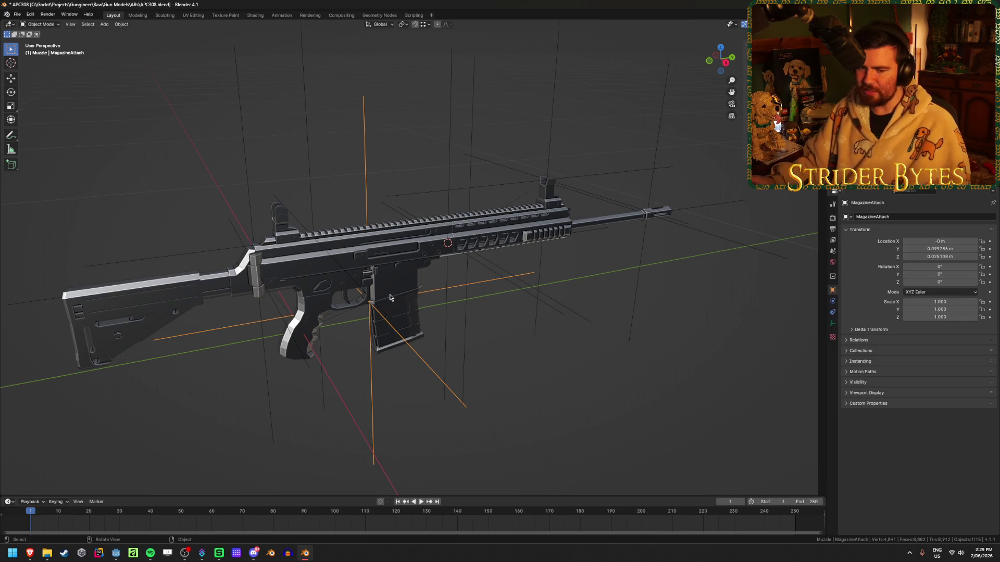
- Deselect, then grab and cancel the receiver again to inspect the parts from an angle
key("alt+a")
left_click(373, 262)
key("g")
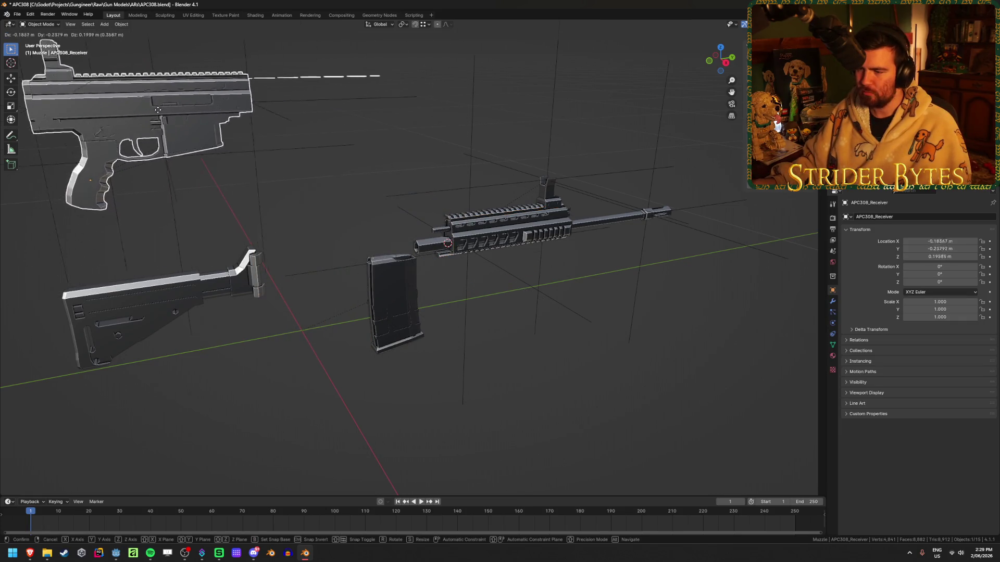
key("Escape")
mouse_move(540, 287)
middle_mouse_down()
mouse_move(594, 315)
mouse_move(585, 293)
mouse_move(518, 275)
middle_mouse_up()
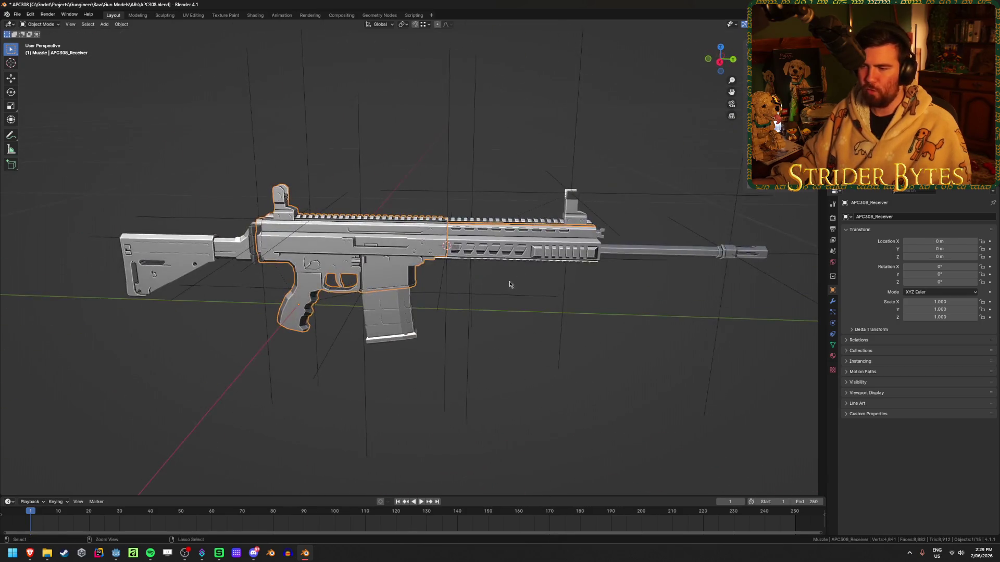
- Save APC308.blend, deselect everything, and start the glTF 2.0 export
key("ctrl+s")
key("alt+a")
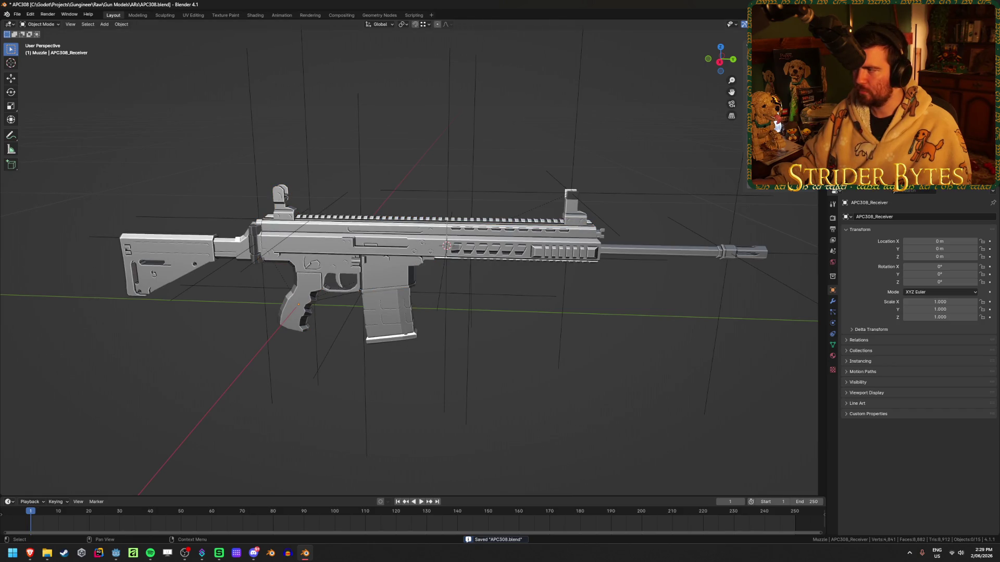
key("ctrl+e")
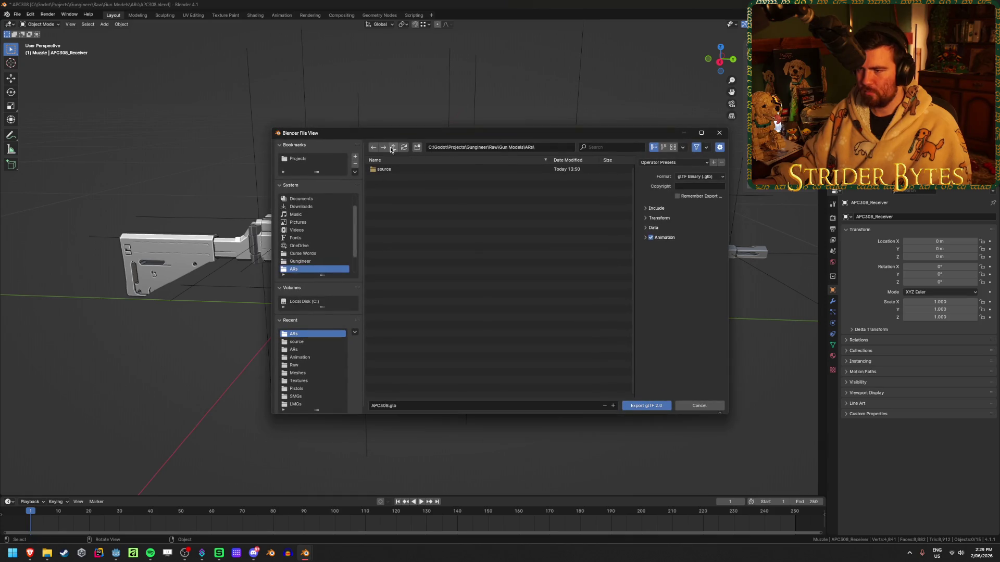
- Navigate the export browser to the Gungineer Meshes\GunParts folder
left_click(393, 148)
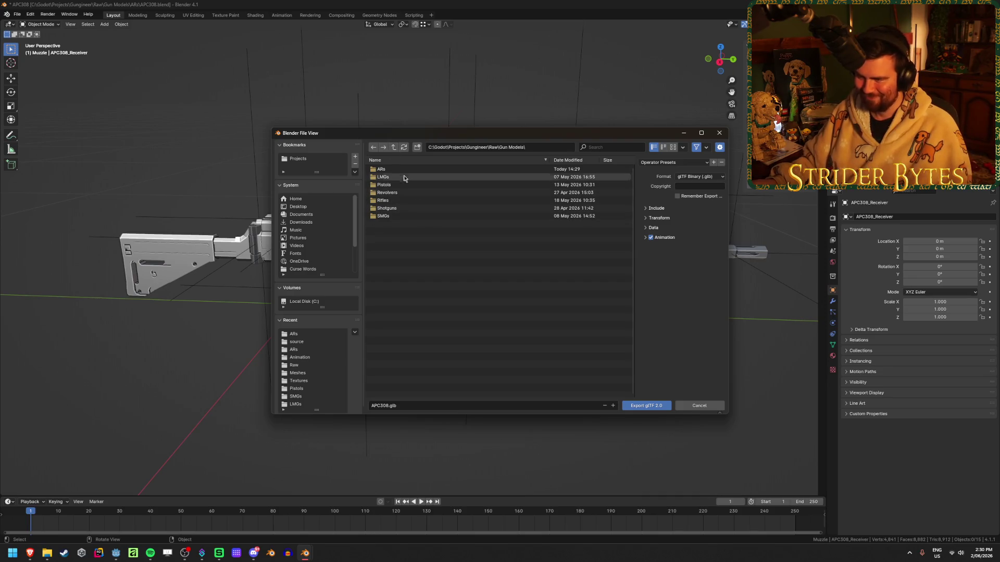
left_click(394, 148)
left_click(394, 147)
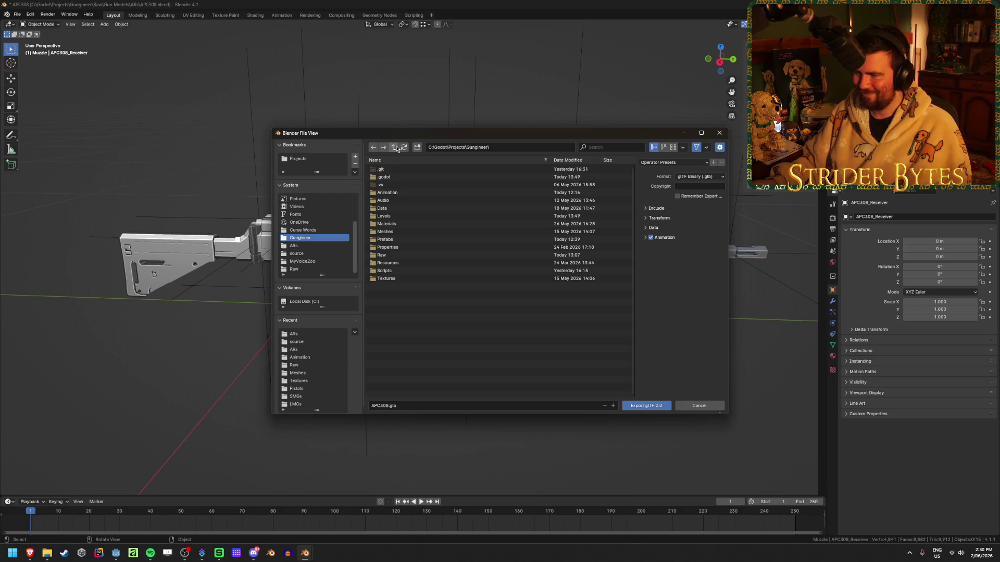
left_click(392, 235)
left_click(396, 169)
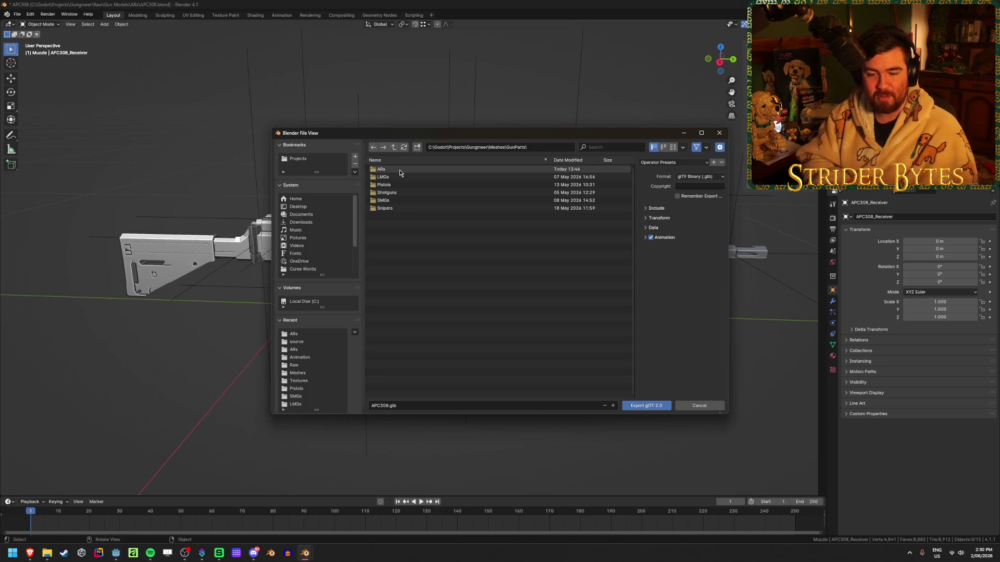
- Apply the GunParts preset and export into ARs as Receiver_APC308.glb
left_click(672, 163)
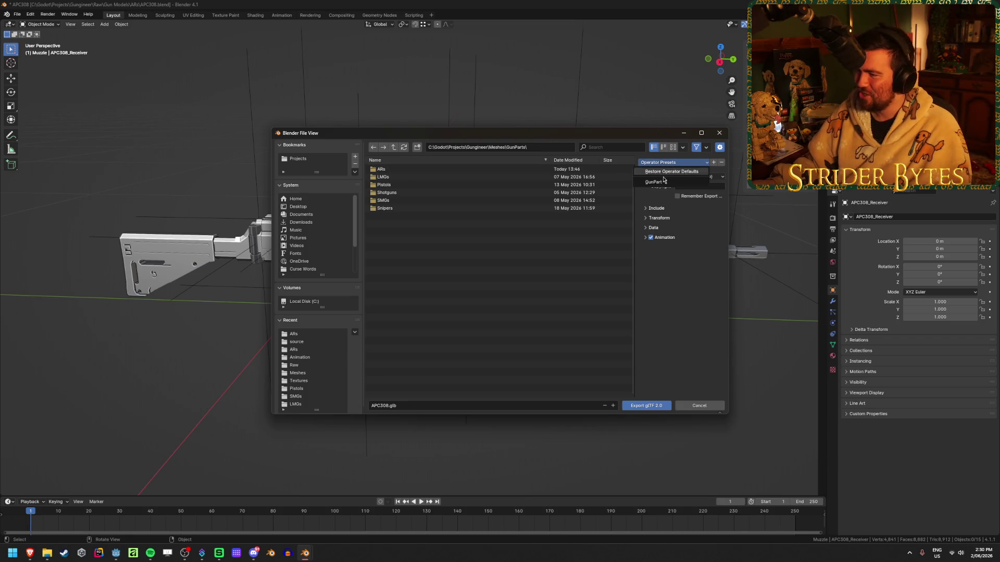
left_click(661, 182)
double_click(382, 170)
left_click(370, 406)
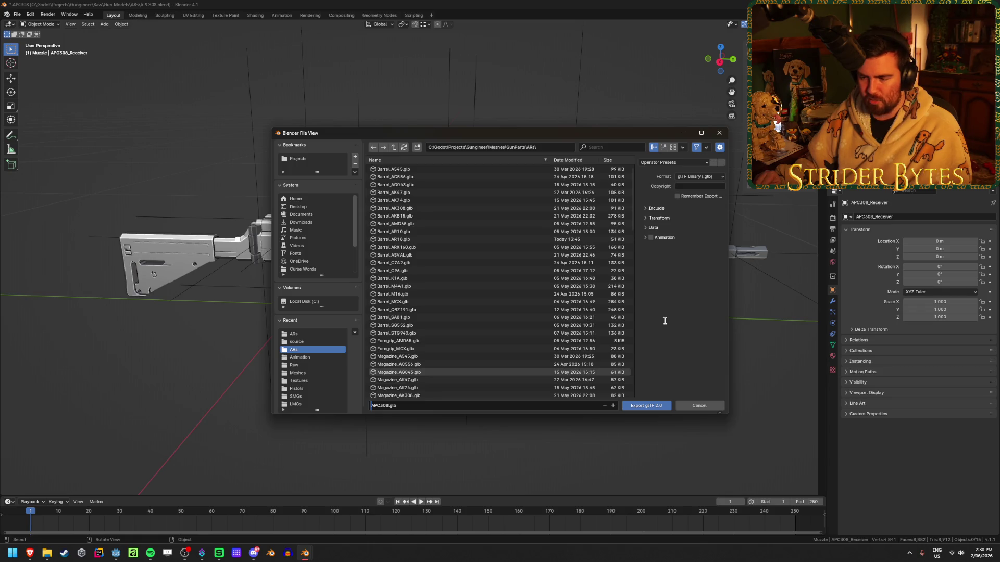
type("Receiver_")
type("_")
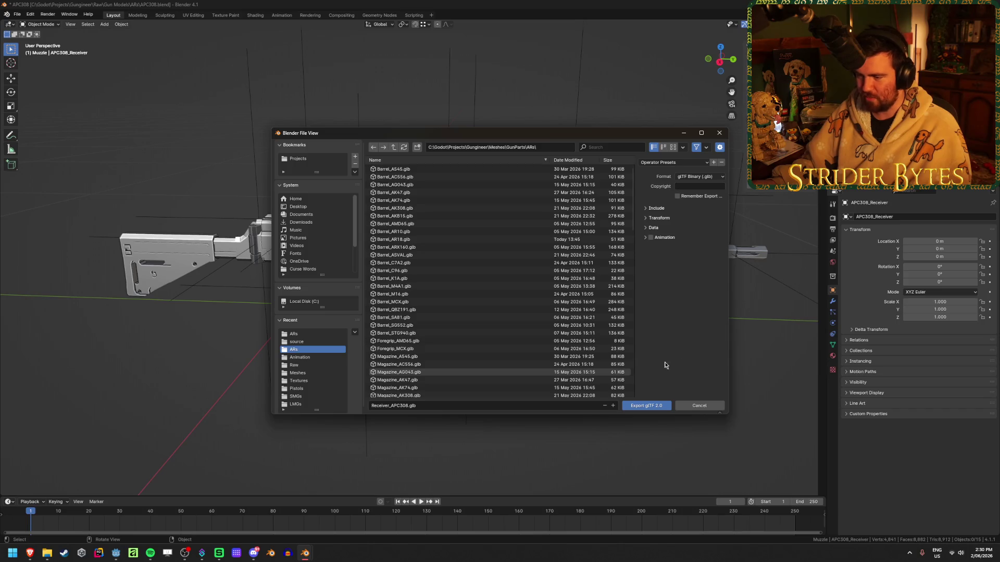
left_click(648, 405)
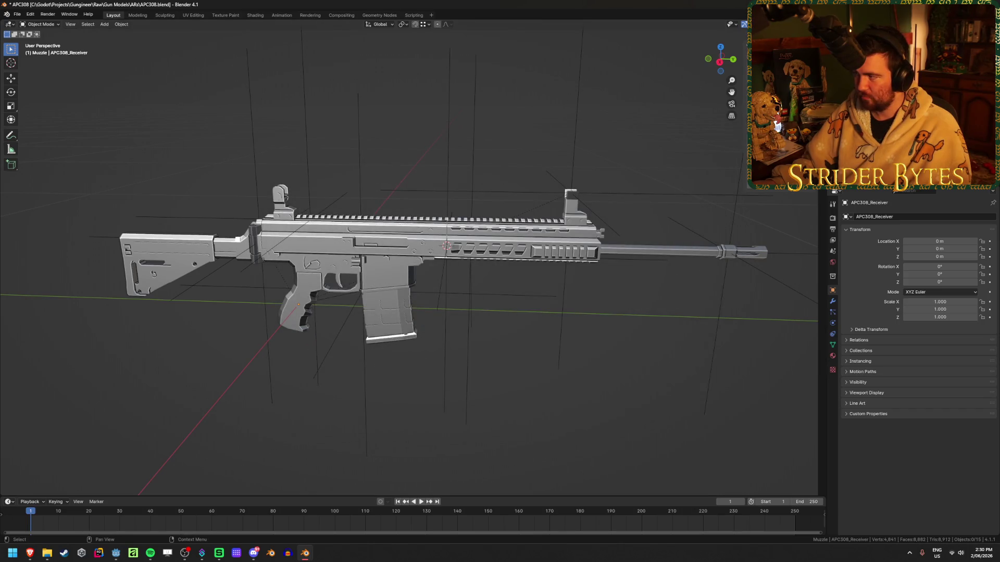
- Export the barrel as Barrel_APC308.glb
key("ctrl+shift+e")
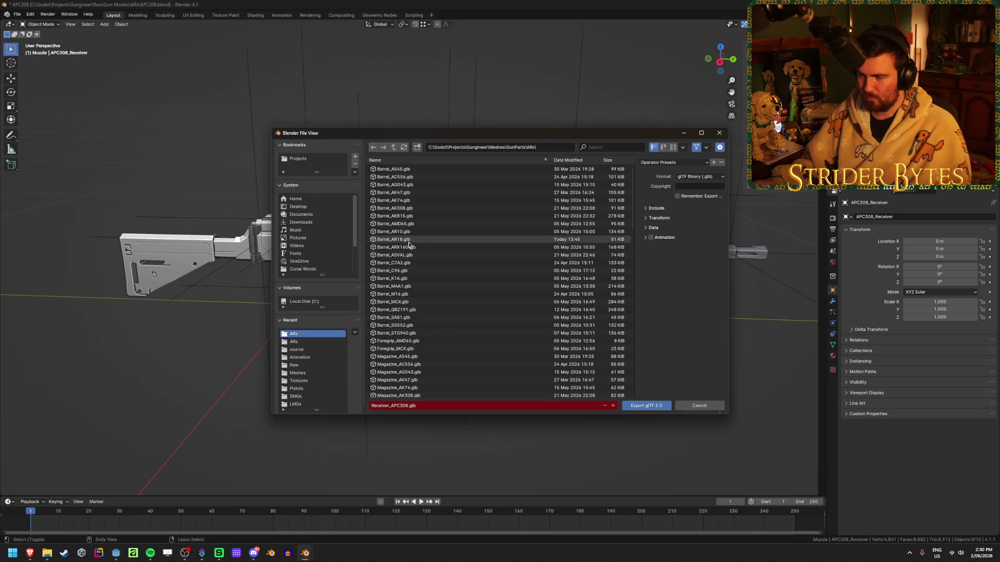
left_click(388, 406)
key("Home")
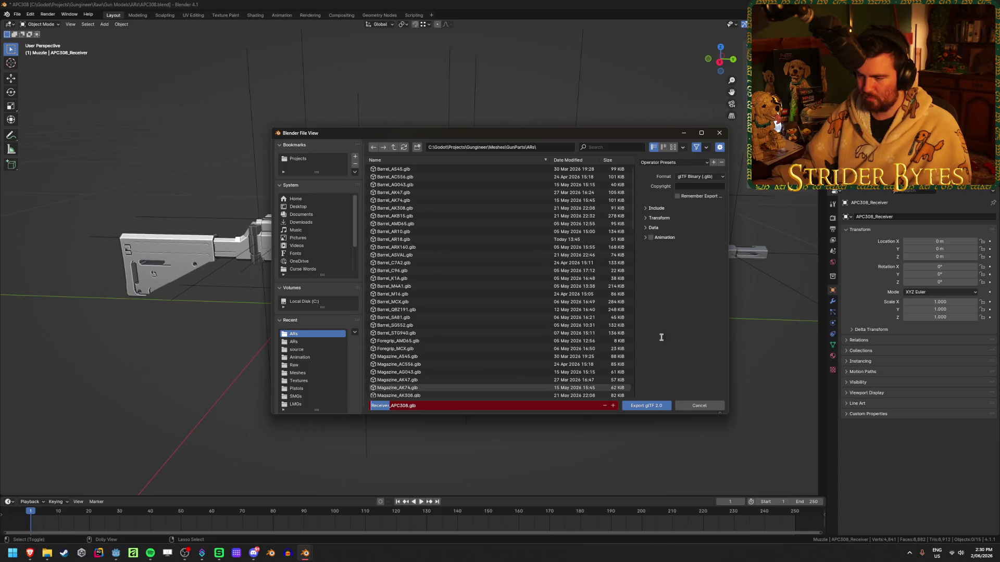
key("ctrl+Delete")
type("Barrel")
key("Return")
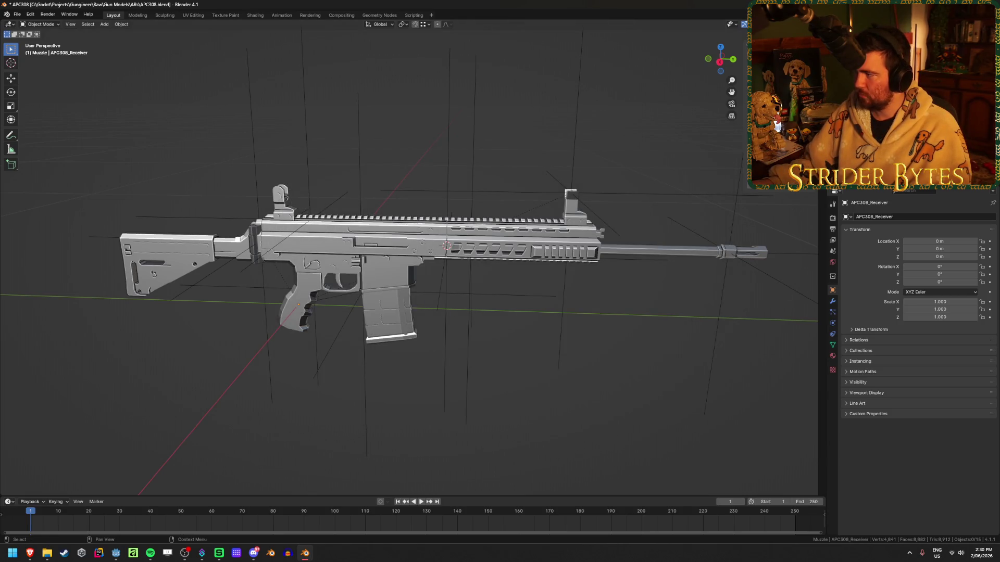
- Export the magazine as Magazine_APC308.glb
key("shift+r")
left_click(384, 406)
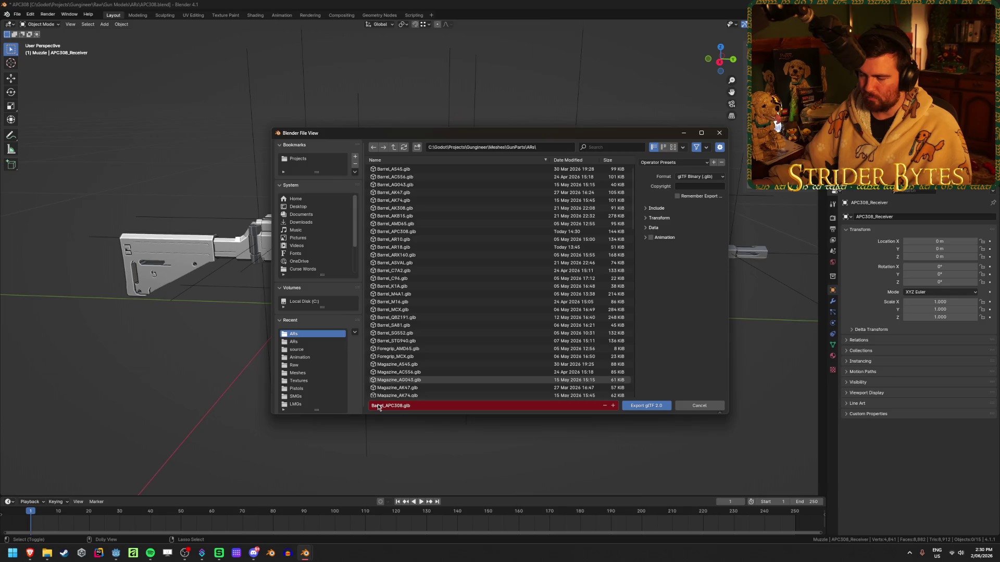
left_click_drag(383, 406, 353, 413)
type("Muzzle")
key("Return")
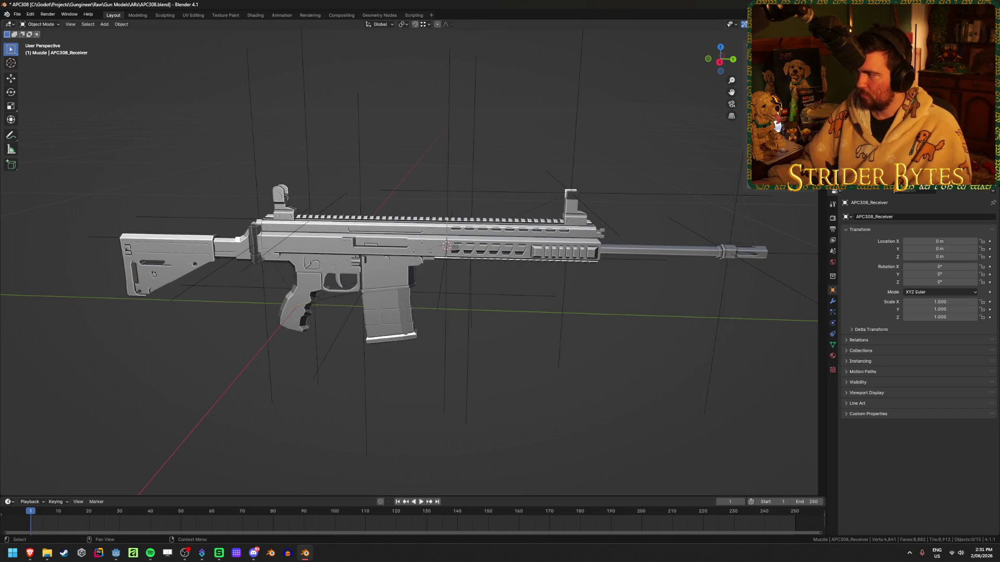
- Export the stock as Stock_APC308.glb
key("shift+r")
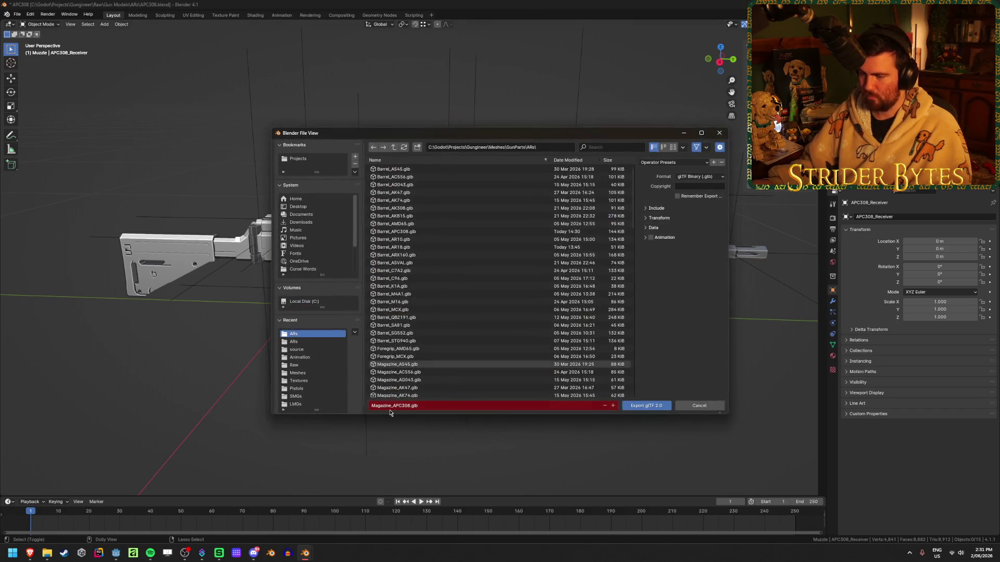
double_click(388, 406)
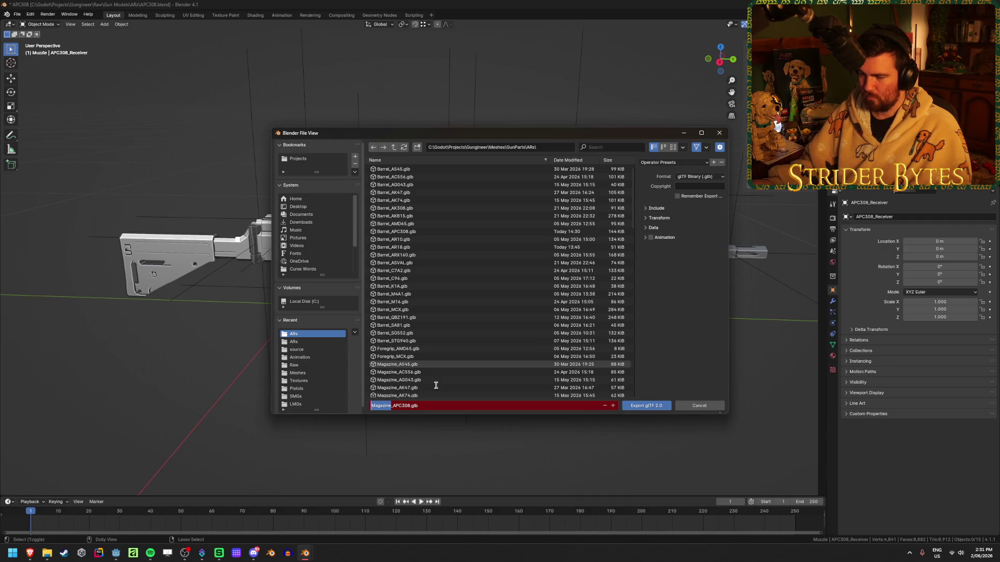
key("BackSpace")
type("Sto")
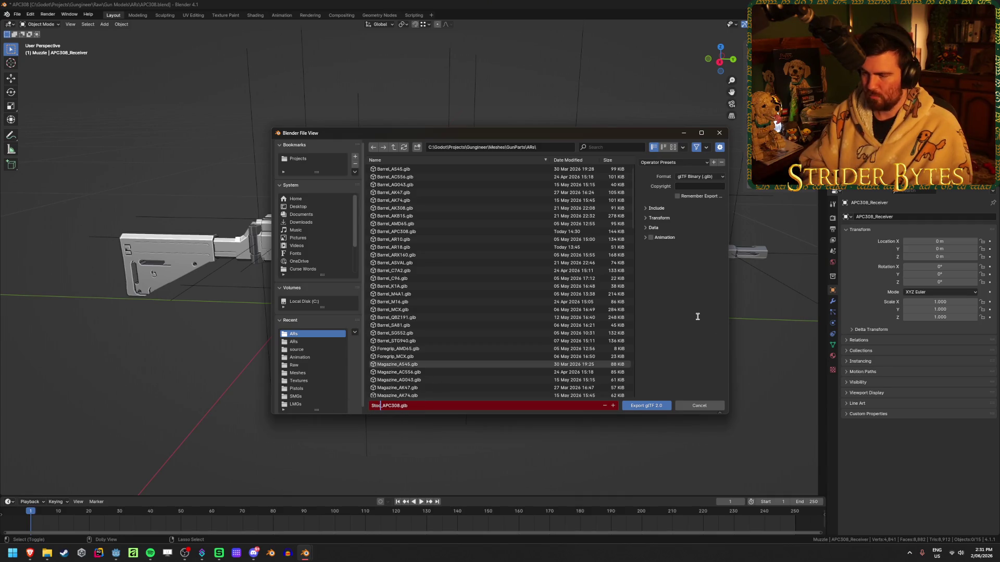
type("k")
key("Return")
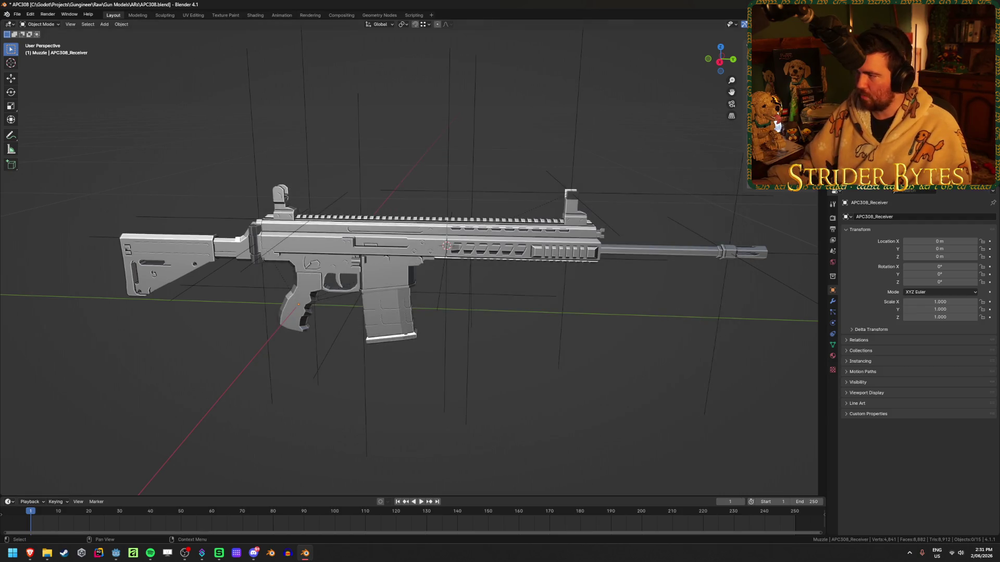
- Export the muzzle as Muzzle_APC308.glb
key("shift+r")
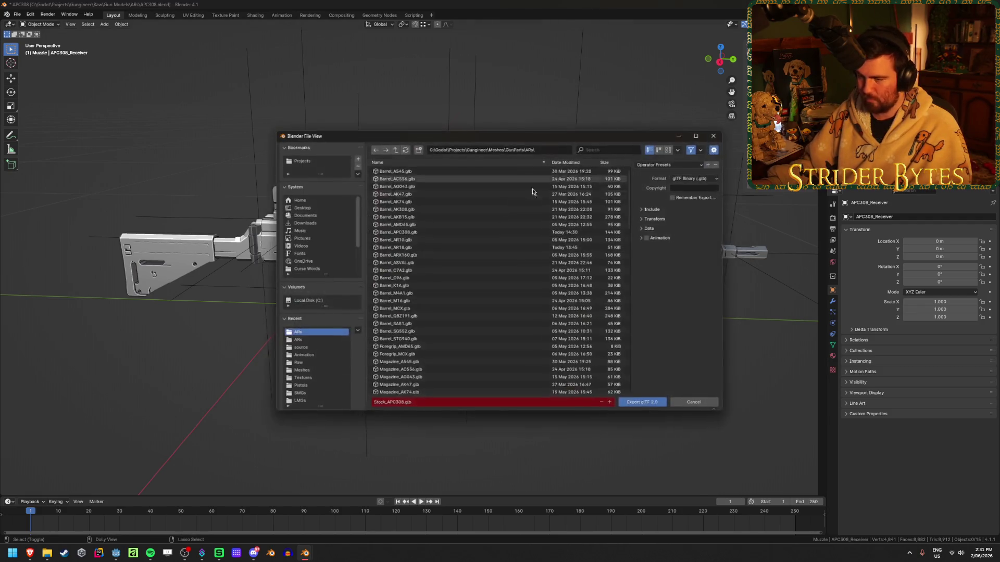
left_click(385, 406)
left_click_drag(384, 405, 363, 405)
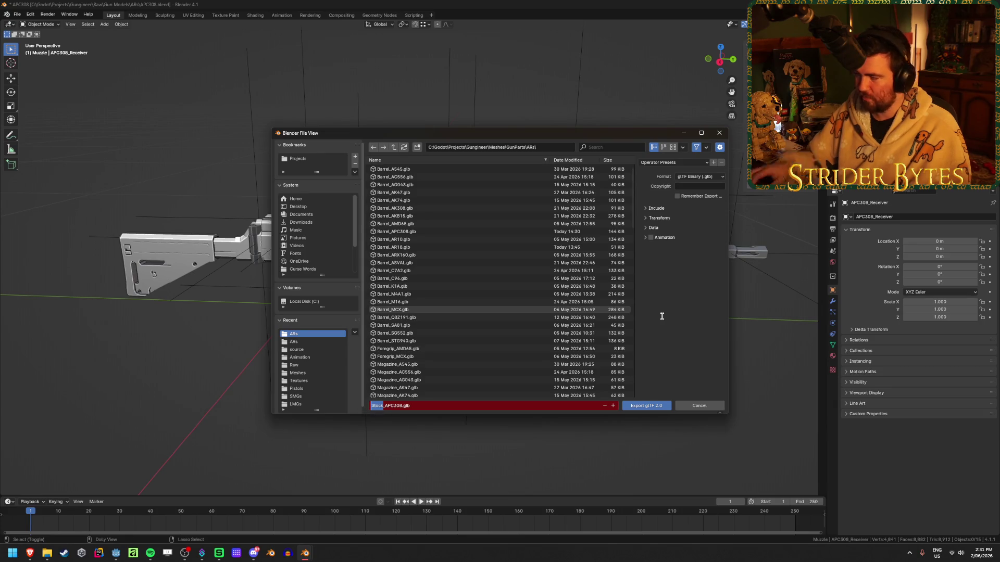
type("Muzzle")
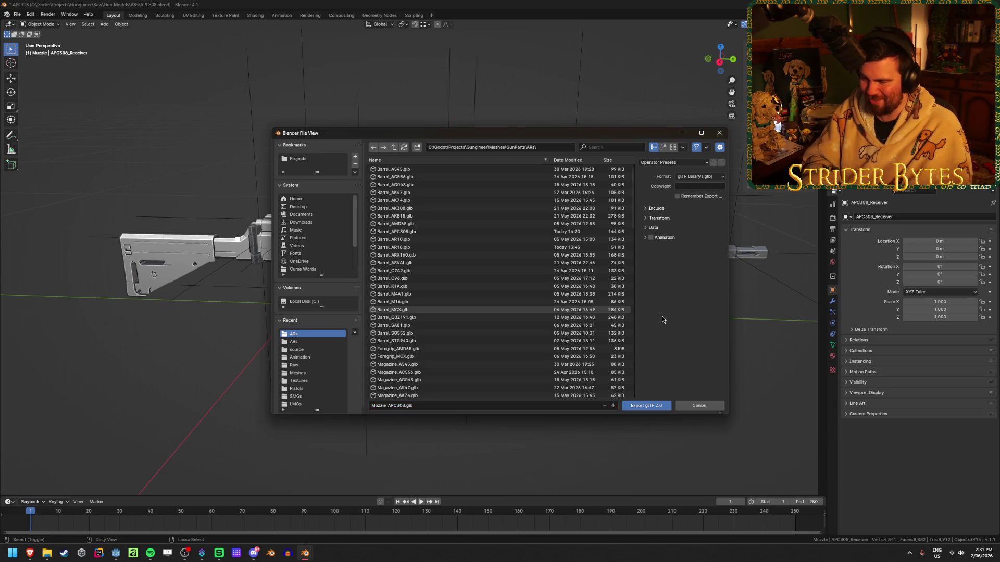
key("Return")
- Save the blend file and switch over to the Godot editor
key("ctrl+s")
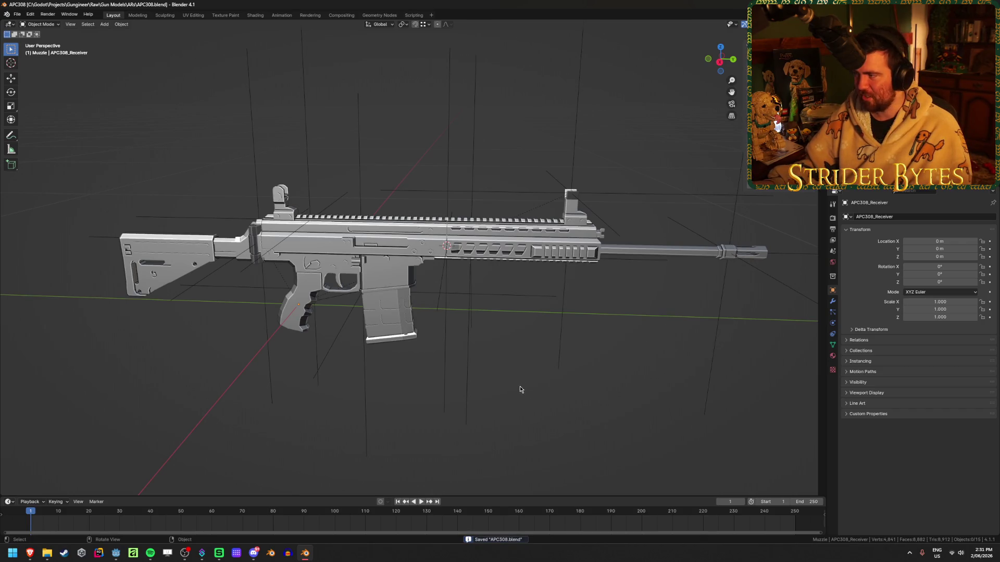
left_click(527, 103)
key("ctrl+s")
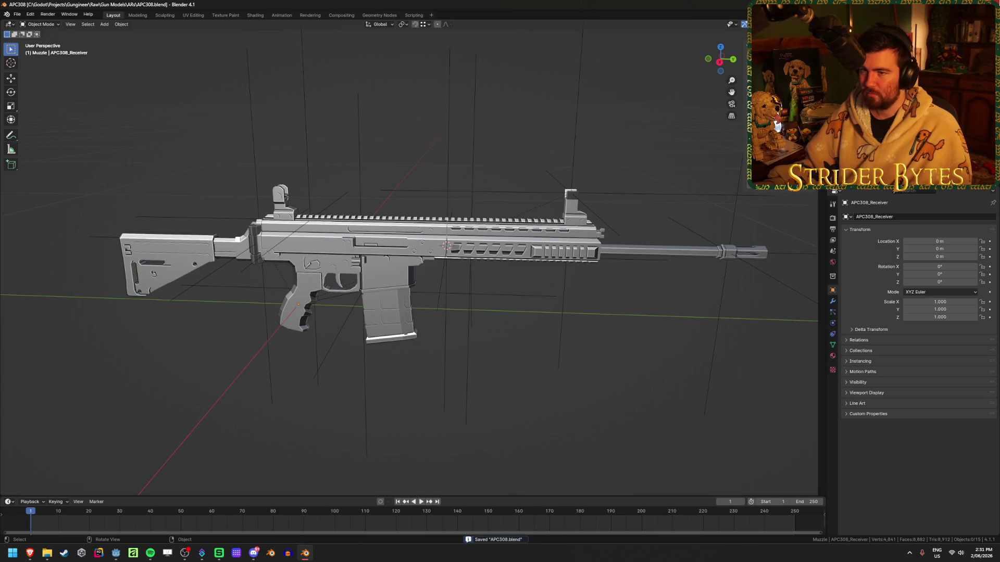
key("alt+Tab")
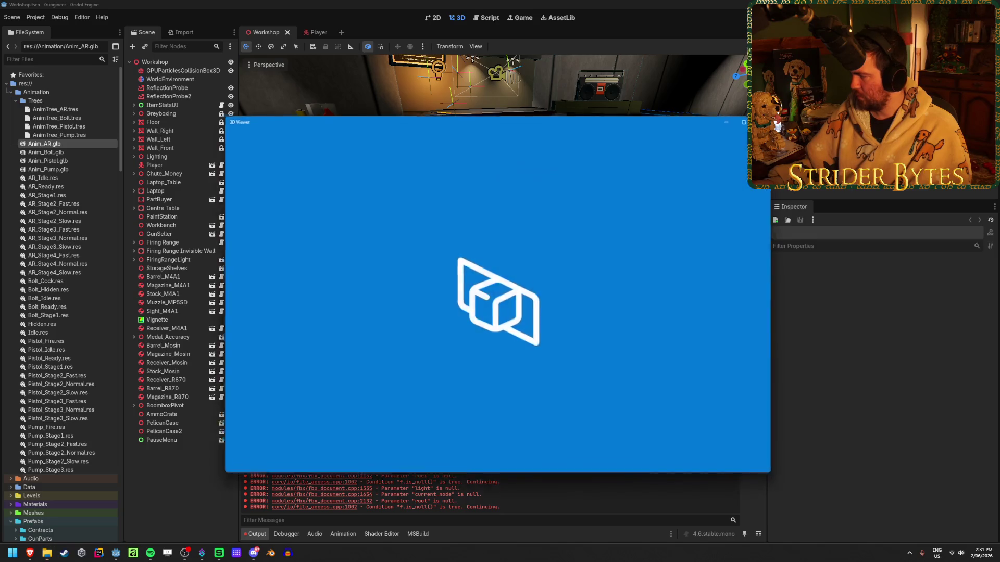
- Turn the rifle preview, close the 3D Viewer, and launch a new Blender session
mouse_move(624, 290)
left_mouse_down()
mouse_move(477, 328)
mouse_move(487, 308)
left_mouse_up()
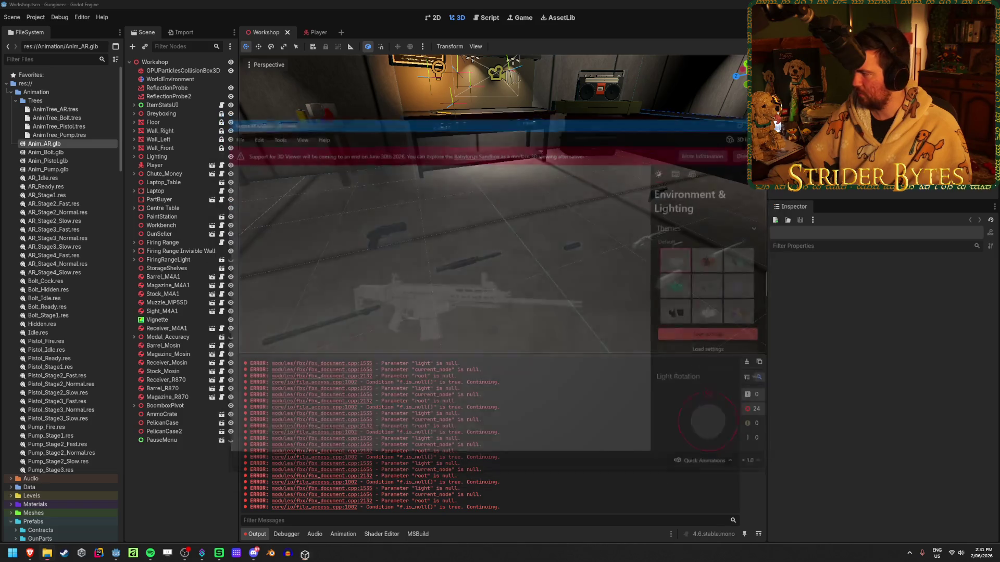
key("alt+F4")
left_click(268, 555)
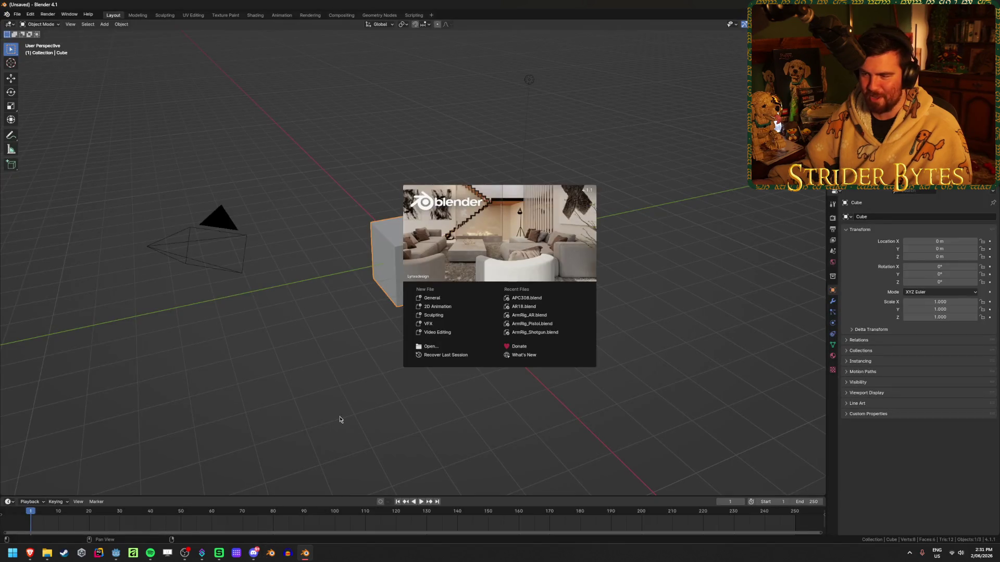
- Dismiss the splash screen and delete the default camera, cube and light
left_click(339, 419)
key("a")
key("Delete")
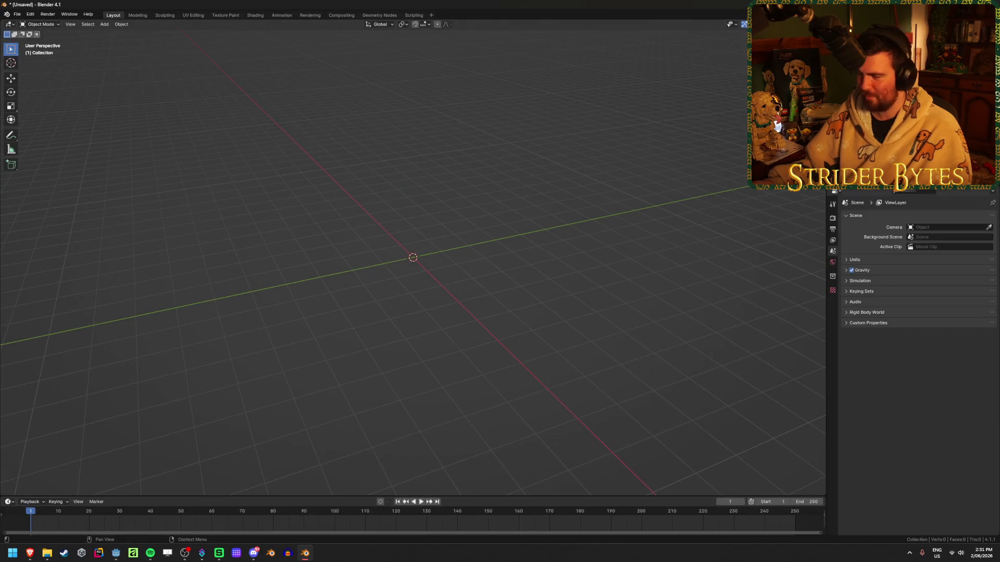
- Import Beretta ARX200.fbx from the ARs source folder
left_click(17, 14)
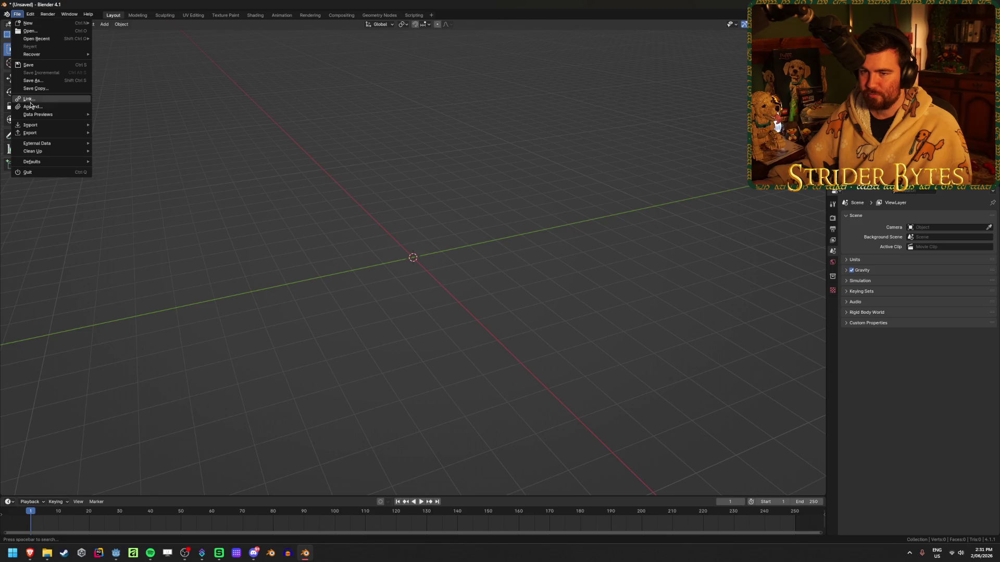
mouse_move(57, 125)
left_click(133, 202)
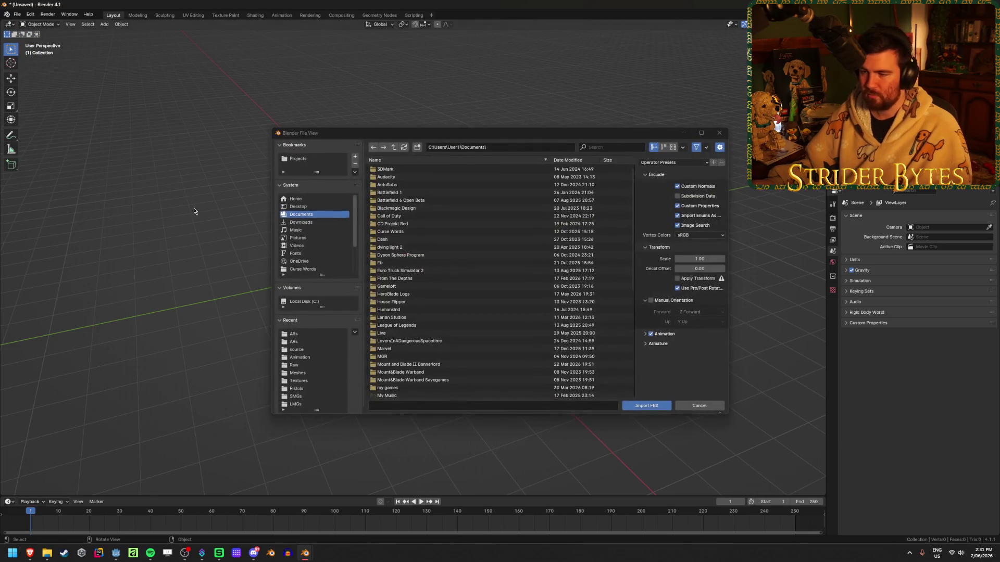
left_click(303, 343)
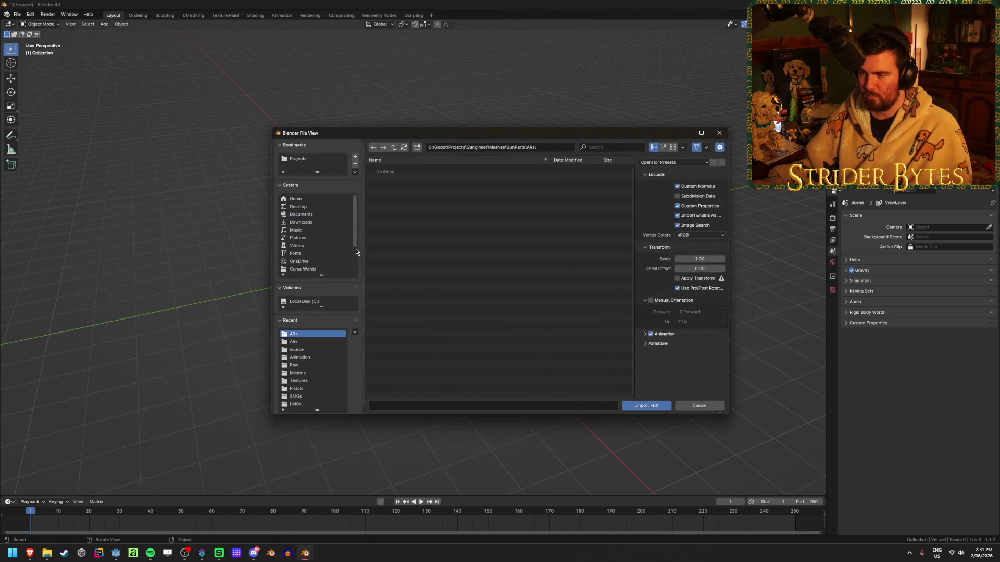
left_click(297, 350)
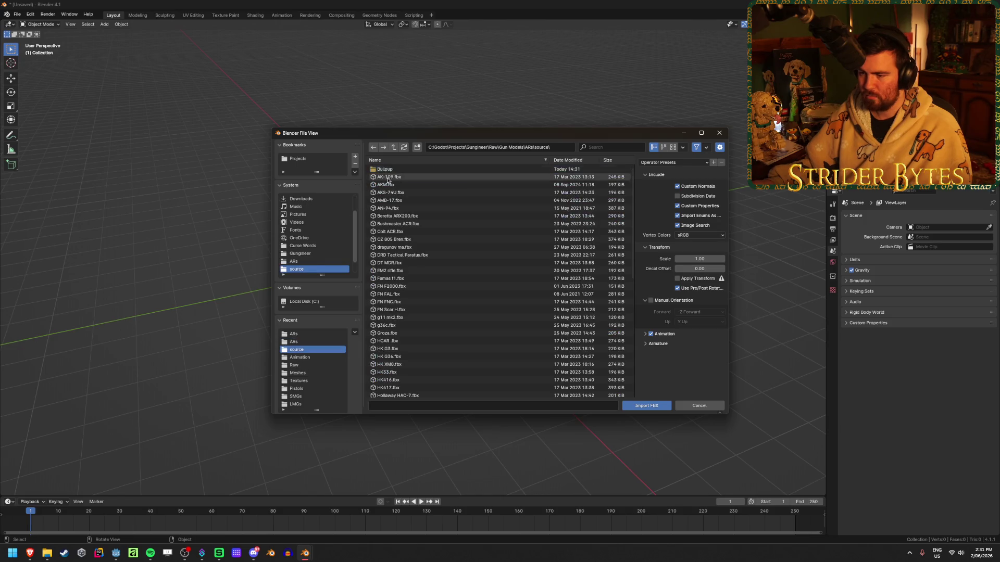
left_click(442, 216)
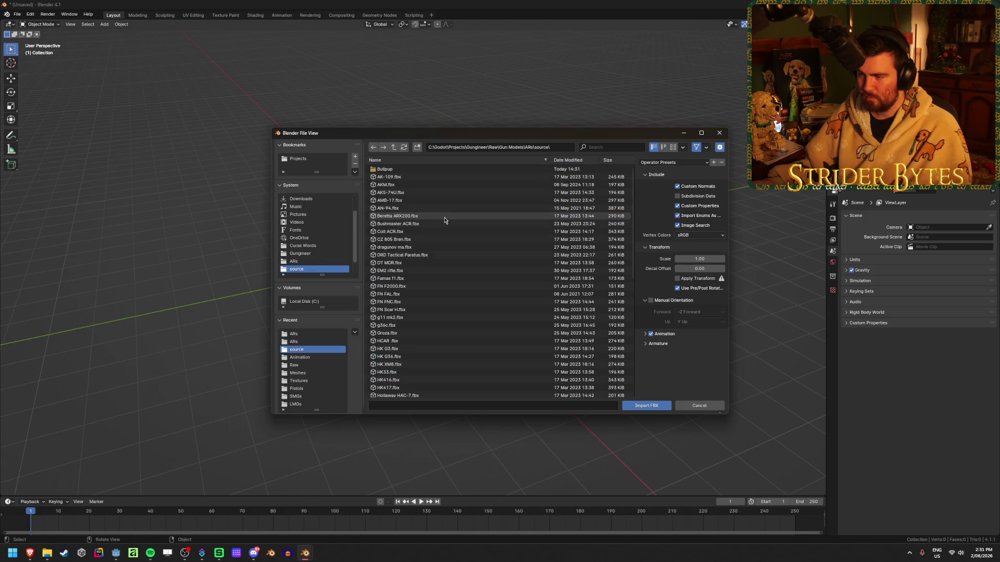
left_click(658, 404)
- Delete the imported lamp and camera
scroll(474, 330, "up", 3)
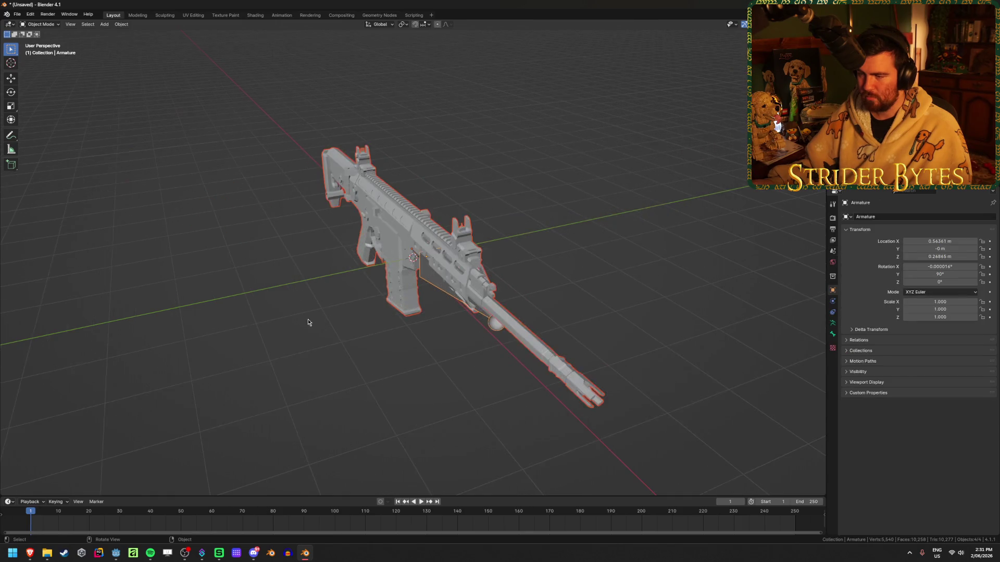
middle_click_drag(306, 324, 431, 323)
scroll(339, 362, "down", 3)
mouse_move(339, 362)
middle_mouse_down()
mouse_move(439, 288)
mouse_move(567, 127)
middle_mouse_up()
left_click(577, 118)
key("x")
left_click(577, 118)
left_click(576, 98)
key("Delete")
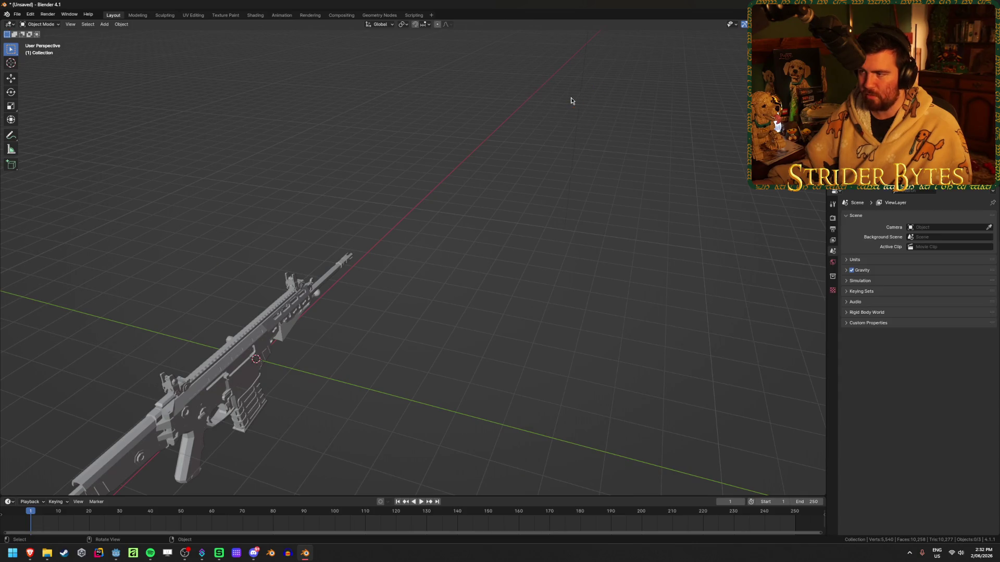
- Delete the empty above the rifle and select the rifle mesh
scroll(571, 102, "down", 4)
scroll(572, 102, "down", 2)
left_click(462, 123)
key("x")
left_click(437, 121)
left_click(385, 268)
scroll(375, 281, "up", 4)
mouse_move(375, 281)
middle_mouse_down()
mouse_move(554, 178)
mouse_move(467, 228)
middle_mouse_up()
- Clear the rifle mesh's parent, delete the armature, and reselect the rifle
scroll(529, 176, "up", 2)
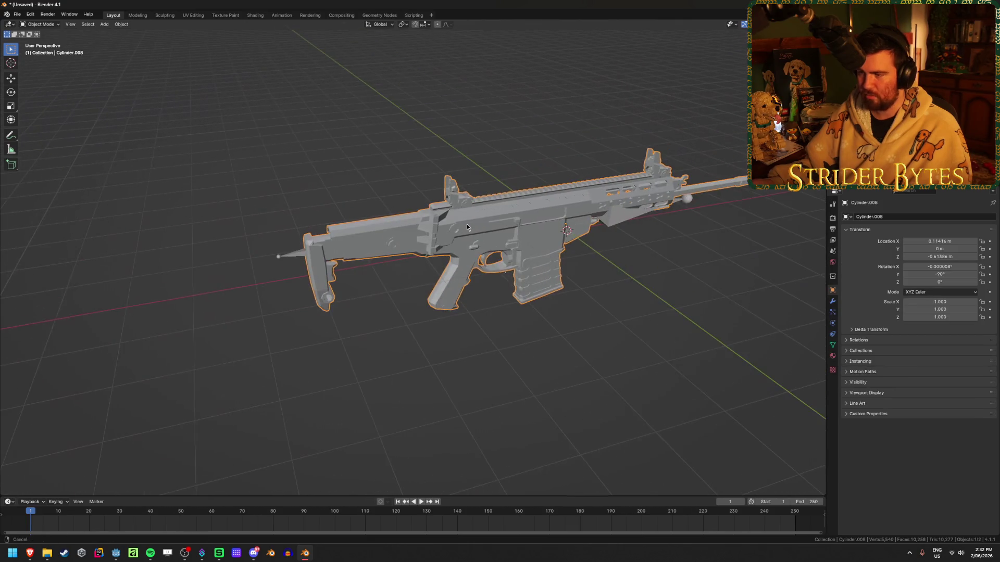
key("alt+p")
left_click(547, 247)
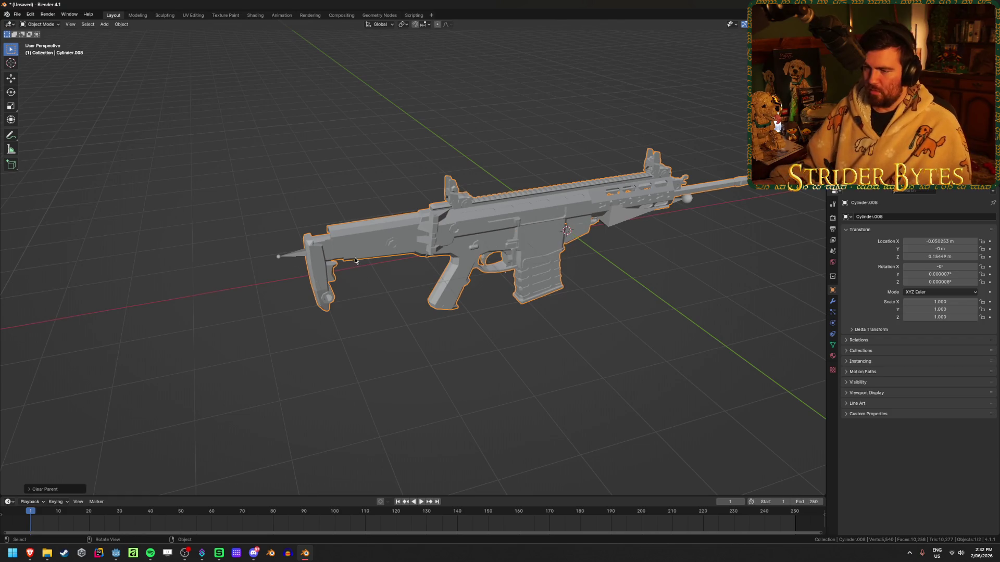
key("Delete")
key("a")
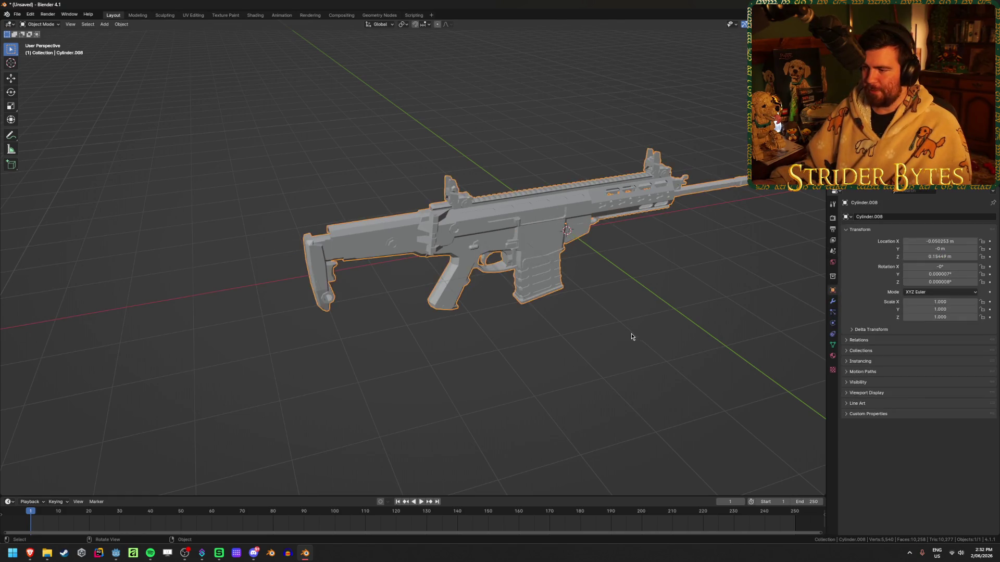
- Switch to front orthographic view and enter Edit Mode on the rifle mesh
middle_click_drag(633, 333, 607, 301)
scroll(607, 302, "up", 3)
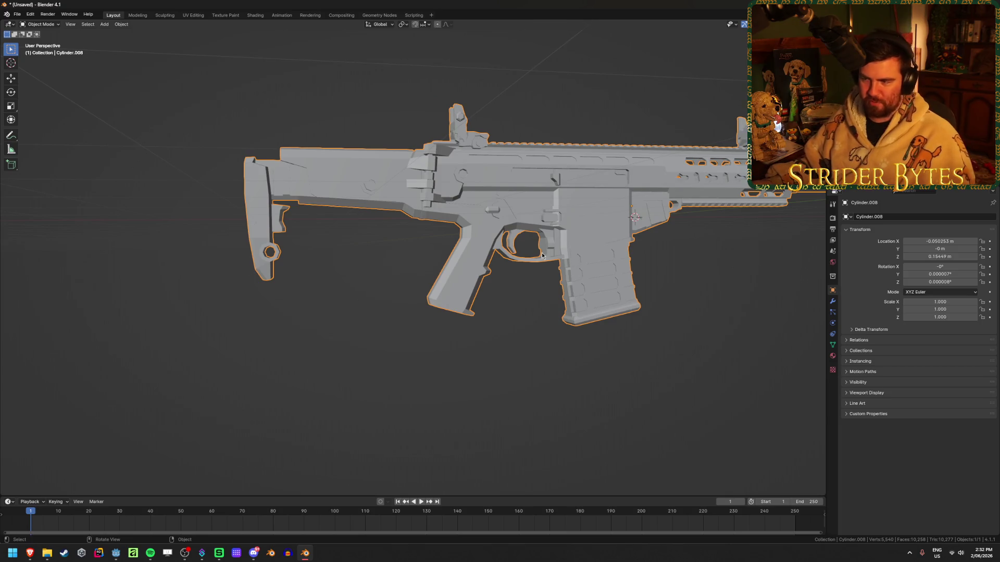
scroll(541, 255, "up", 4)
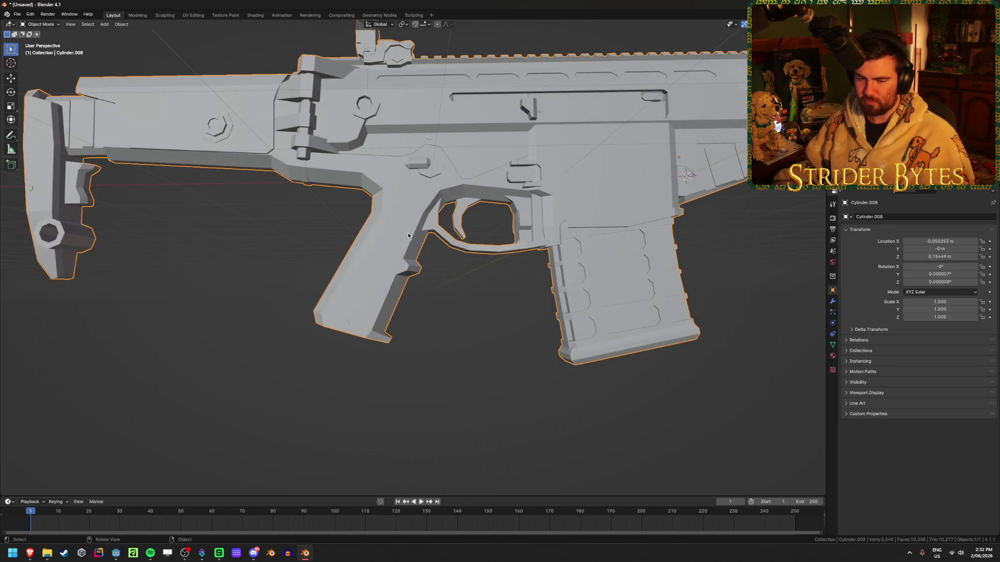
key("KP_1")
scroll(461, 259, "up", 3)
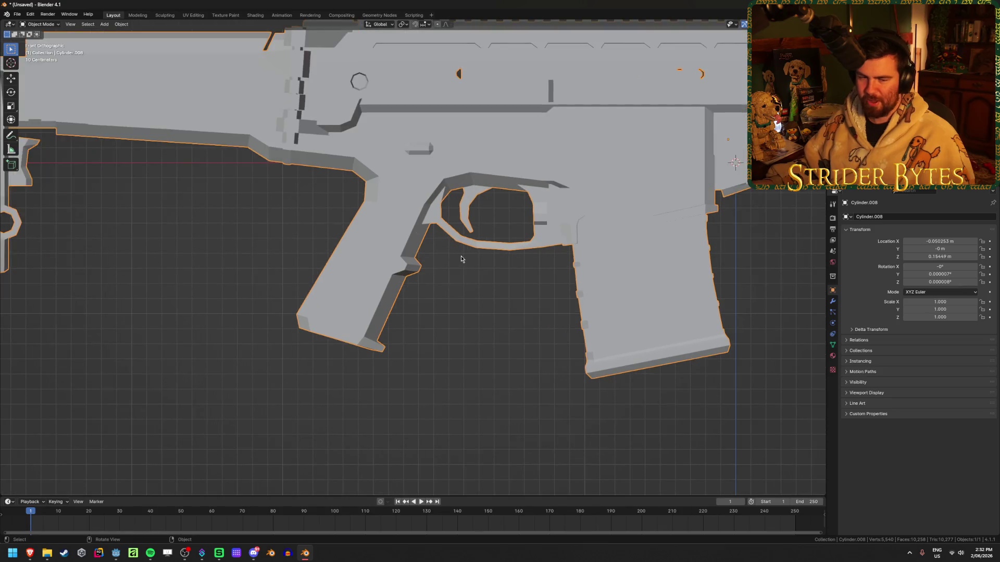
scroll(460, 258, "down", 1)
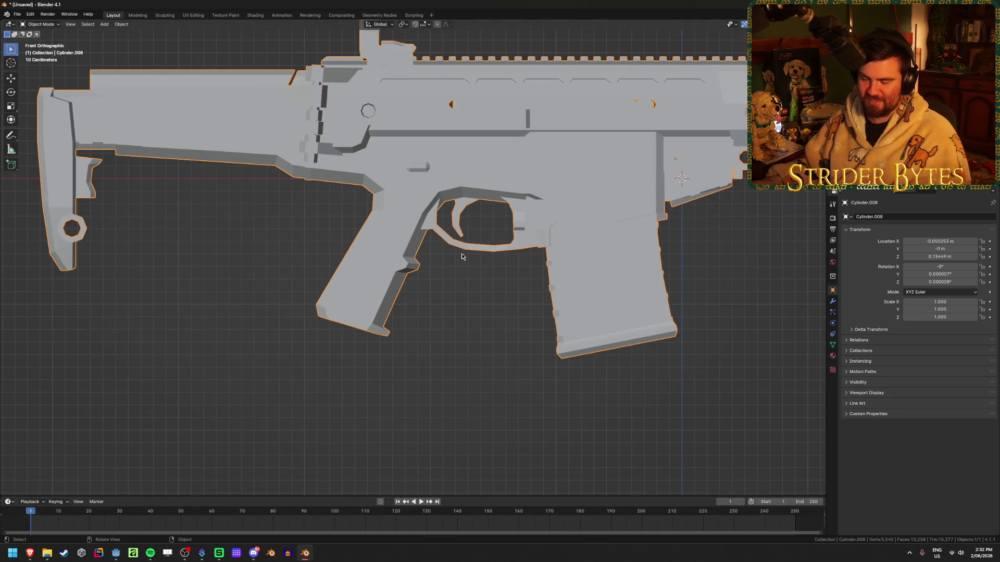
key("Tab")
scroll(461, 255, "up", 3)
- Enable X-ray and circle-select the upper pistol-grip vertices, excluding the bottom corners
key("alt+a")
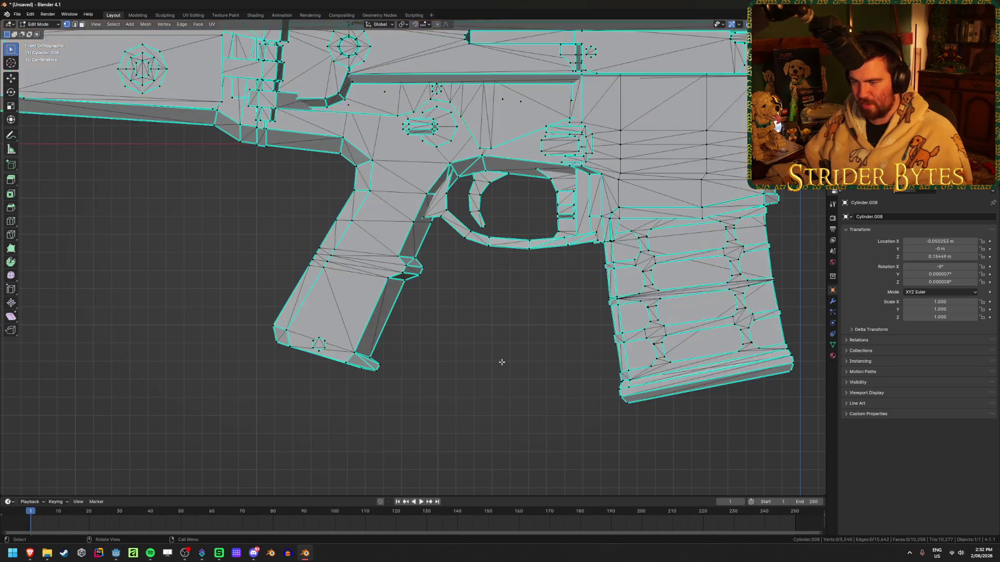
key("shift+z")
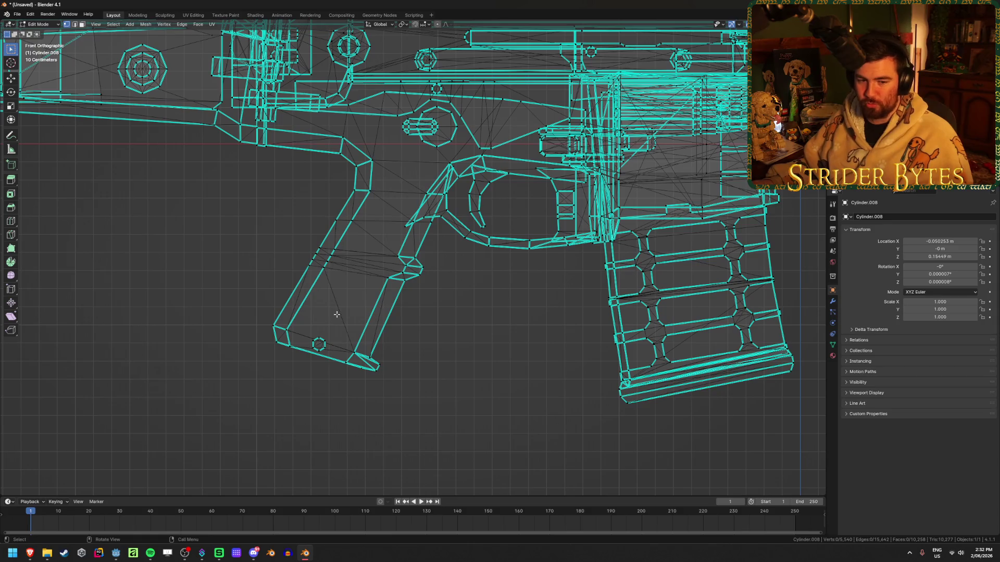
key("c")
left_click(286, 329)
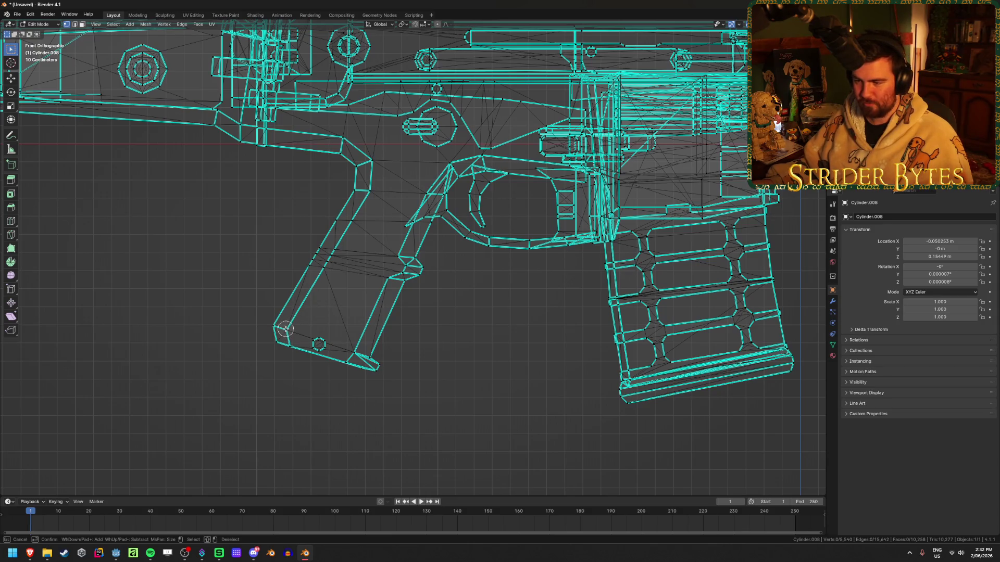
left_click(352, 350)
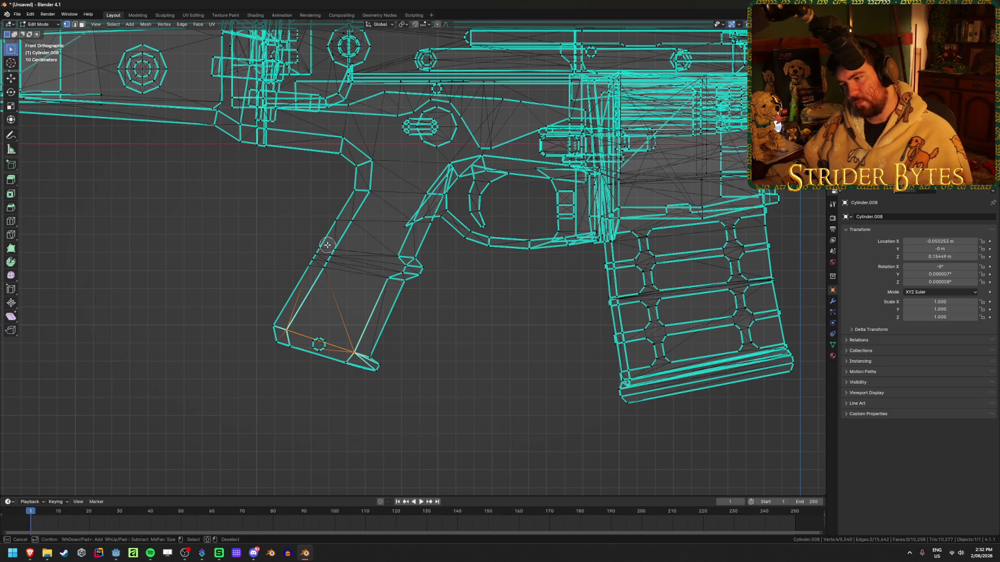
left_click(384, 277)
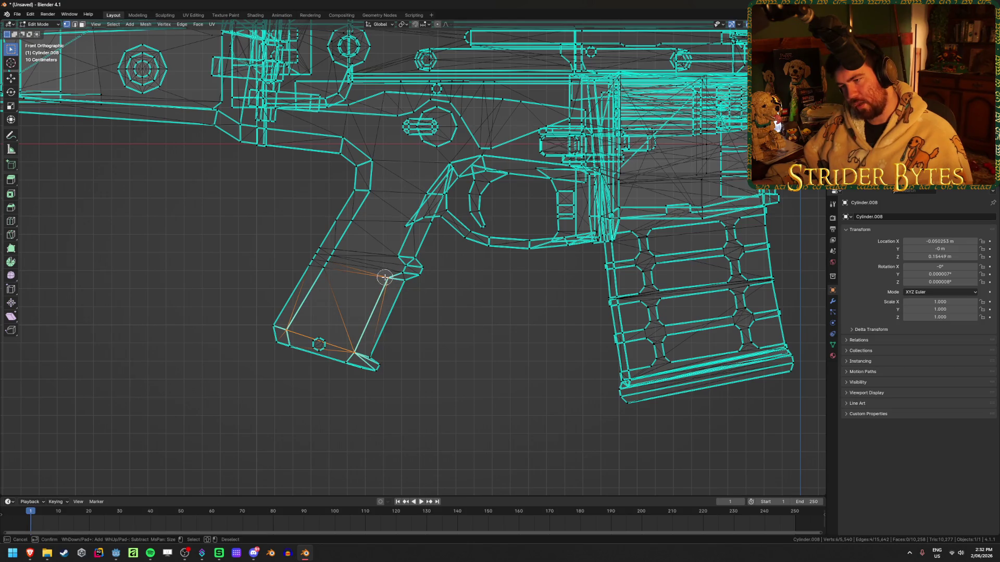
right_click(338, 244)
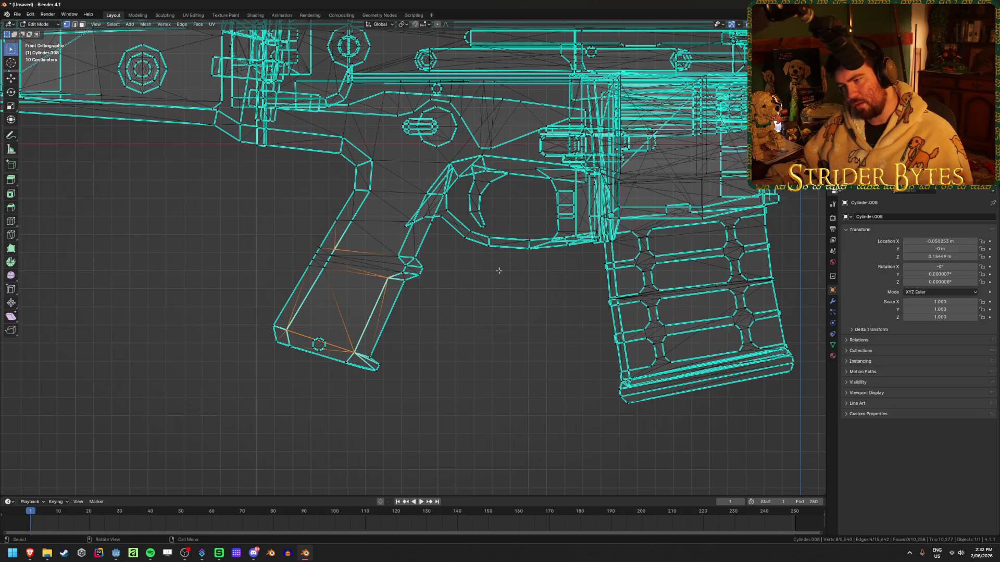
left_click(286, 329, "shift")
left_click(354, 352, "shift")
- In Object Mode, reset the rifle's origin and clear its location to the world centre
key("ctrl+Tab")
middle_click_drag(241, 364, 290, 370)
scroll(290, 370, "down", 10)
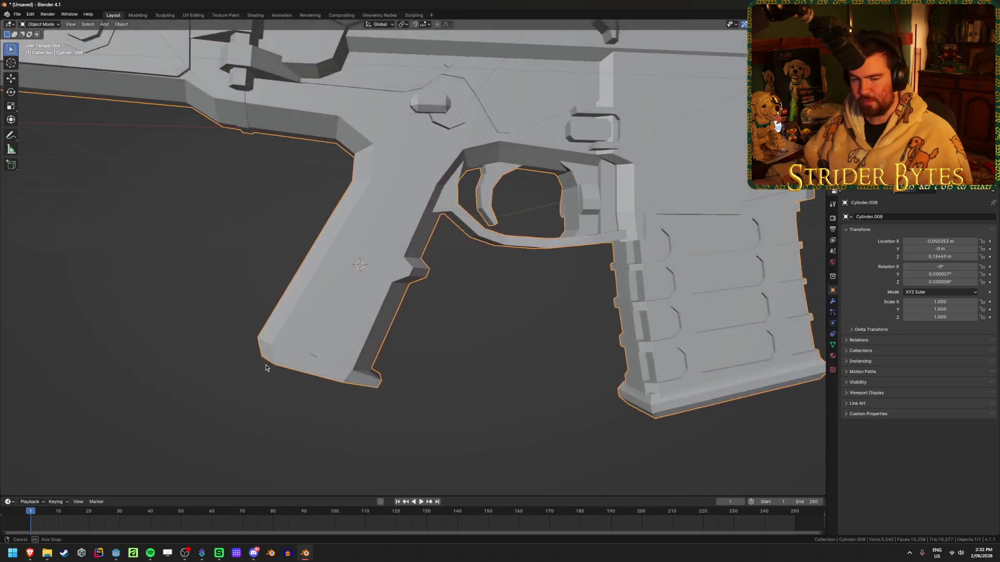
middle_click_drag(451, 336, 453, 349)
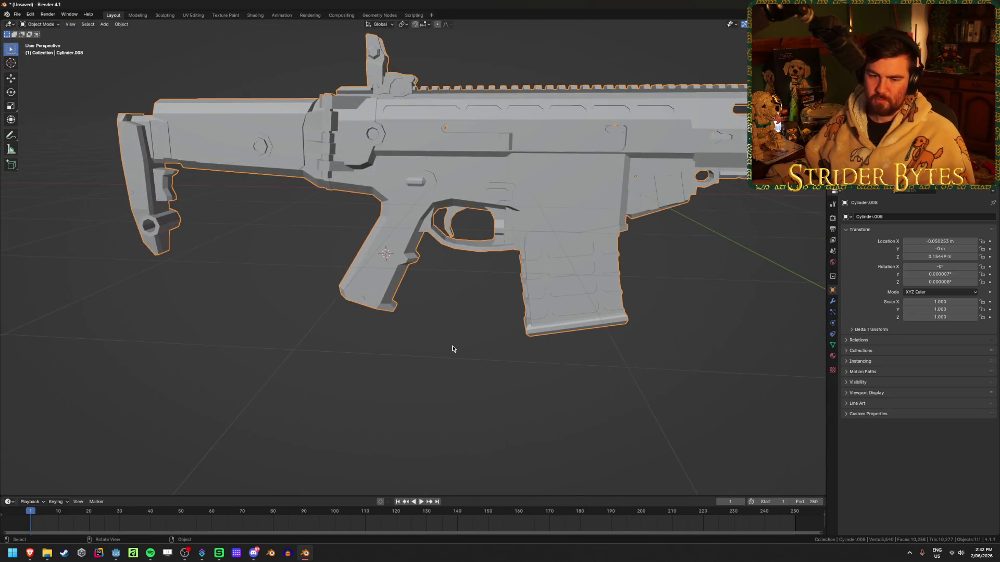
right_click(452, 348)
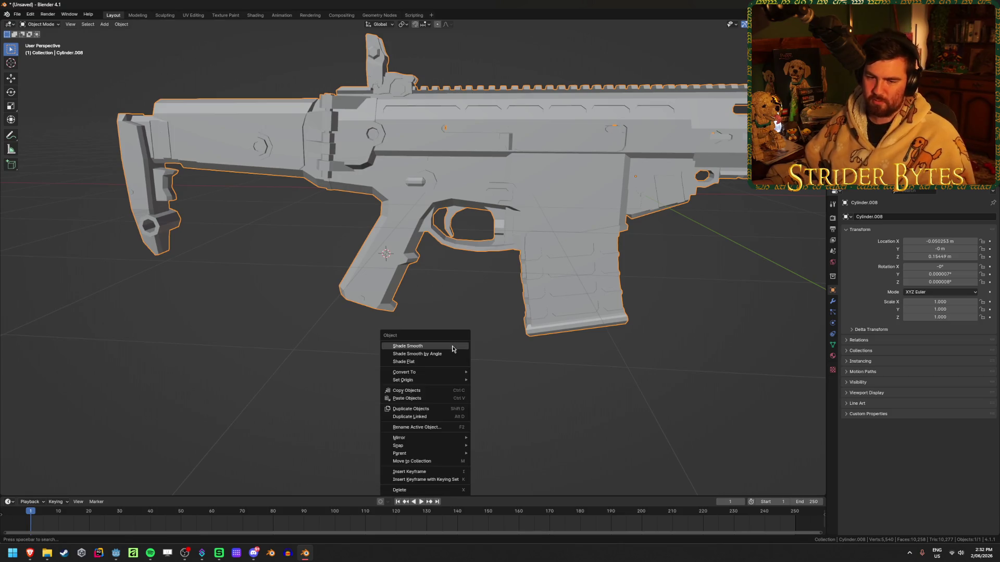
mouse_move(420, 381)
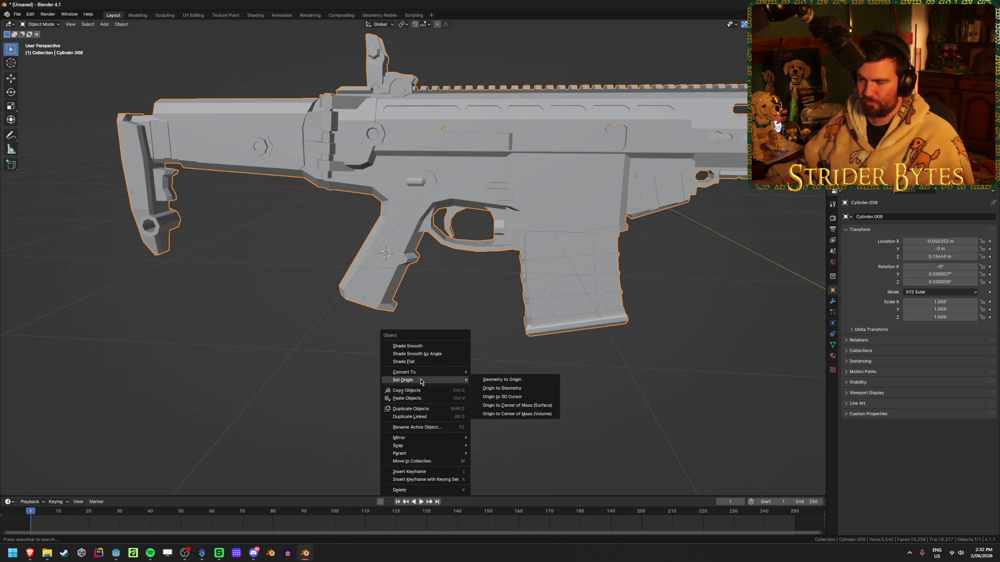
left_click(501, 397)
scroll(500, 395, "down", 4)
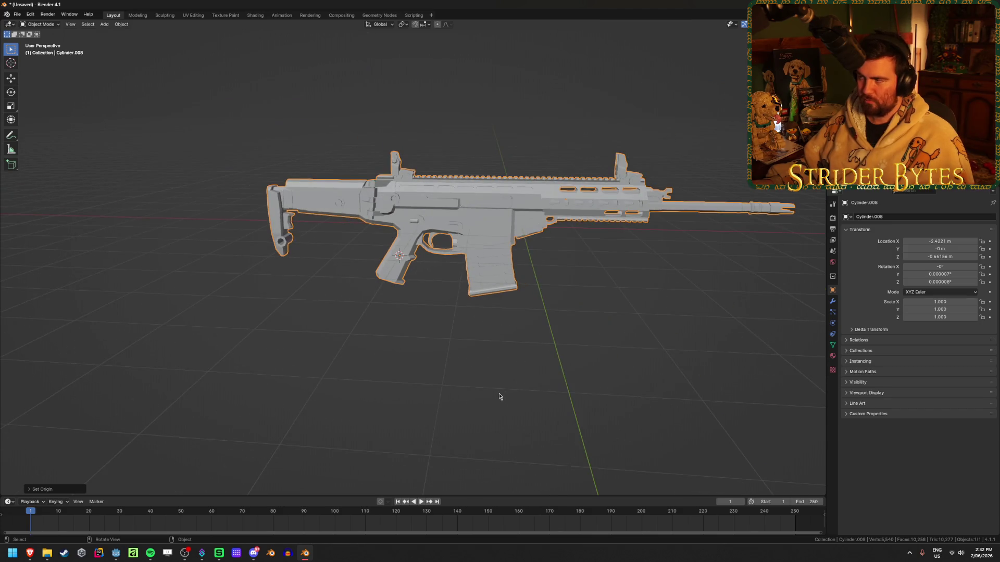
left_click_drag(826, 257, 818, 257)
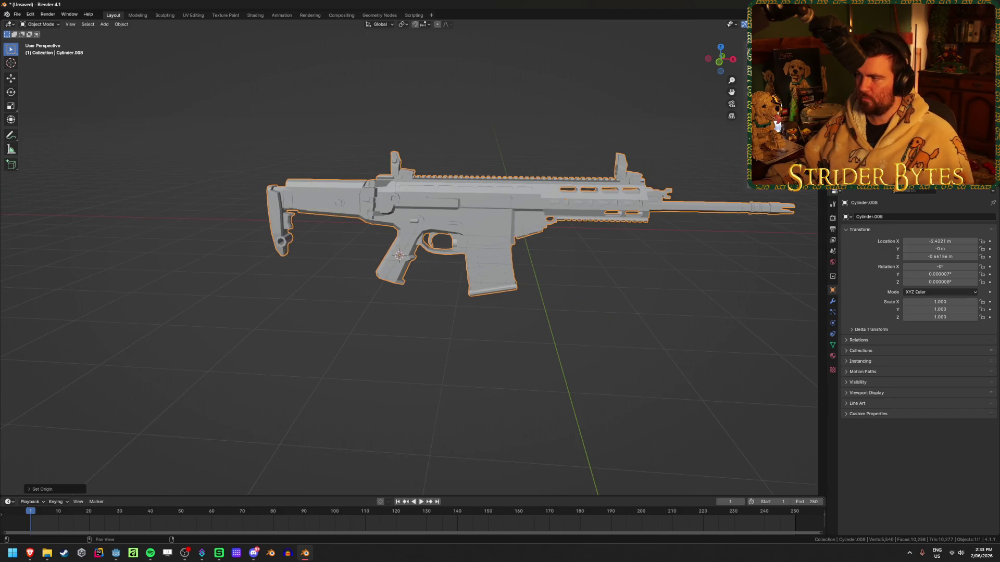
key("alt+g")
- Save the scene as ARX200.blend
key("ctrl+s")
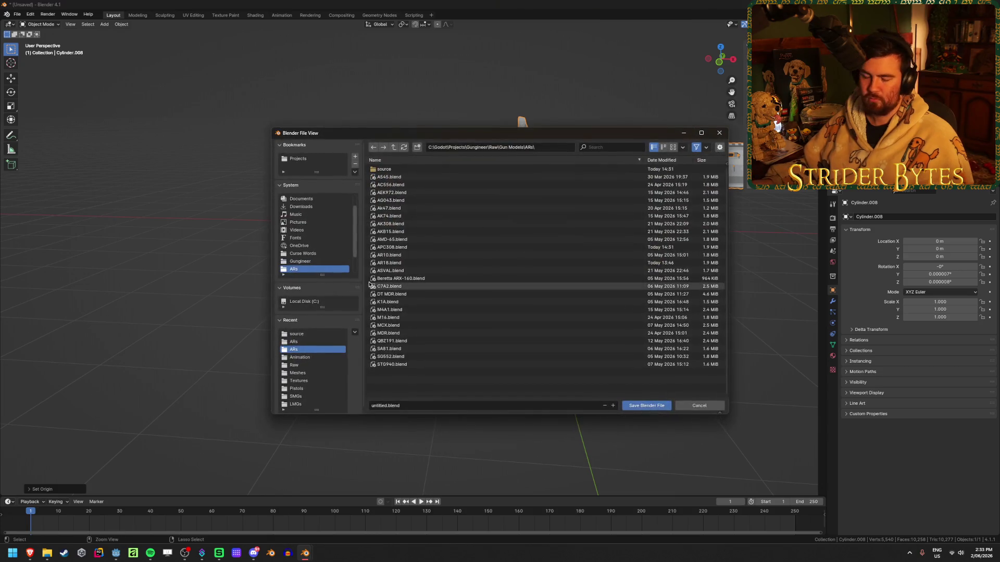
left_click(438, 406)
type("ARX")
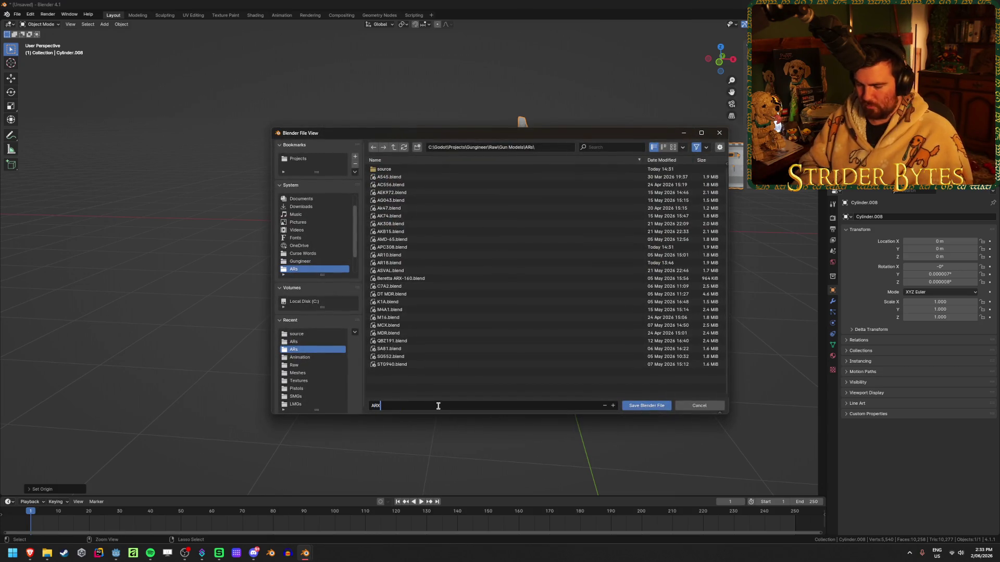
type("00")
key("Return")
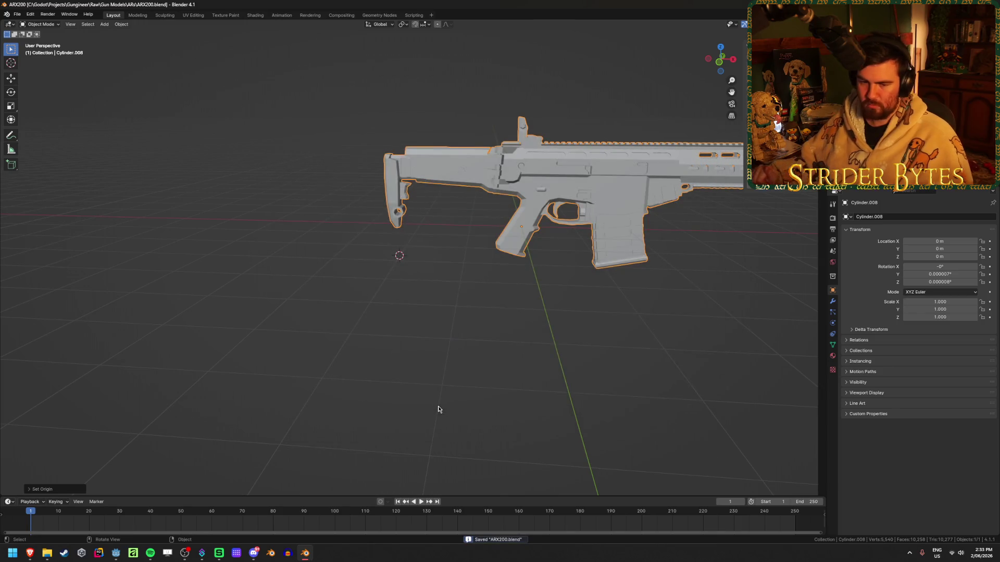
- Rotate the rifle 90° around Z and apply the rotation
mouse_move(544, 322)
middle_mouse_down()
mouse_move(530, 315)
mouse_move(541, 312)
mouse_move(557, 266)
mouse_move(558, 230)
mouse_move(507, 225)
mouse_move(391, 271)
mouse_move(216, 285)
mouse_move(357, 302)
mouse_move(334, 327)
middle_mouse_up()
scroll(541, 313, "up", 3)
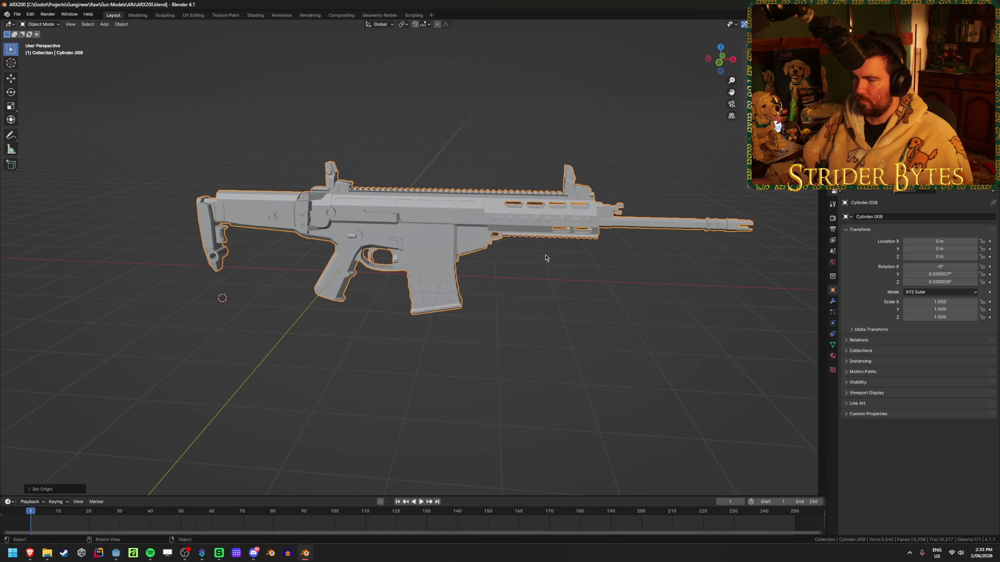
type("rz90")
key("Return")
key("ctrl+s")
mouse_move(564, 211)
middle_mouse_down()
mouse_move(501, 242)
mouse_move(542, 277)
middle_mouse_up()
key("KP_3")
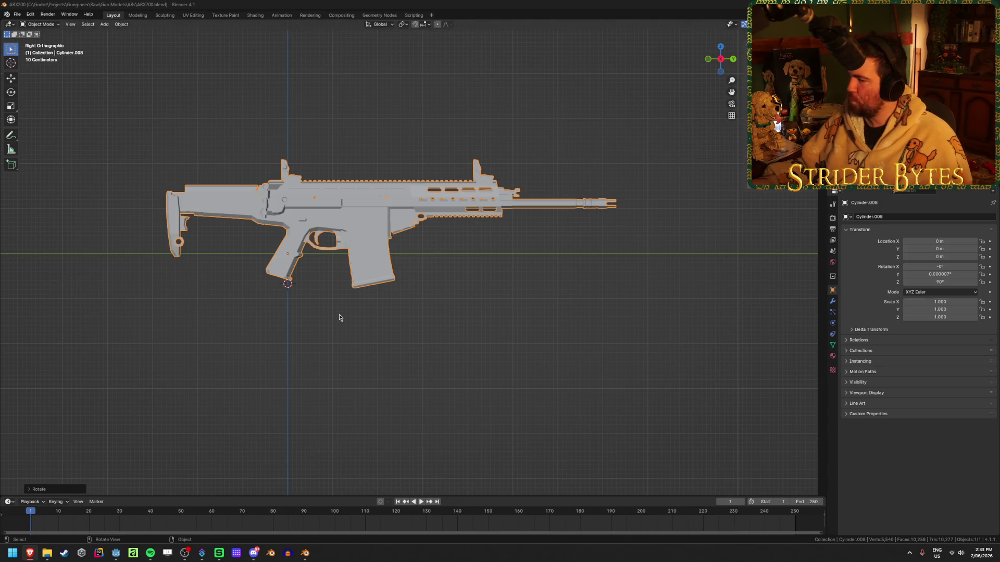
left_click(630, 239)
key("a")
key("ctrl+a")
left_click(604, 250)
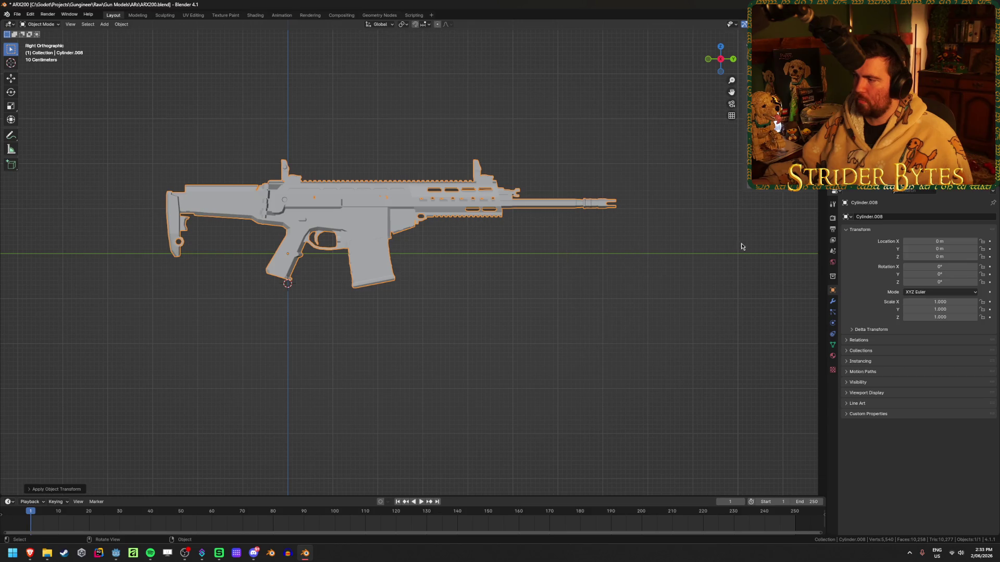
- Scale the rifle down to 0.095, apply the scale, and save
key("s")
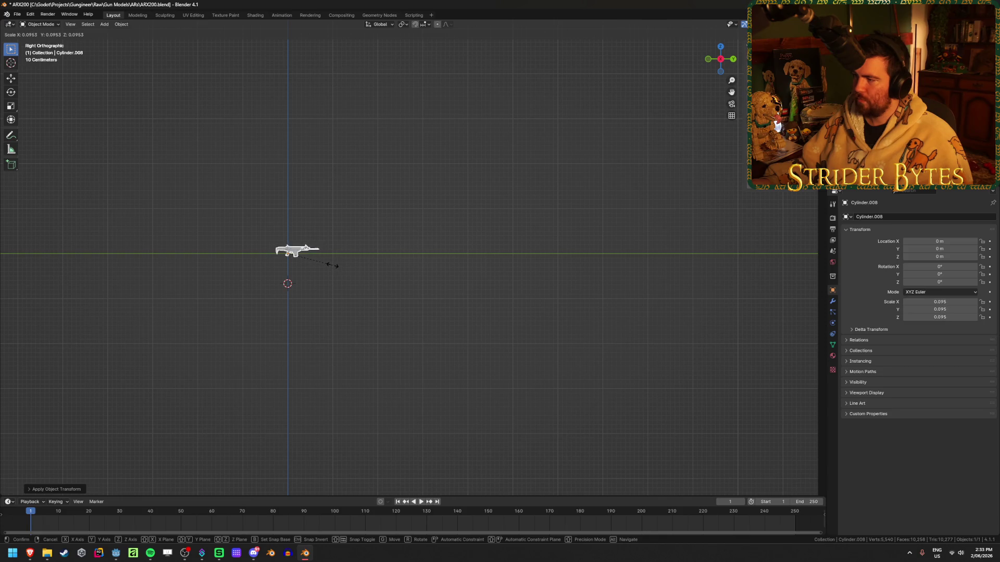
left_click(333, 265)
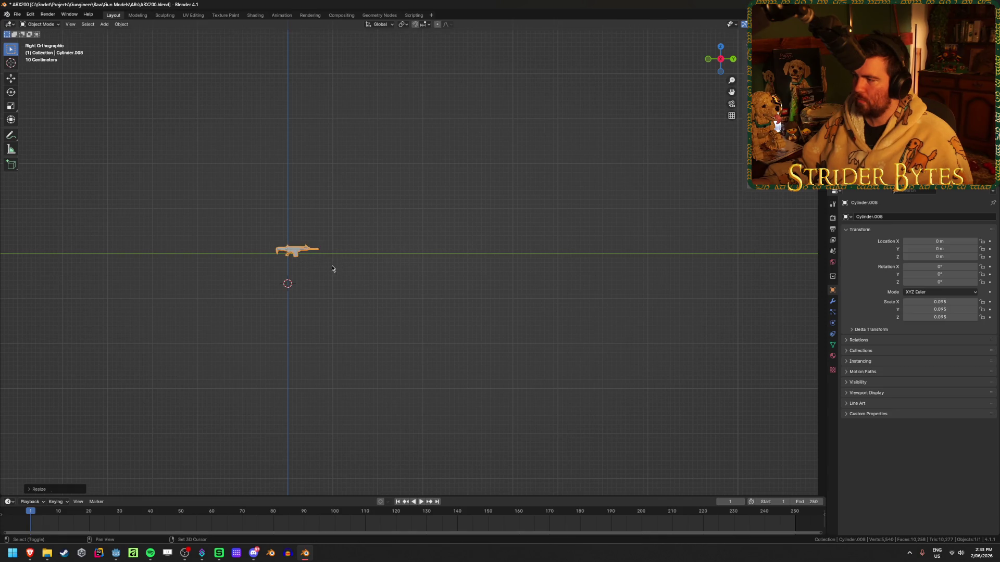
key("ctrl+a")
left_click(425, 274)
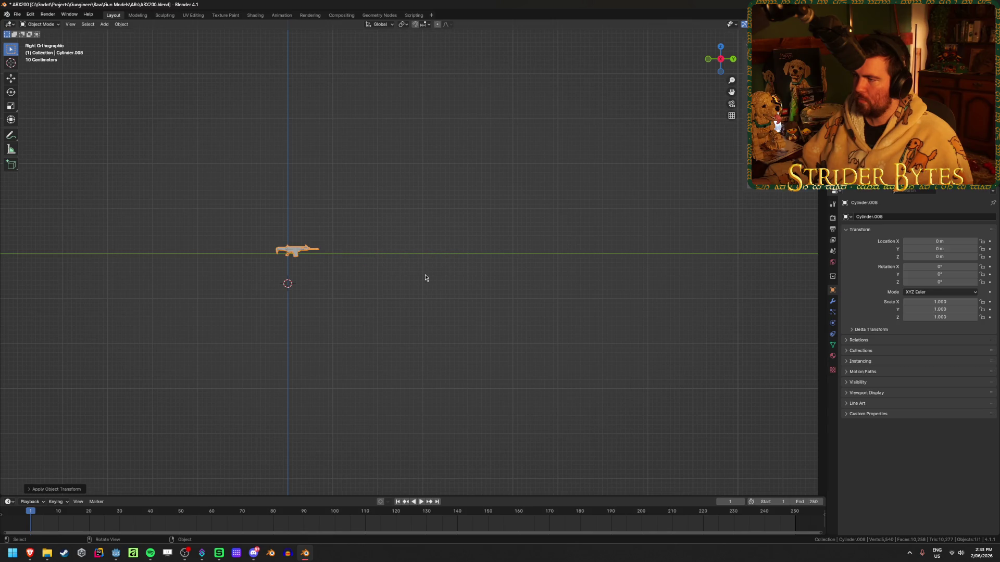
key("KP_Decimal")
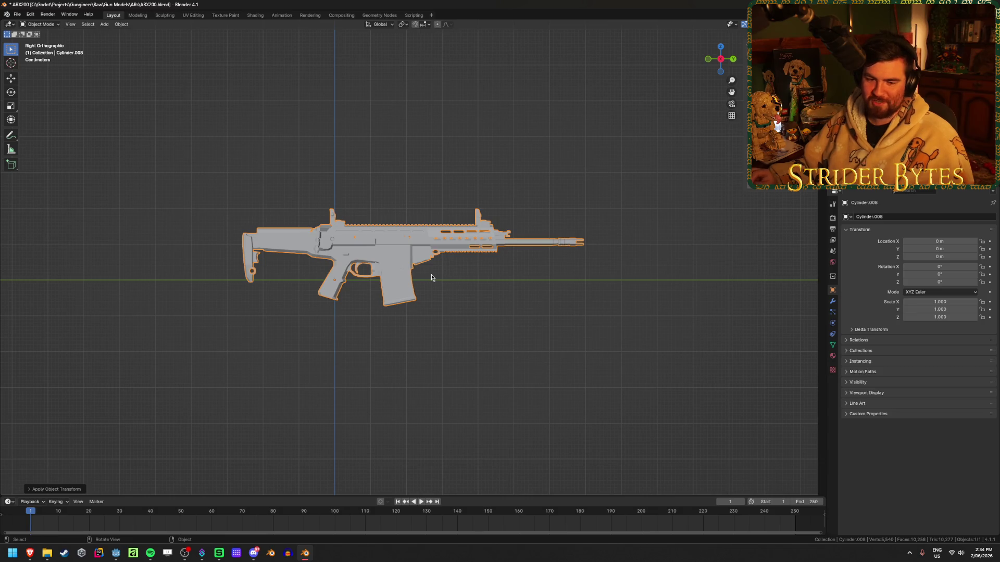
middle_click_drag(431, 278, 446, 283)
key("ctrl+s")
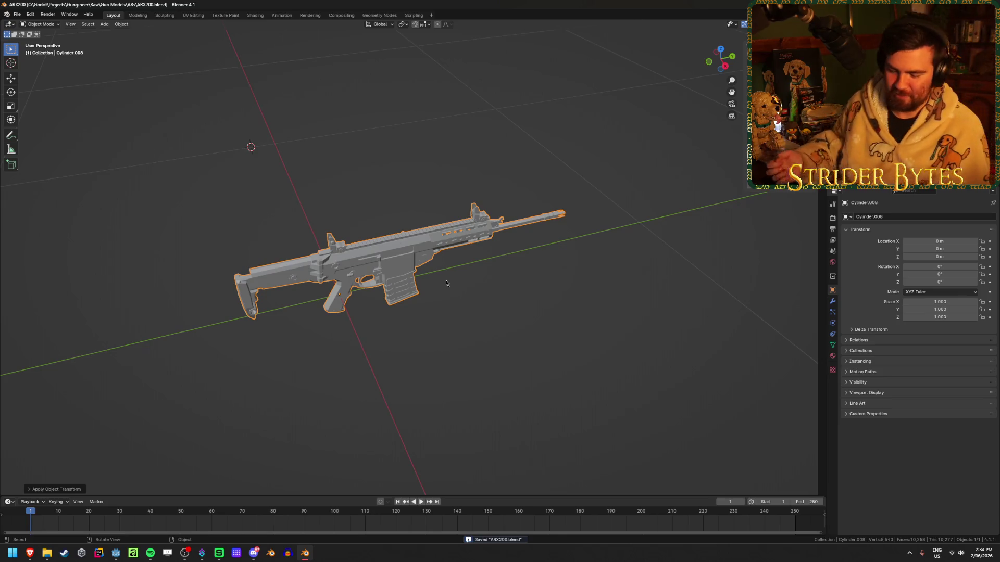
- Snap the 3D cursor onto the rifle and reselect the rifle
key("shift+s")
left_click(407, 336)
left_click(408, 337)
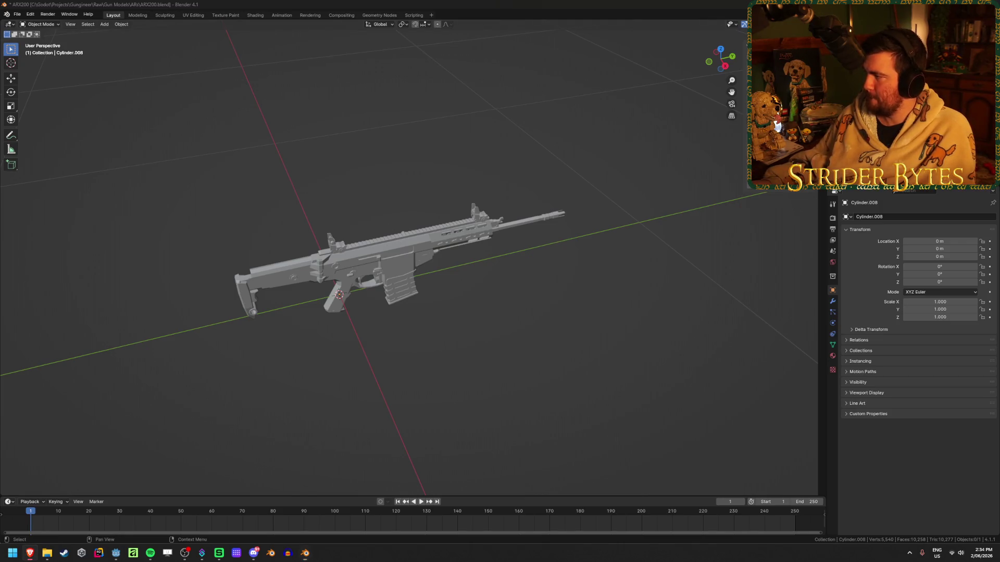
left_click(421, 262)
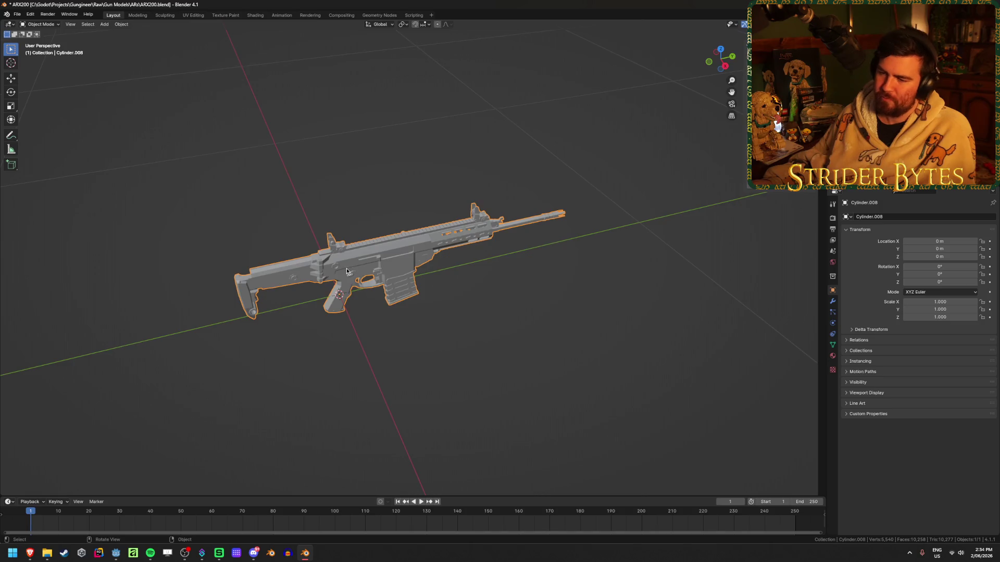
- Enable Cavity viewport shading from the right orthographic view, then orbit back to perspective
key("KP_3")
scroll(369, 273, "up", 4)
middle_click_drag(368, 273, 432, 268, "shift")
left_click(813, 23)
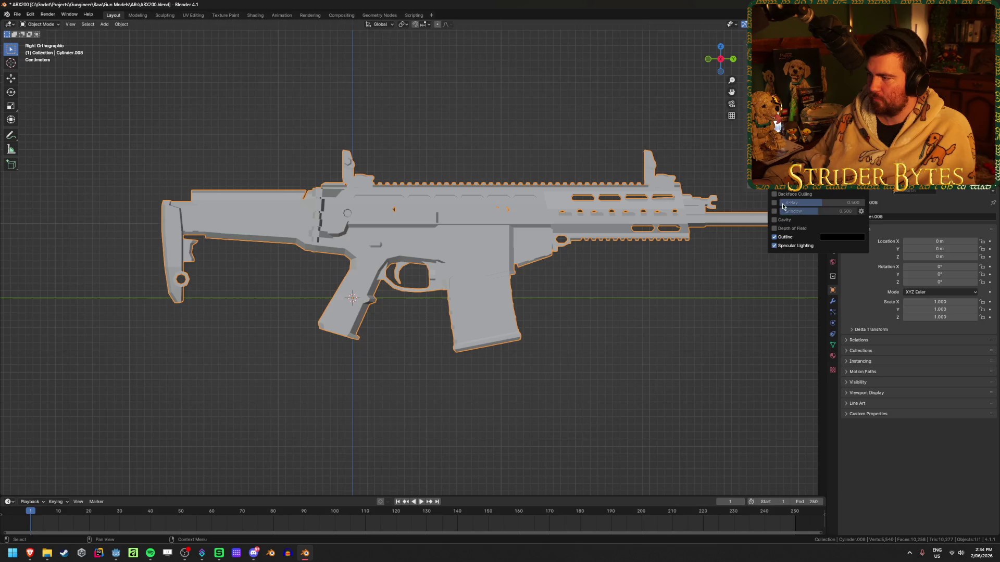
left_click(775, 221)
mouse_move(334, 232)
middle_mouse_down()
mouse_move(302, 234)
mouse_move(274, 324)
middle_mouse_up()
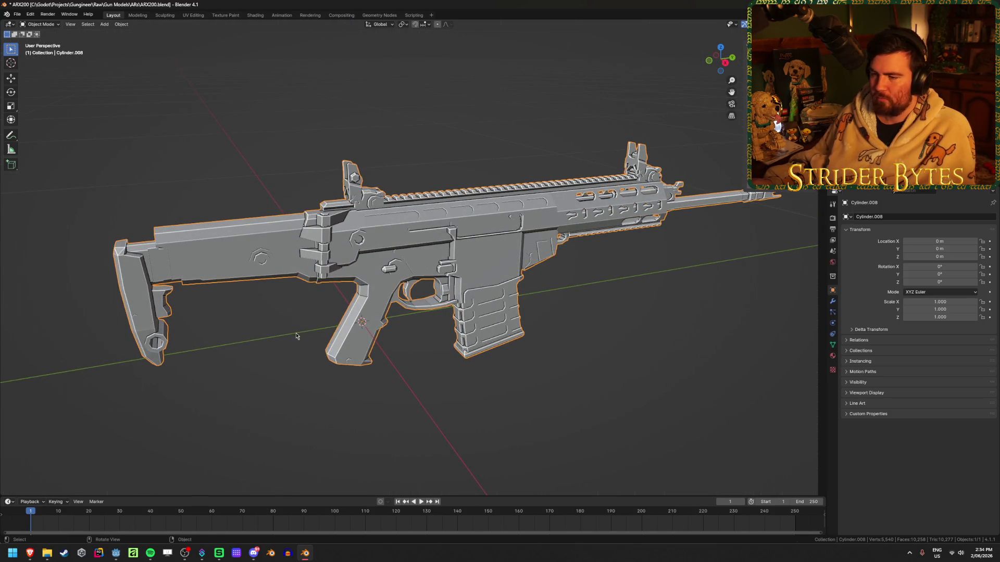
- Clear the sharp marks from every edge of the rifle mesh in Edit Mode
key("Tab")
key("a")
key("ctrl+e")
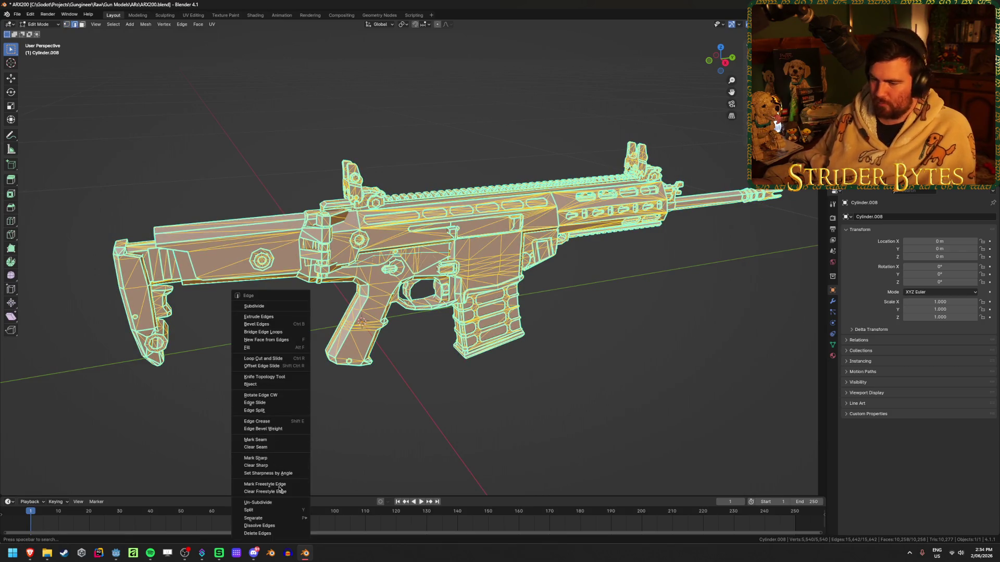
left_click(278, 465)
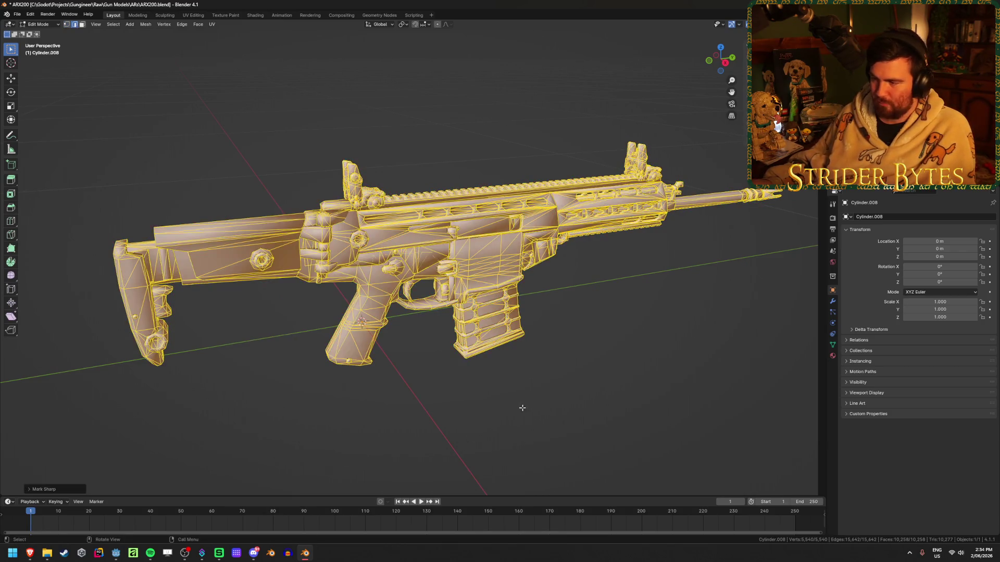
key("Tab")
- Apply Shade Flat to the rifle and deselect it
right_click(500, 395)
left_click(496, 381)
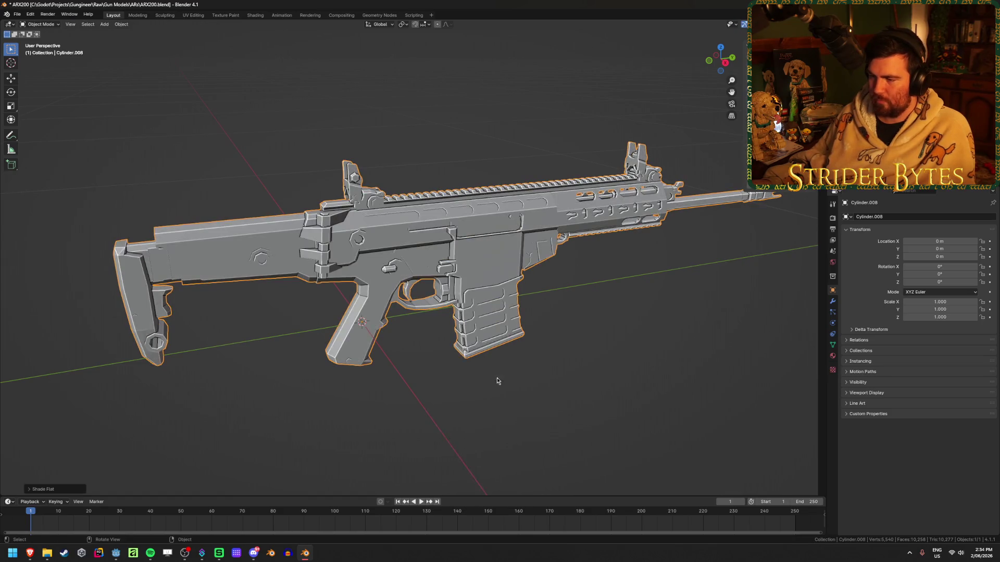
left_click(398, 393)
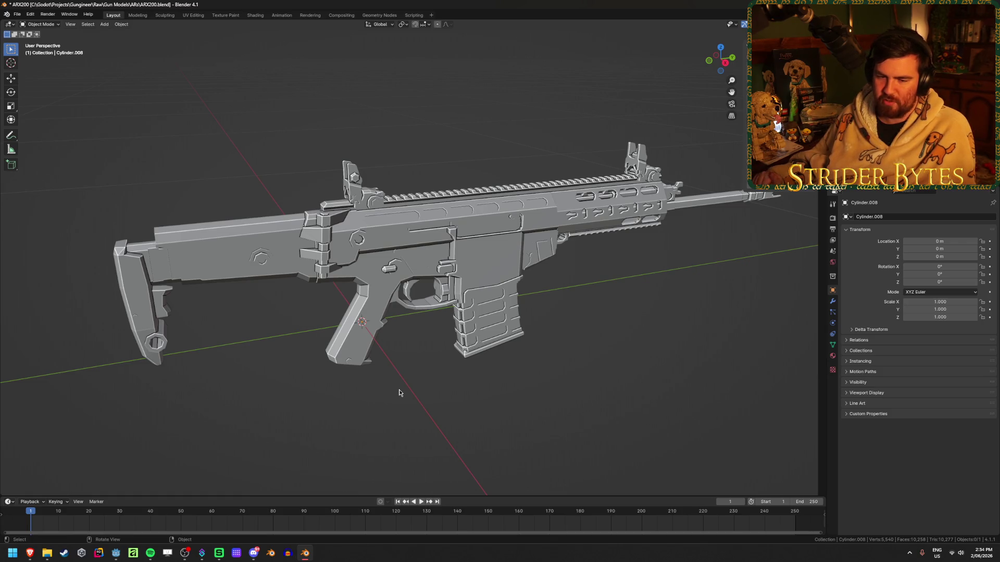
- In Edit Mode, select the stock's ring, buttplate and small underside piece with L
key("Tab")
left_click(237, 413)
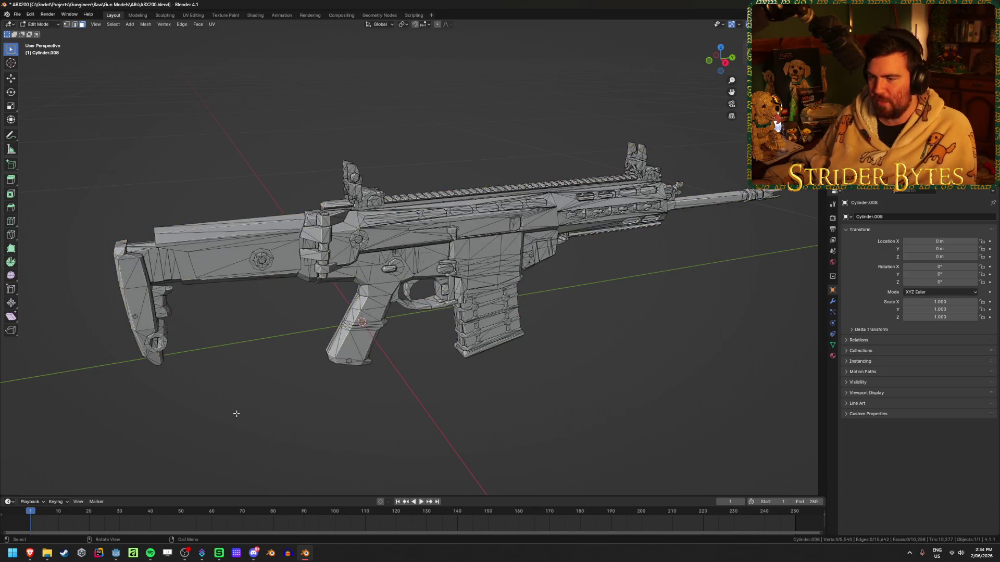
mouse_move(235, 380)
middle_mouse_down()
mouse_move(226, 364)
mouse_move(355, 384)
middle_mouse_up()
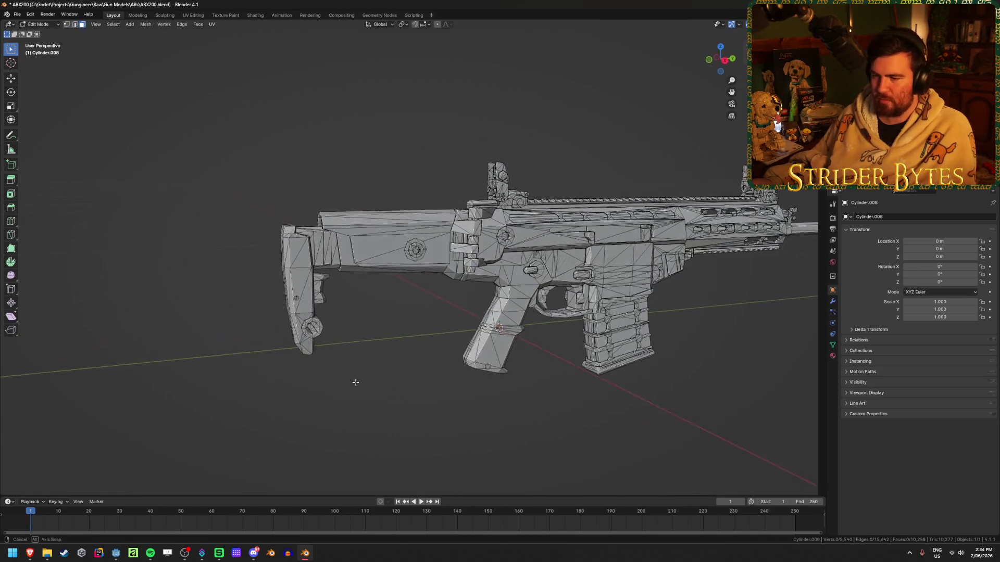
scroll(360, 371, "up", 3)
key("l")
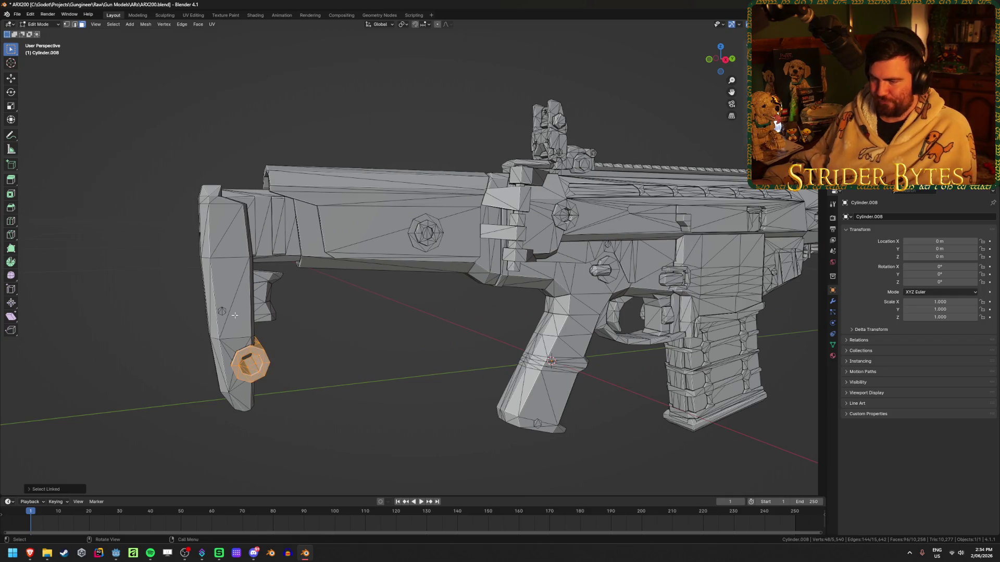
key("l")
key("l")
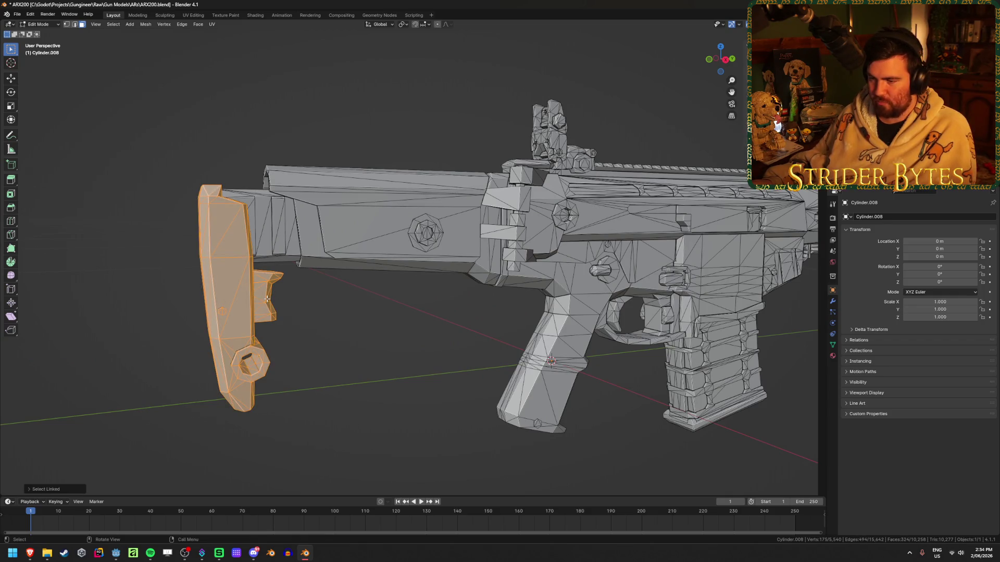
key("l")
key("l")
key("l")
key("l")
key("l")
- Add the far-side ring, hex outer ring and receiver-side stock block to the selection
mouse_move(310, 312)
middle_mouse_down()
mouse_move(350, 334)
mouse_move(448, 317)
middle_mouse_up()
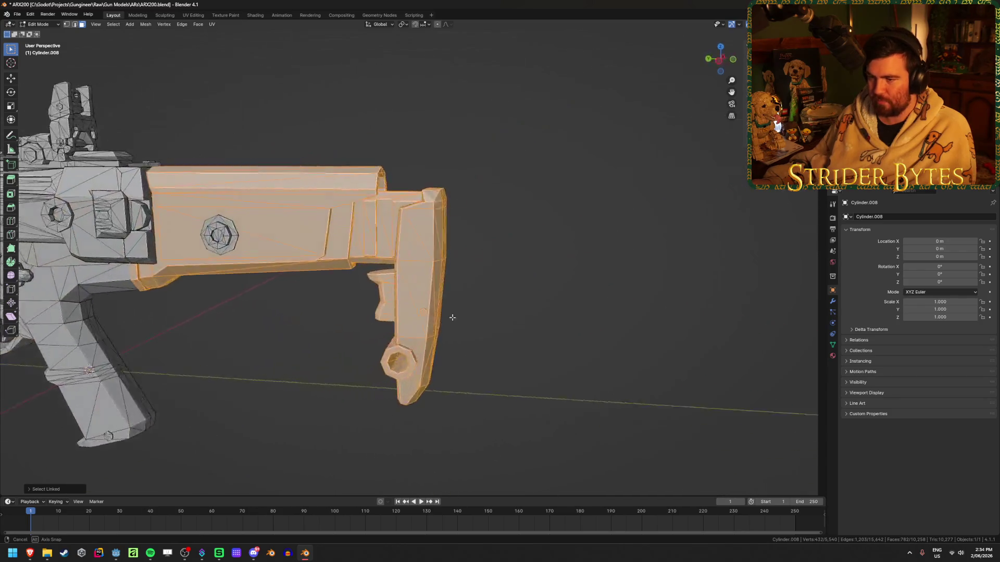
key("l")
key("l")
mouse_move(238, 238)
middle_mouse_down()
mouse_move(264, 273)
mouse_move(145, 236)
mouse_move(172, 235)
middle_mouse_up()
key("l")
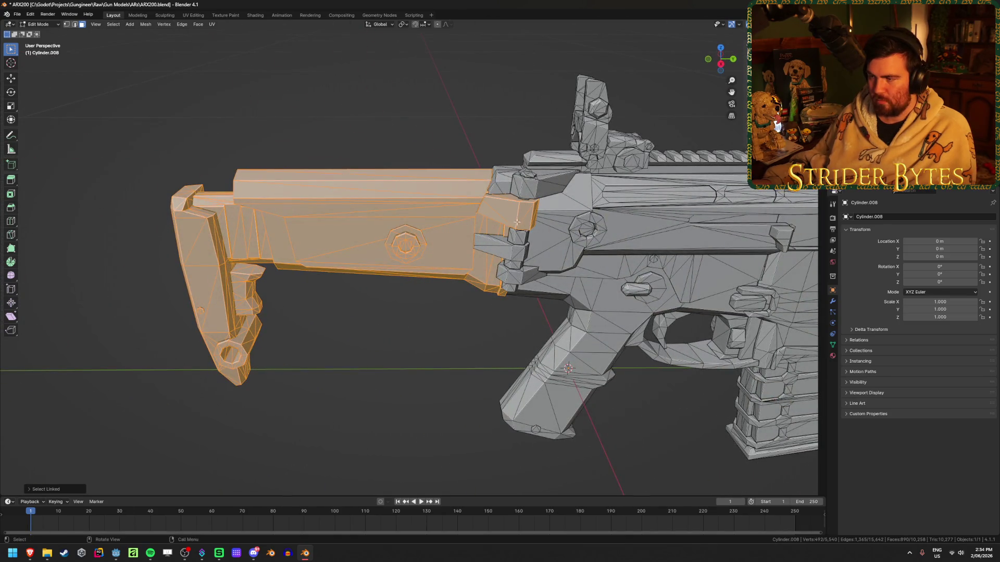
key("l")
key("l")
key("l")
middle_click_drag(503, 255, 469, 266)
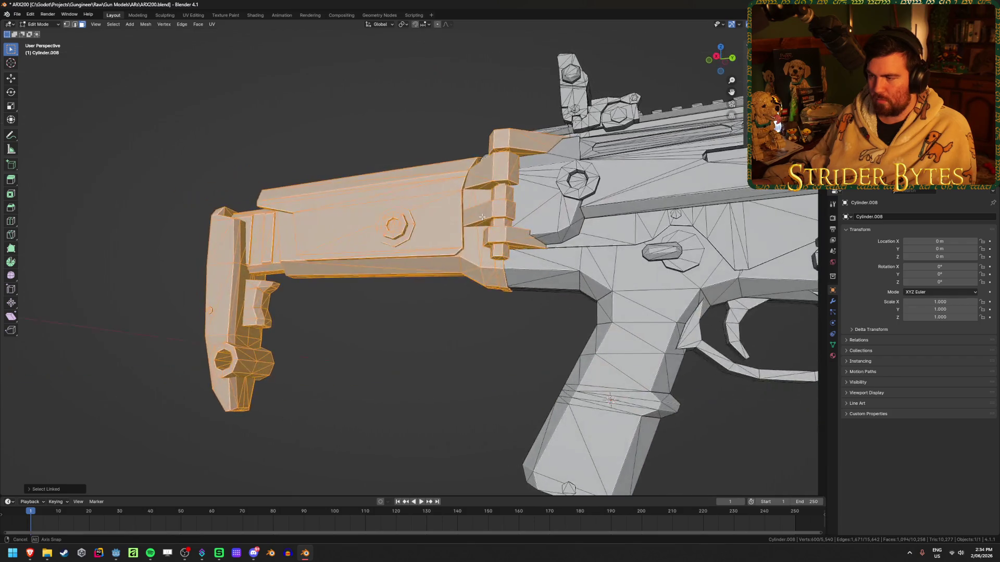
- Hide and reveal the selected stock to check what remains of the rifle
key("h")
mouse_move(324, 290)
middle_mouse_down()
mouse_move(417, 314)
mouse_move(500, 315)
middle_mouse_up()
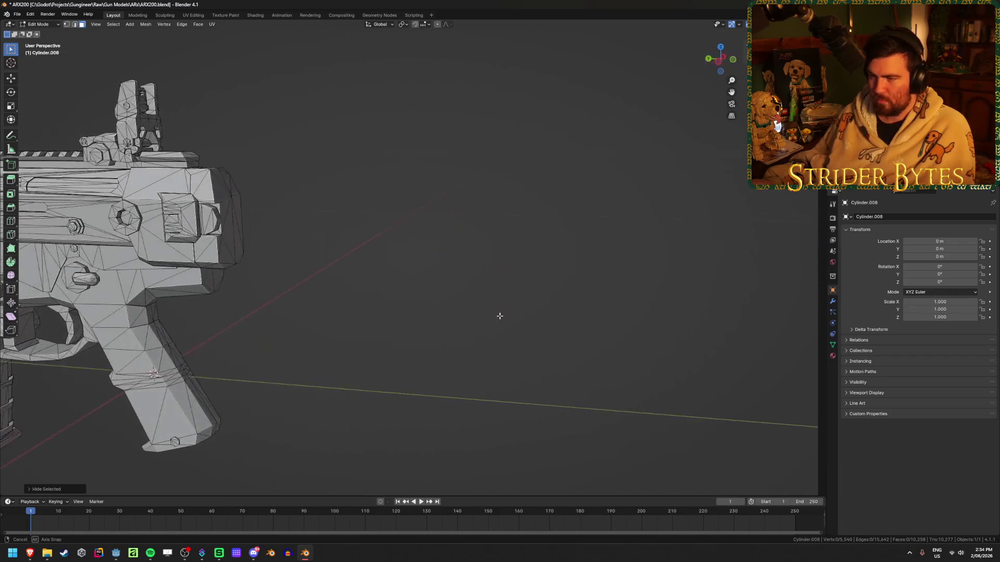
key("alt+h")
mouse_move(414, 317)
middle_mouse_down()
mouse_move(505, 326)
mouse_move(443, 350)
mouse_move(328, 352)
mouse_move(344, 355)
middle_mouse_up()
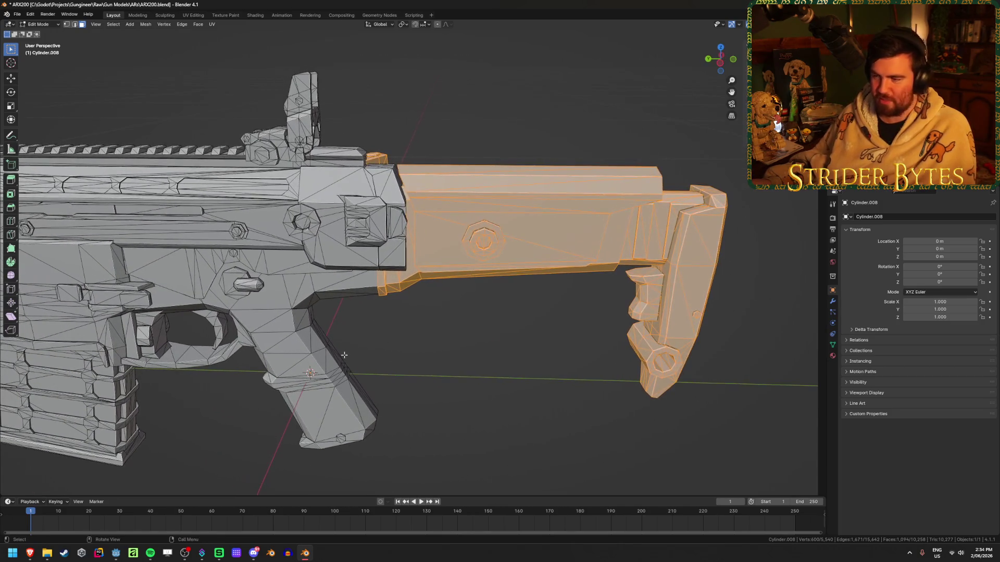
key("h")
key("alt+h")
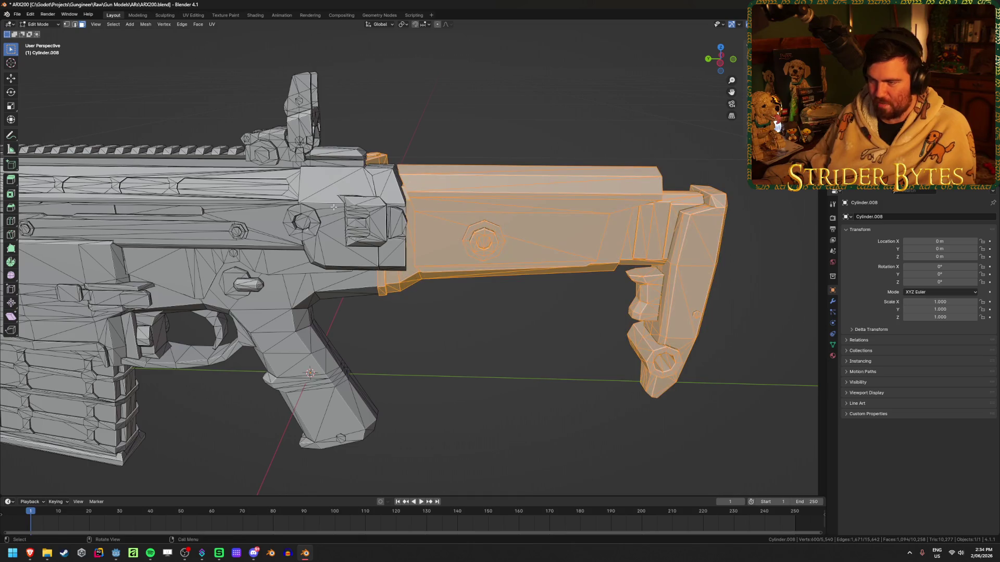
- Hide the stock again to inspect the receiver, reveal it, and return to Object Mode
middle_click_drag(402, 193, 422, 223)
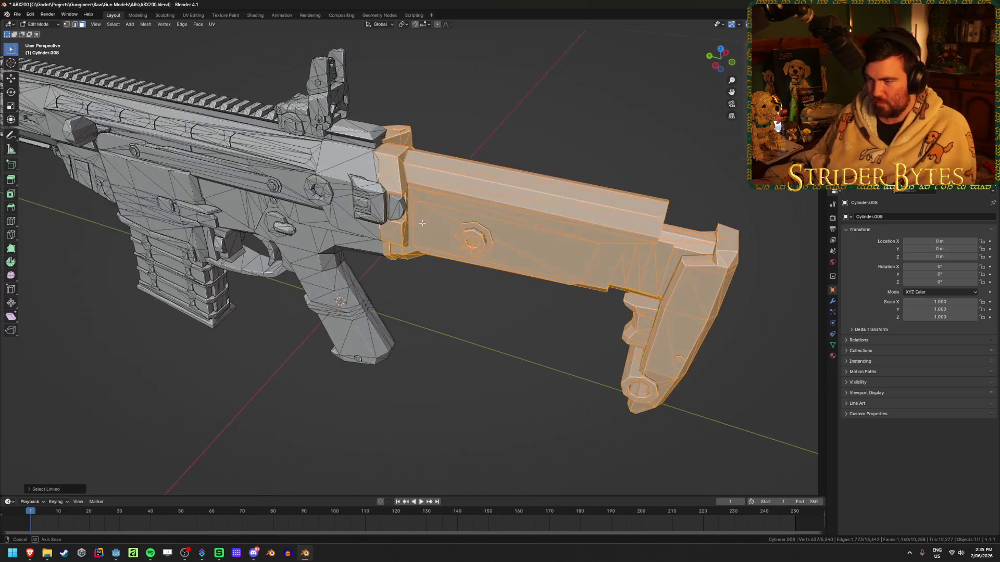
key("h")
middle_click_drag(473, 245, 473, 214)
scroll(473, 214, "up", 5)
key("alt+h")
scroll(472, 252, "down", 5)
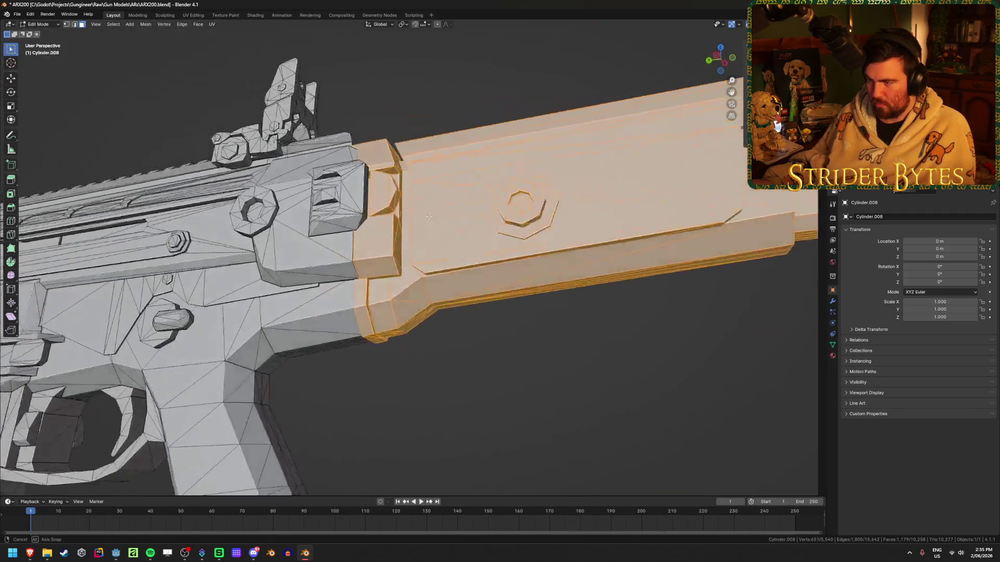
scroll(366, 216, "up", 5)
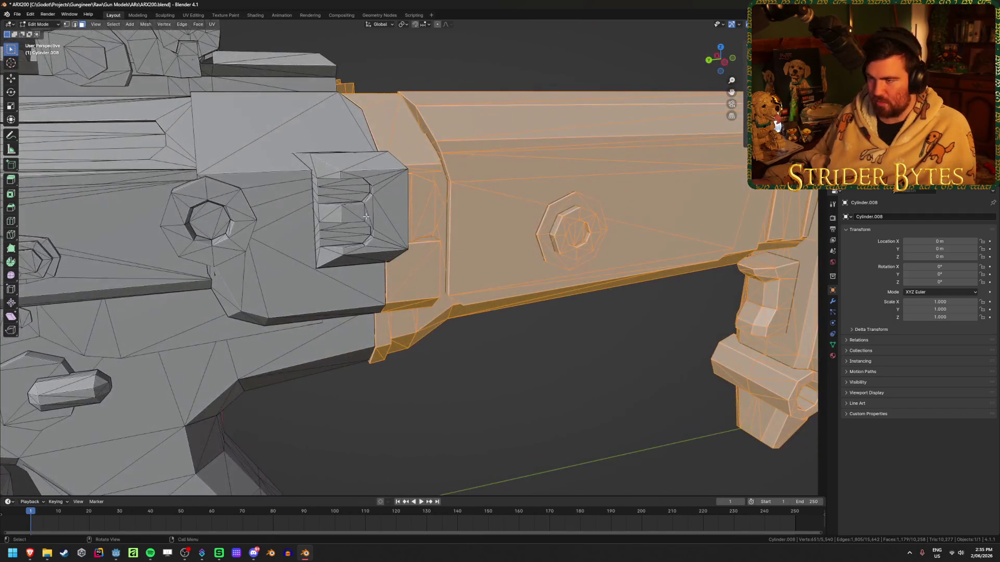
middle_click_drag(366, 216, 409, 227)
scroll(392, 257, "down", 6)
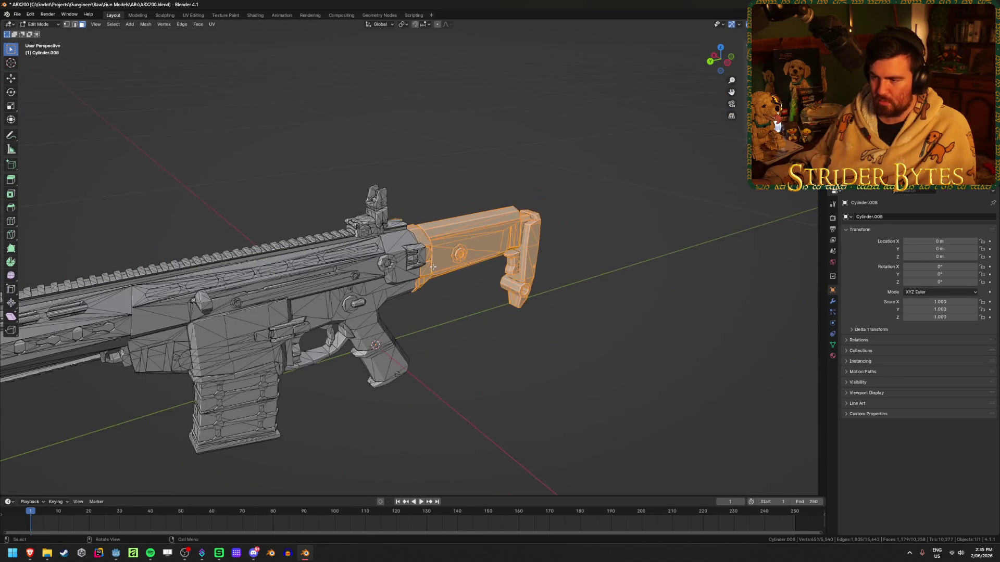
key("Tab")
scroll(433, 266, "up", 3)
scroll(432, 269, "up", 2)
mouse_move(459, 305)
middle_mouse_down()
mouse_move(445, 282)
mouse_move(456, 277)
middle_mouse_up()
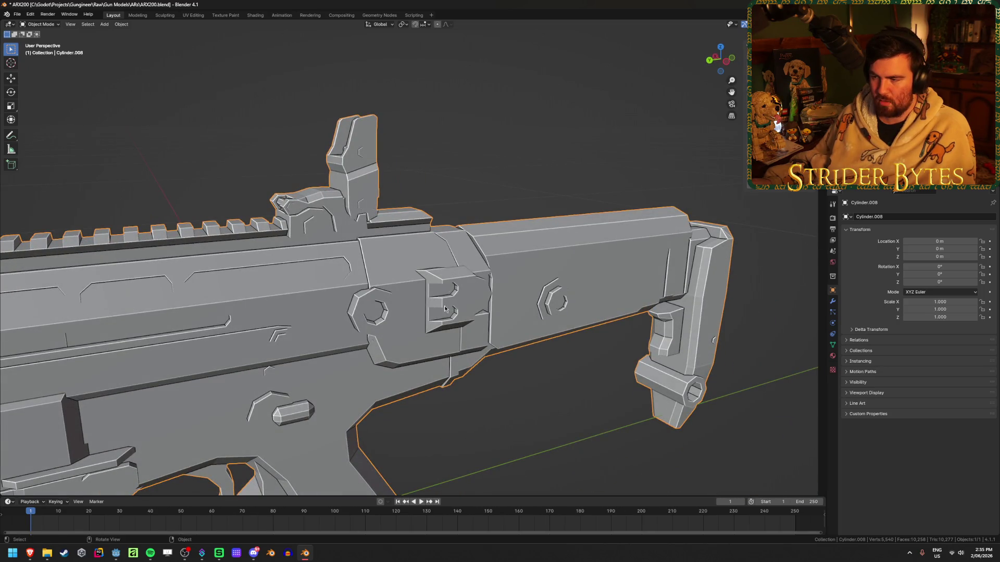
key("Tab")
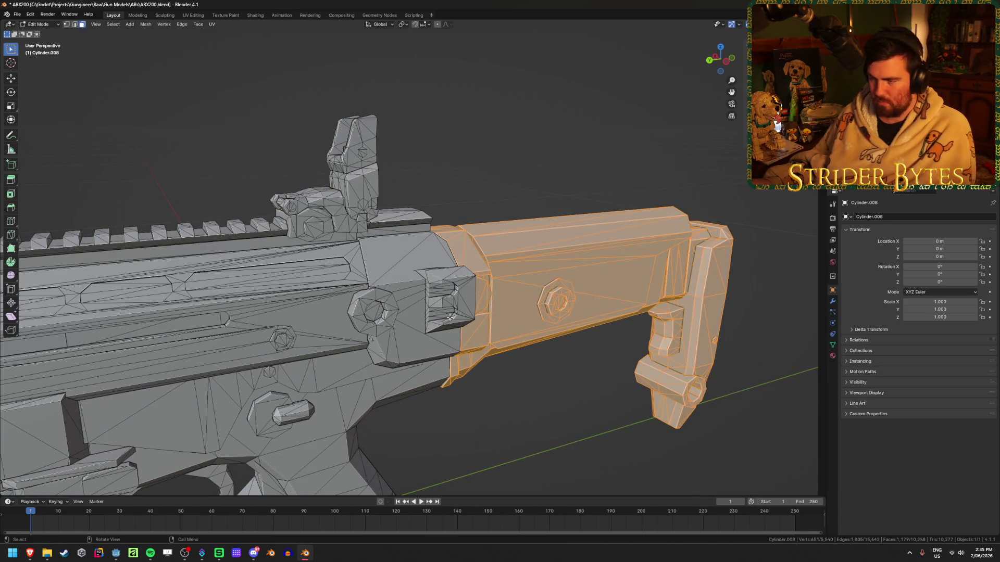
key("l")
key("h")
middle_click_drag(450, 316, 492, 311)
scroll(469, 312, "up", 3)
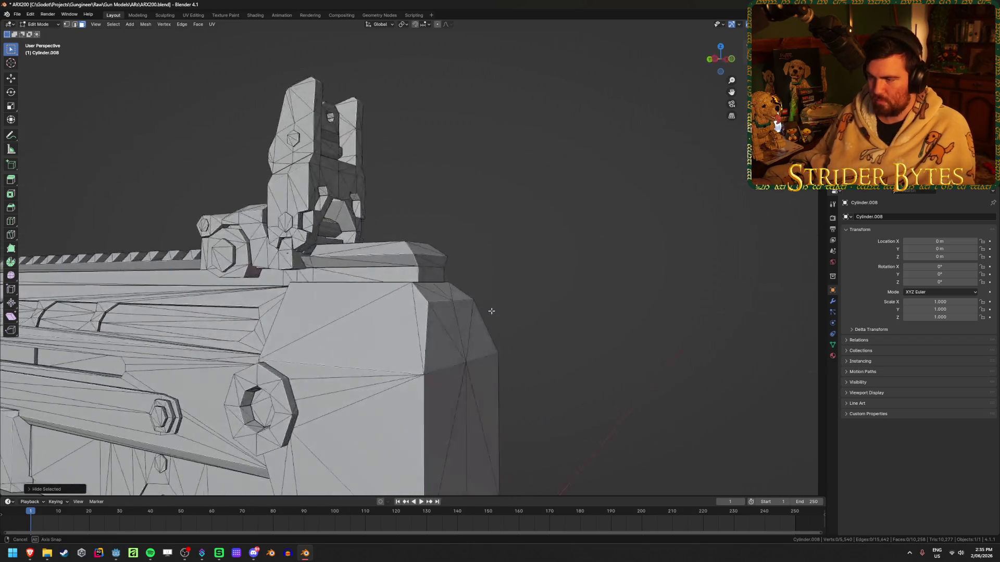
scroll(491, 311, "down", 3)
key("alt+h")
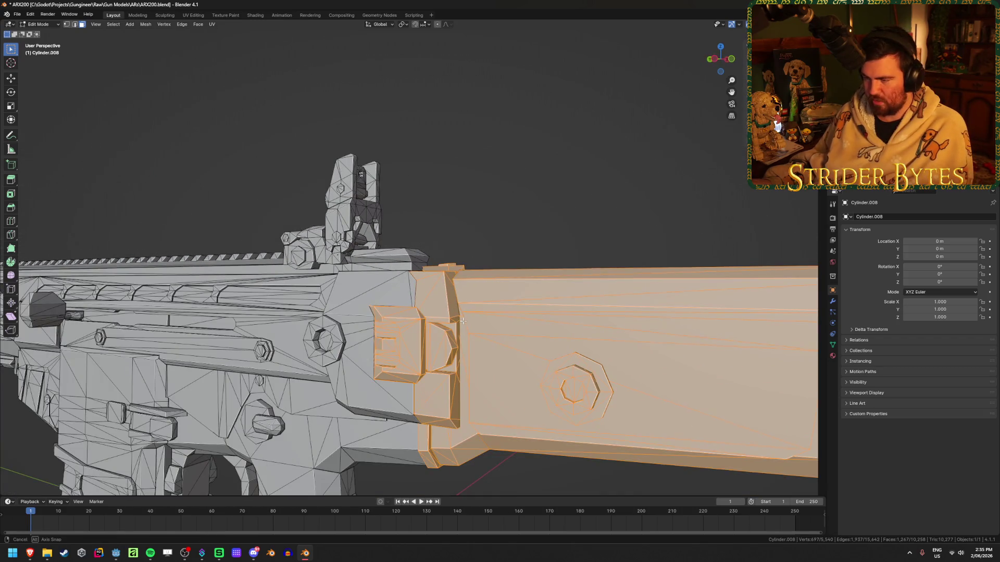
scroll(463, 321, "down", 3)
middle_click_drag(463, 321, 522, 328)
scroll(522, 328, "up", 4)
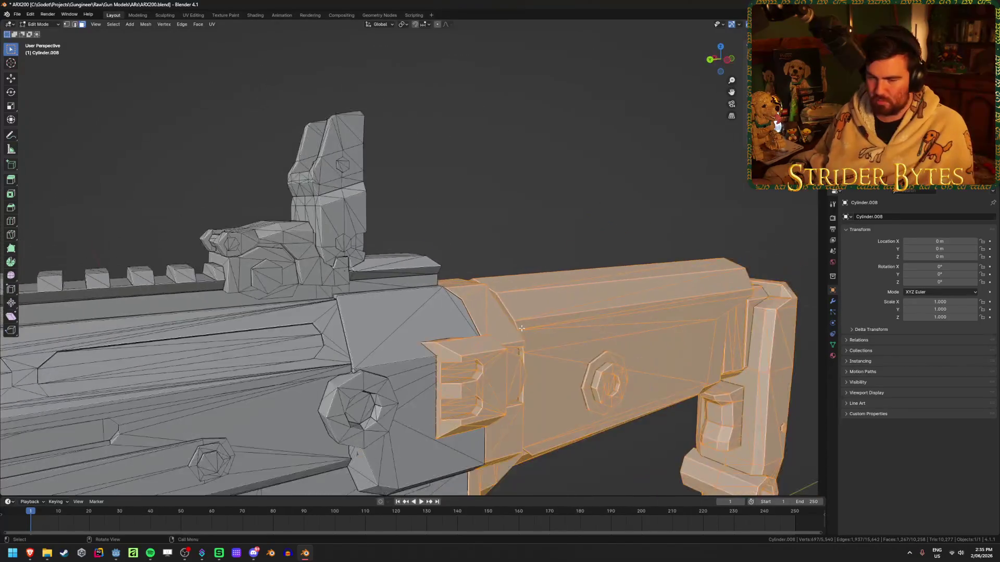
scroll(521, 328, "down", 2)
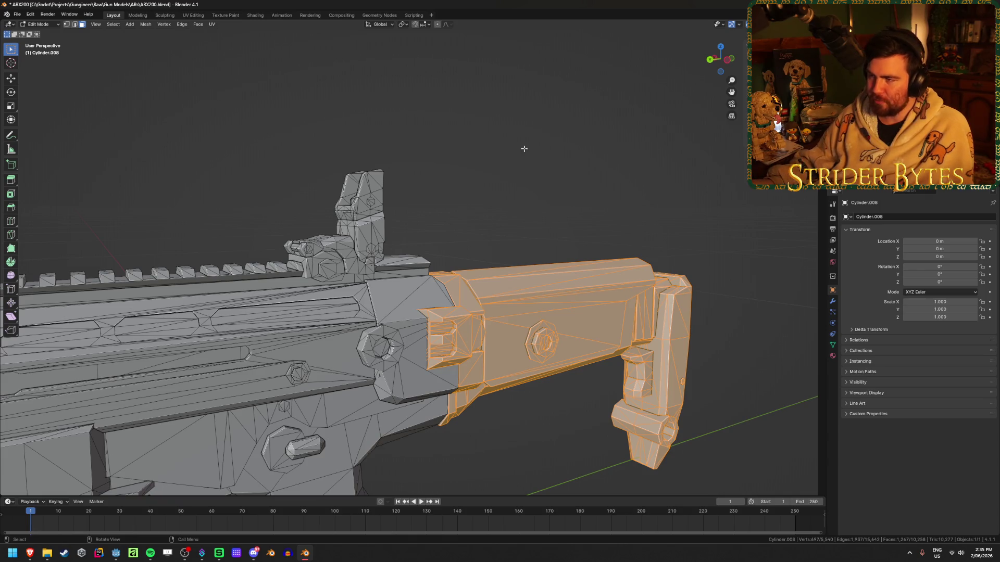
mouse_move(506, 200)
middle_mouse_down()
mouse_move(570, 295)
mouse_move(462, 314)
mouse_move(603, 320)
mouse_move(614, 302)
mouse_move(625, 261)
mouse_move(598, 313)
mouse_move(409, 367)
middle_mouse_up()
key("h")
scroll(410, 366, "up", 3)
scroll(396, 370, "down", 2)
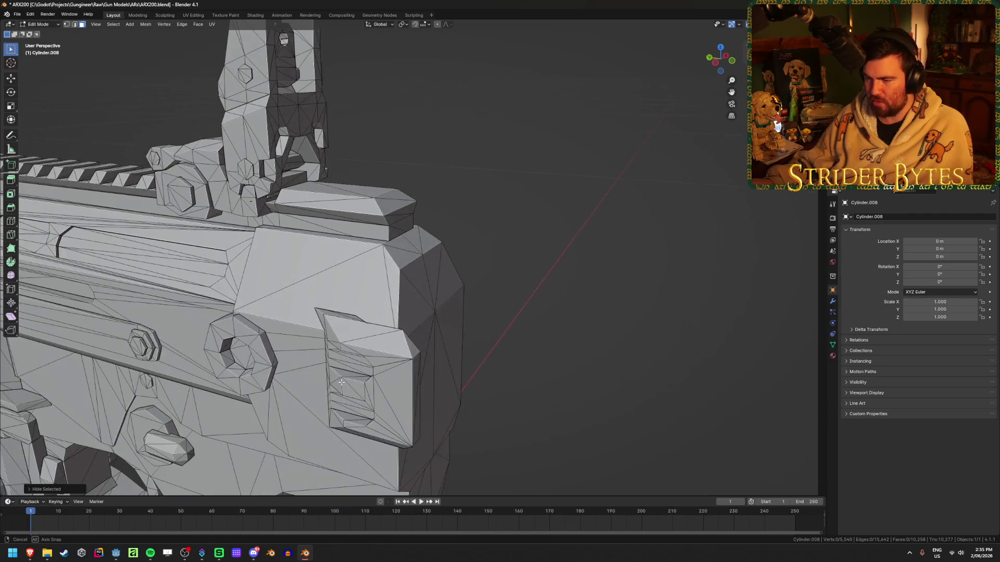
scroll(385, 372, "up", 3)
scroll(372, 376, "down", 1)
scroll(372, 376, "down", 1)
key("alt+h")
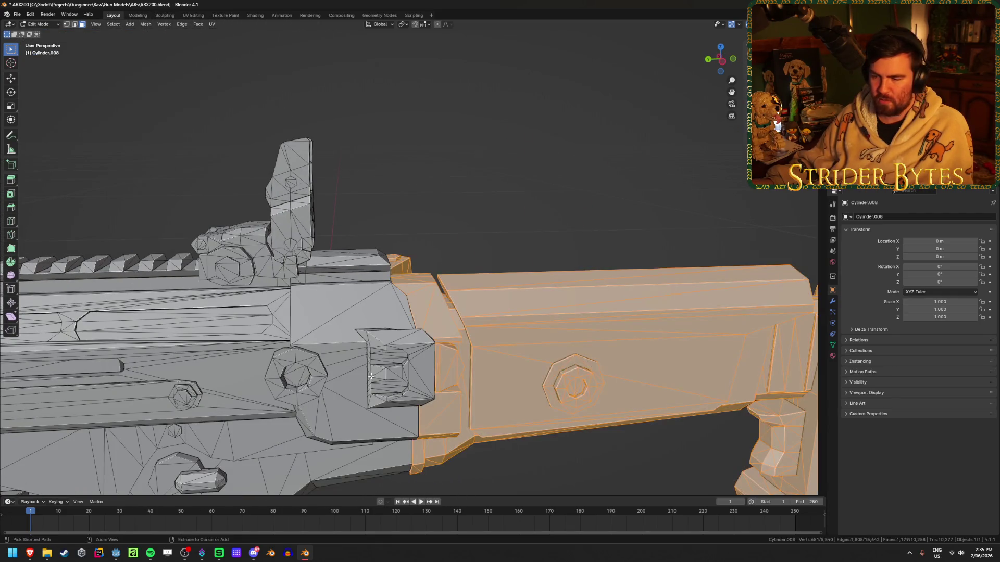
scroll(484, 426, "down", 6)
mouse_move(482, 425)
middle_mouse_down()
mouse_move(438, 392)
mouse_move(473, 353)
mouse_move(475, 408)
middle_mouse_up()
scroll(475, 408, "up", 7)
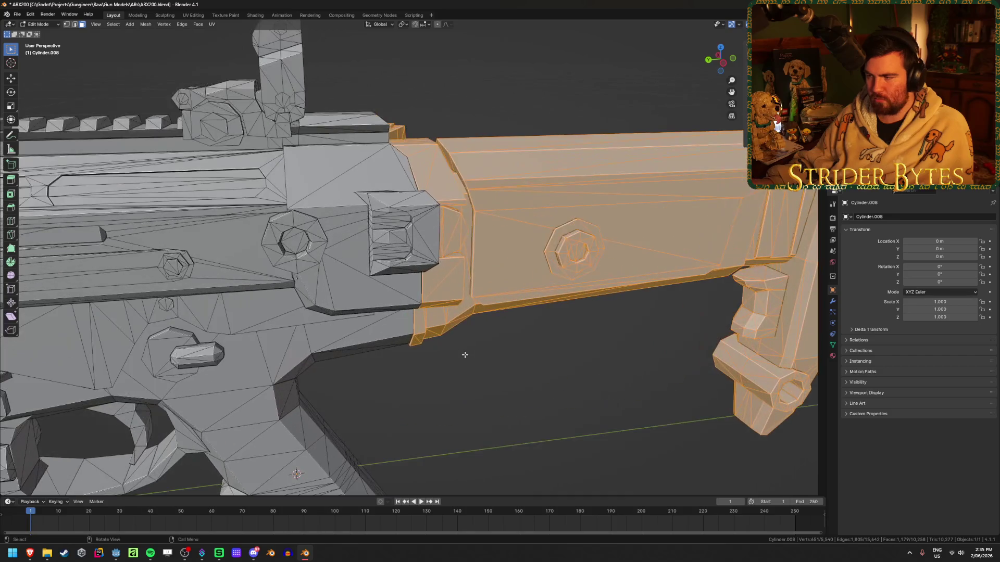
scroll(465, 354, "down", 6)
middle_click_drag(654, 346, 622, 244)
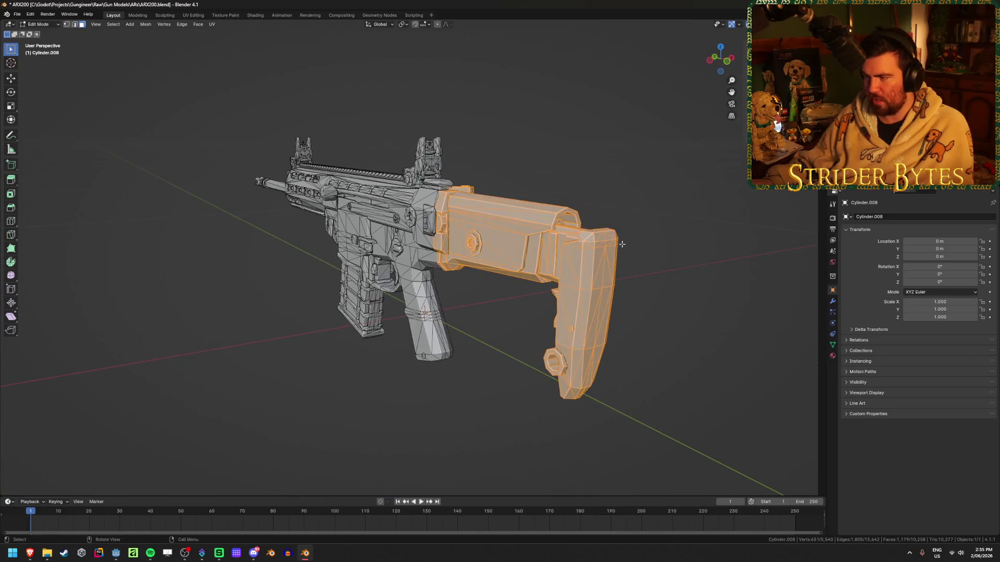
scroll(529, 297, "up", 3)
mouse_move(480, 298)
middle_mouse_down()
mouse_move(529, 297)
mouse_move(620, 255)
middle_mouse_up()
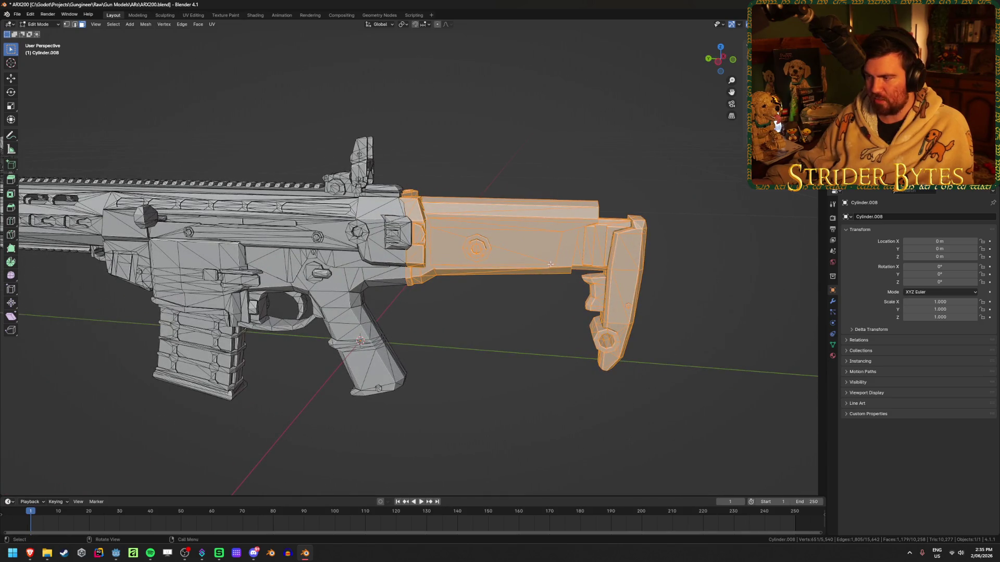
scroll(386, 279, "up", 3)
scroll(416, 234, "up", 3)
mouse_move(427, 224)
middle_mouse_down()
mouse_move(435, 217)
mouse_move(428, 314)
mouse_move(422, 307)
mouse_move(406, 383)
middle_mouse_up()
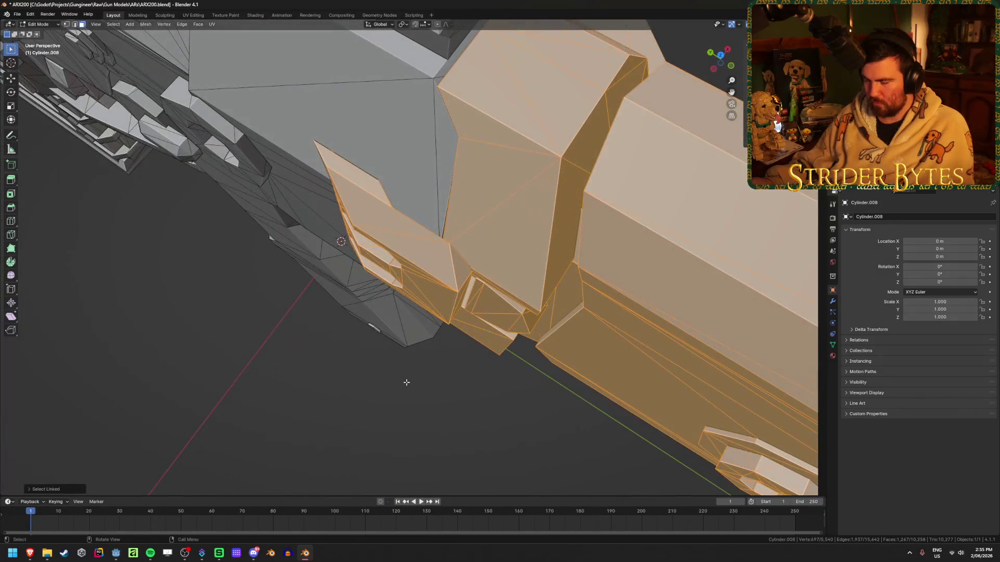
mouse_move(623, 145)
middle_mouse_down()
mouse_move(516, 346)
mouse_move(526, 317)
mouse_move(422, 358)
mouse_move(403, 349)
middle_mouse_up()
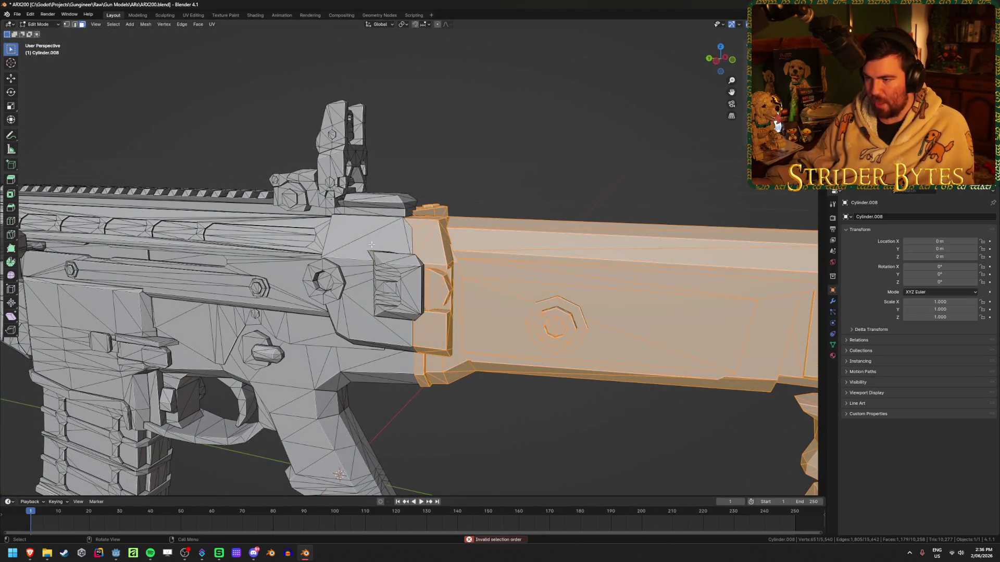
mouse_move(582, 263)
middle_mouse_down()
mouse_move(511, 230)
mouse_move(452, 236)
middle_mouse_up()
mouse_move(552, 229)
middle_mouse_down()
mouse_move(539, 258)
mouse_move(559, 274)
mouse_move(453, 271)
mouse_move(487, 232)
mouse_move(473, 201)
mouse_move(407, 220)
mouse_move(415, 256)
middle_mouse_up()
key("h")
key("ctrl+z")
scroll(560, 273, "up", 5)
scroll(442, 276, "up", 8)
scroll(428, 283, "down", 5)
scroll(473, 201, "up", 8)
scroll(415, 256, "down", 5)
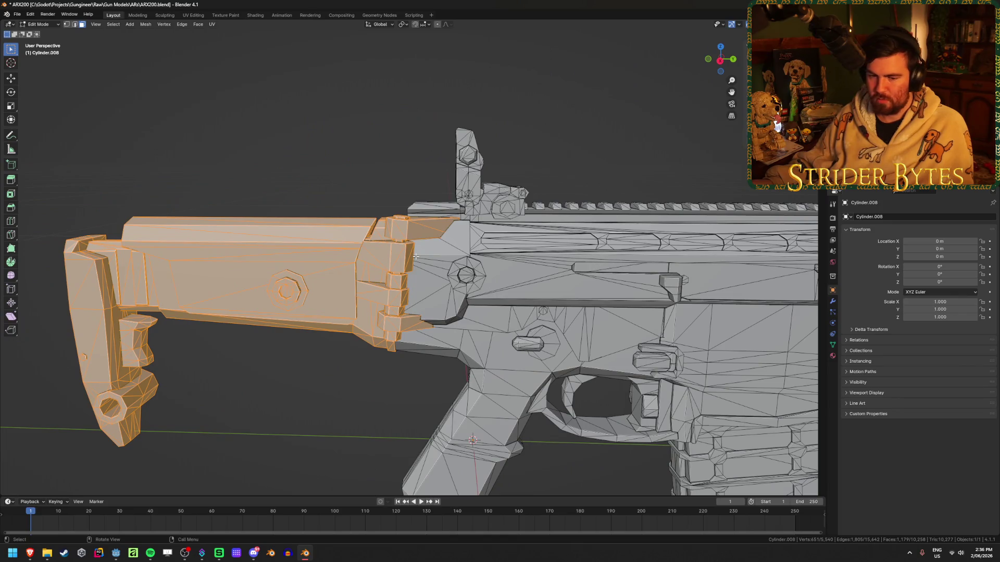
key("z")
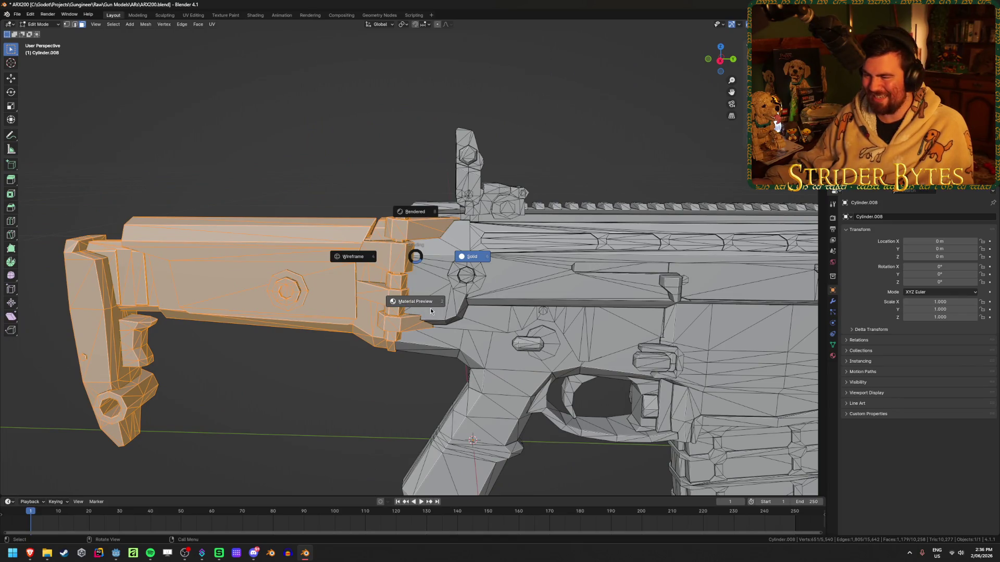
- Set Blender's viewport to Solid shading and maximise the Sketchfab Beretta ARX200 reference page
scroll(431, 312, "down", 5)
key("z")
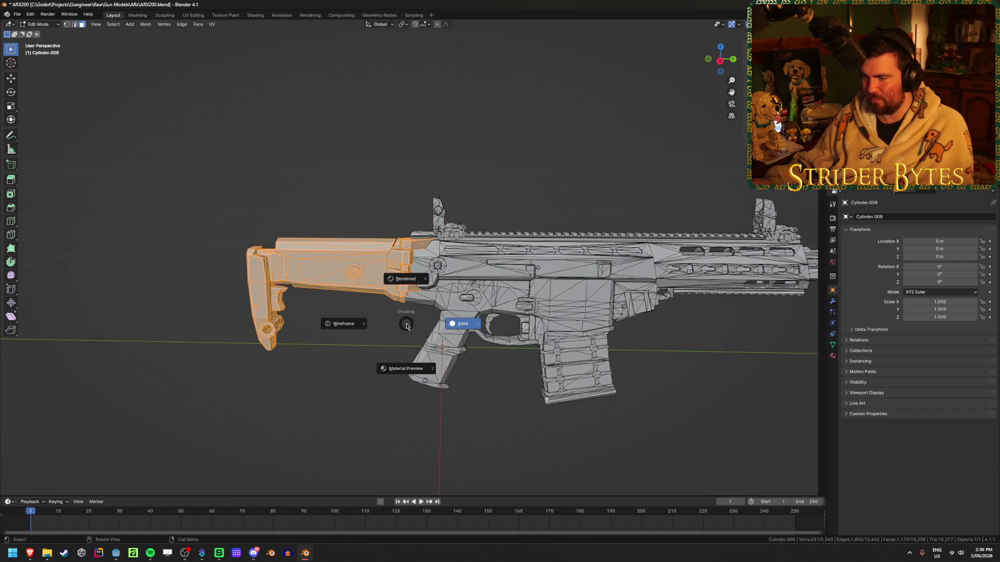
left_click(406, 326)
left_click(457, 366)
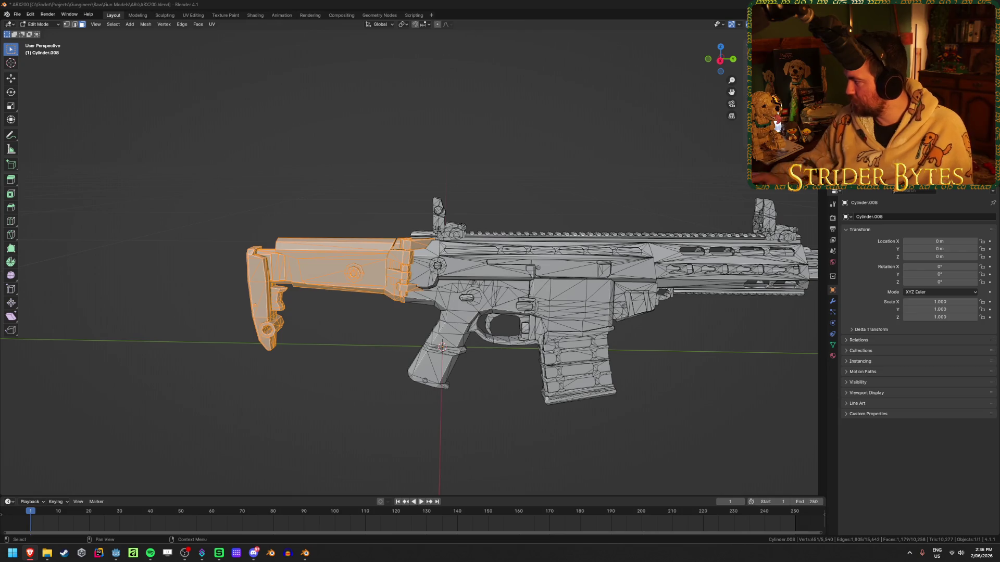
left_click_drag(156, 3, 369, 3)
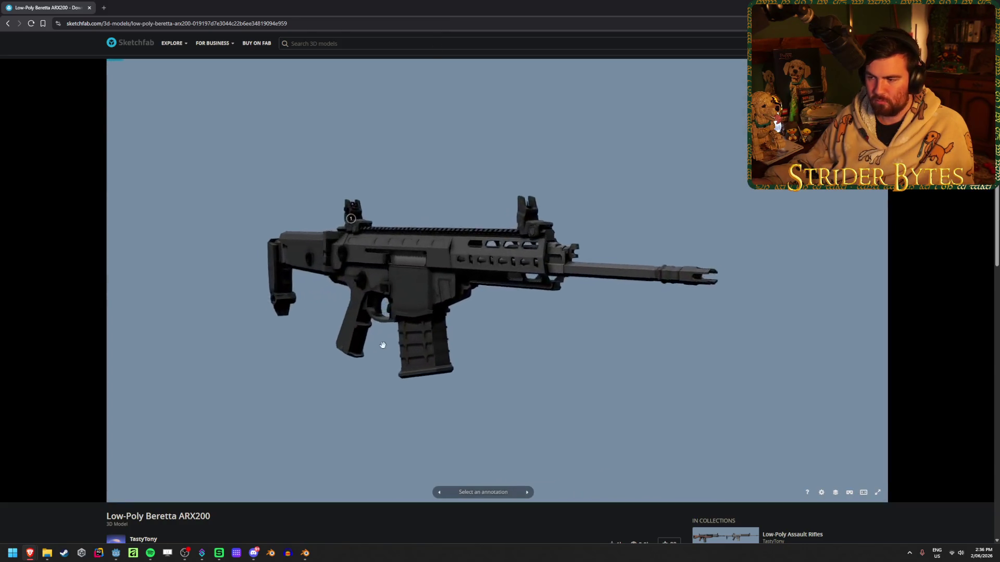
- In Sketchfab's Model Inspector, view the reference rifle in Base Color with No Post-Processing
left_click_drag(384, 341, 496, 334)
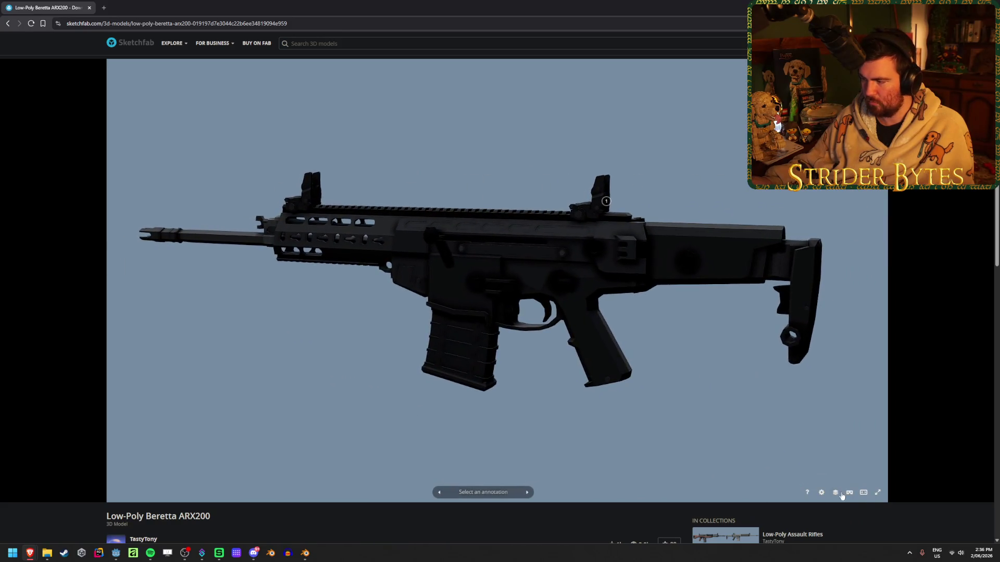
left_click(836, 493)
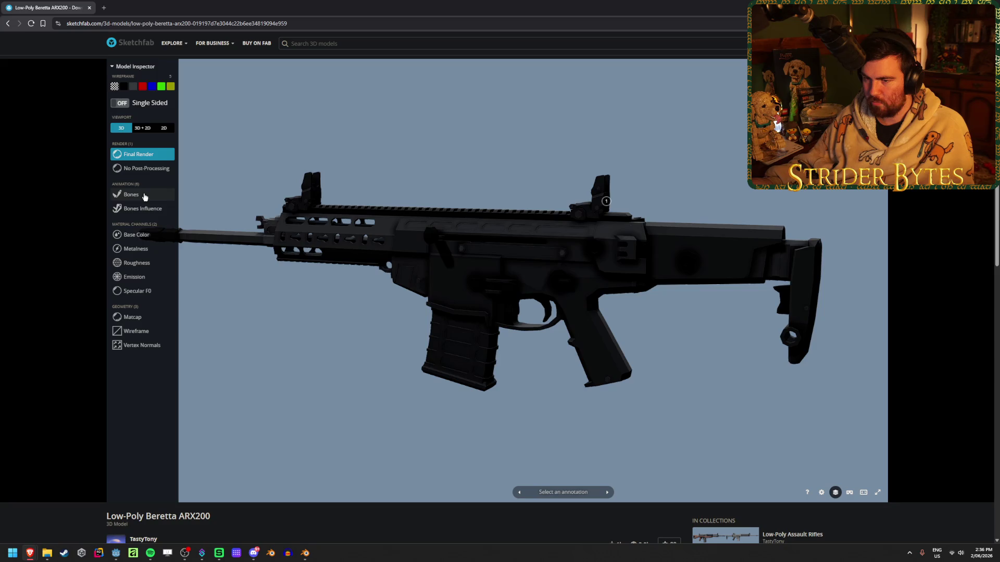
left_click(136, 234)
left_click(143, 168)
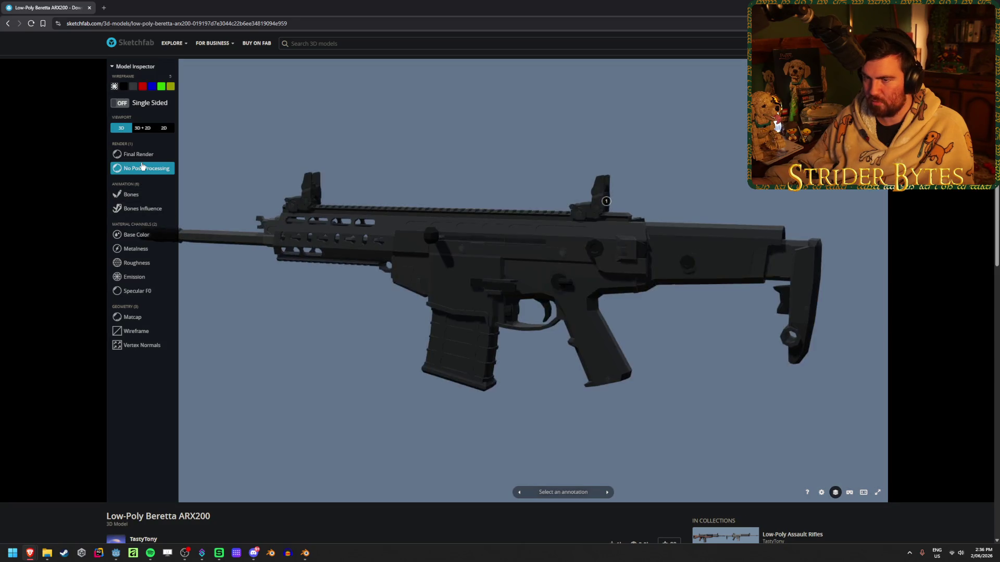
- Orbit and zoom around the reference rifle's stock, then switch back to Blender
left_click_drag(321, 211, 572, 286)
scroll(572, 286, "up", 3)
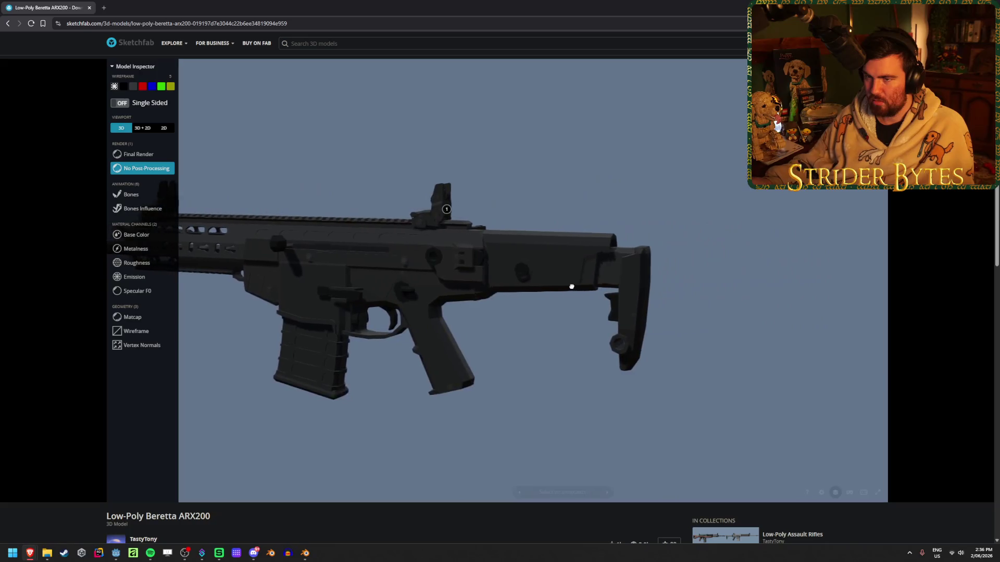
scroll(571, 286, "up", 5)
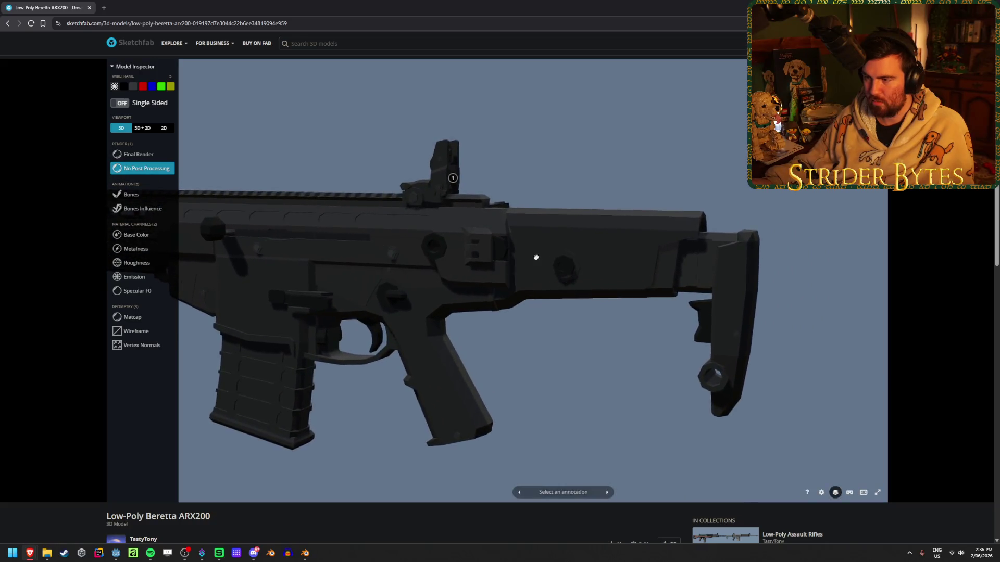
scroll(564, 284, "down", 5)
mouse_move(558, 245)
left_mouse_down()
mouse_move(491, 252)
mouse_move(536, 258)
mouse_move(516, 268)
mouse_move(395, 261)
mouse_move(417, 249)
mouse_move(397, 276)
mouse_move(453, 239)
mouse_move(491, 236)
left_mouse_up()
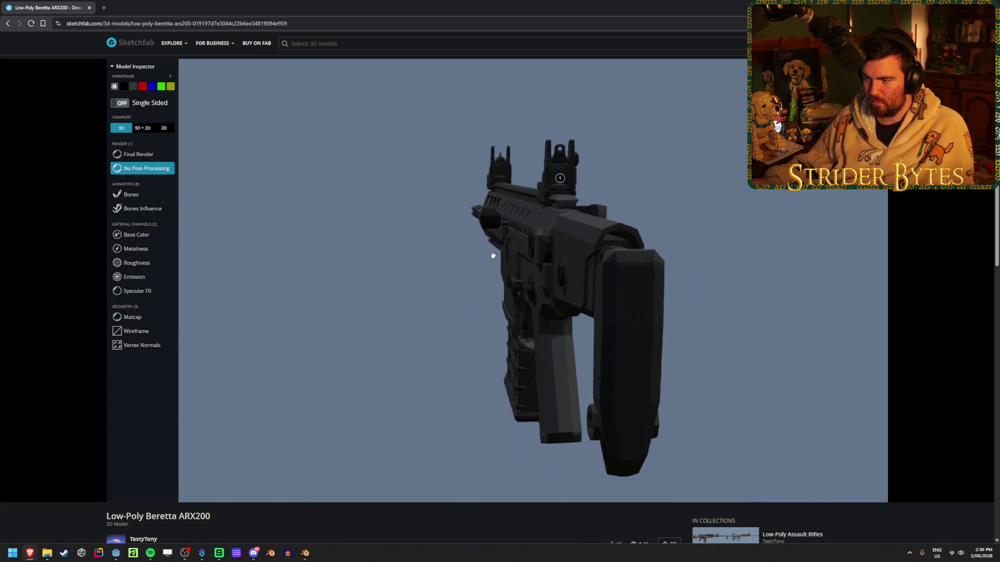
scroll(426, 256, "up", 3)
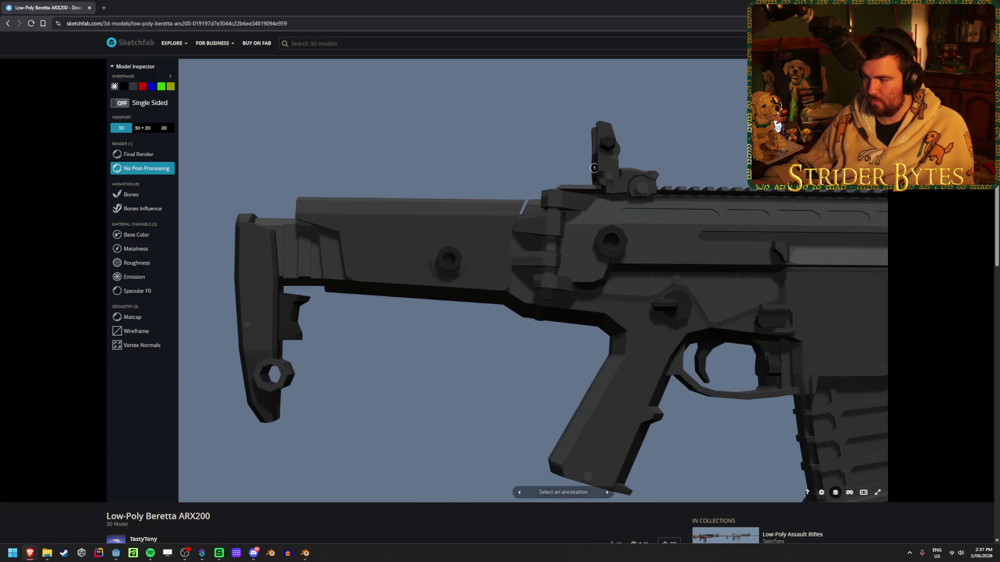
key("alt+Tab")
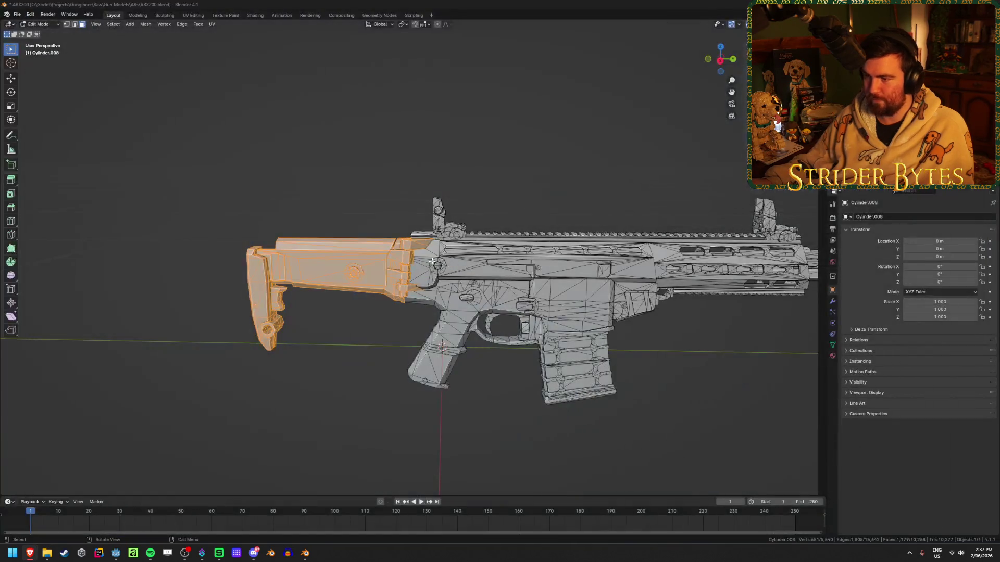
- Hide and reveal the stock to inspect where it meets the receiver
scroll(356, 251, "up", 4)
key("h")
scroll(355, 252, "down", 4)
mouse_move(356, 252)
middle_mouse_down()
mouse_move(455, 136)
mouse_move(414, 157)
middle_mouse_up()
key("alt+h")
scroll(415, 158, "up", 3)
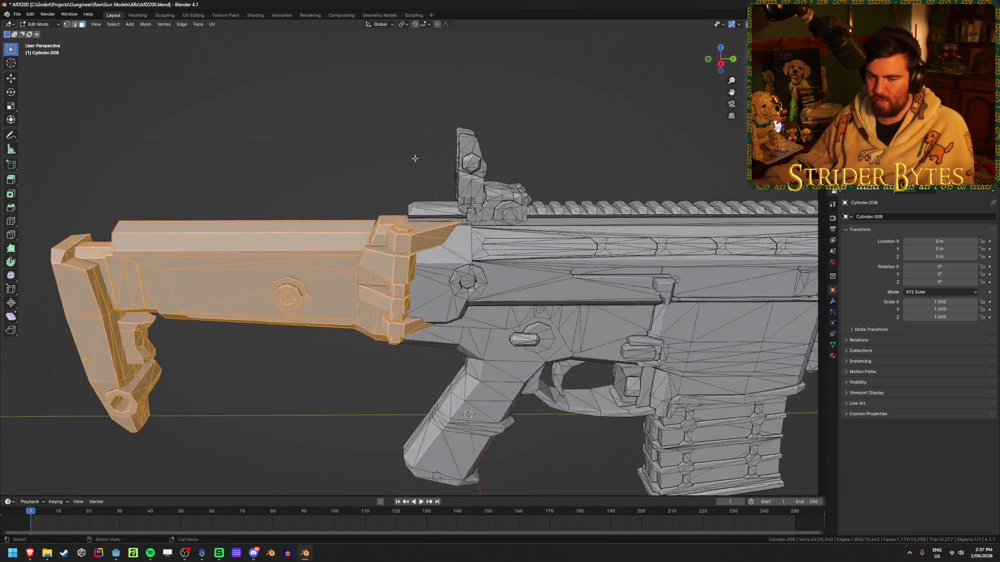
scroll(288, 123, "up", 1)
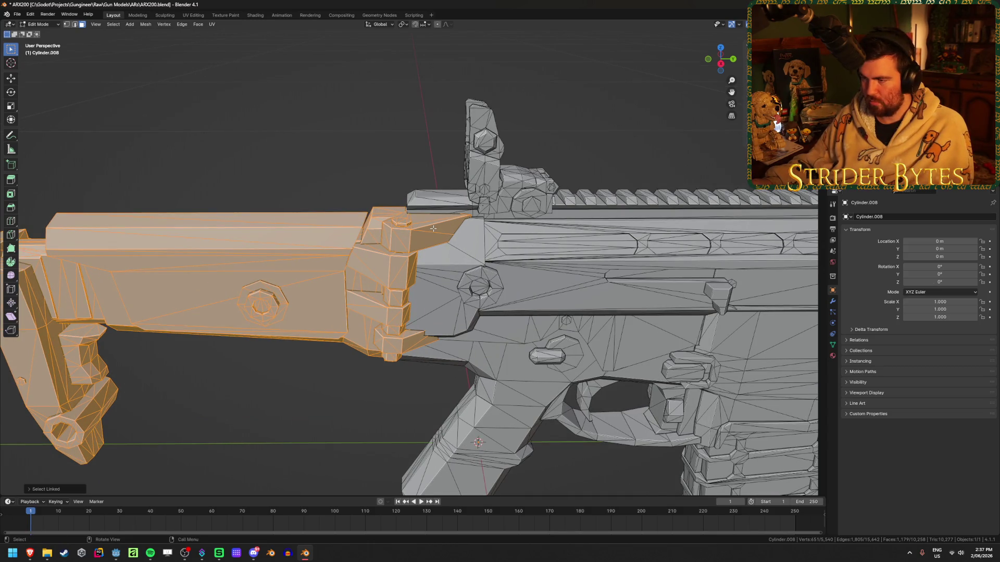
- Restore the stock selection and test-move it with G, cancelling so it stays in place
key("ctrl+z")
mouse_move(262, 98)
middle_mouse_down()
mouse_move(408, 174)
mouse_move(263, 174)
mouse_move(244, 156)
mouse_move(239, 125)
mouse_move(203, 151)
mouse_move(194, 183)
mouse_move(459, 281)
middle_mouse_up()
key("ctrl+shift+z")
scroll(193, 183, "down", 5)
mouse_move(376, 178)
middle_mouse_down()
mouse_move(479, 241)
mouse_move(422, 263)
middle_mouse_up()
scroll(422, 263, "up", 3)
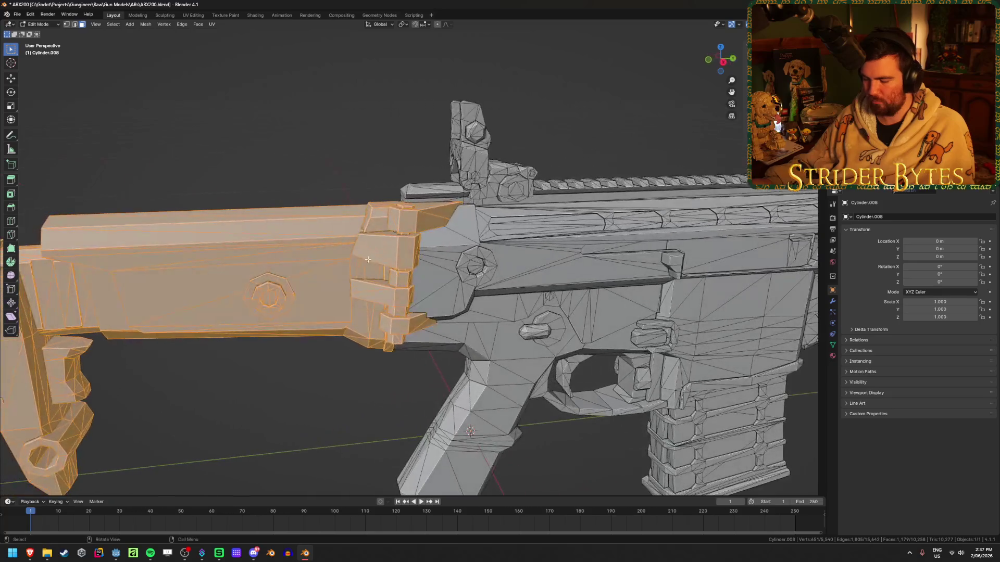
key("g")
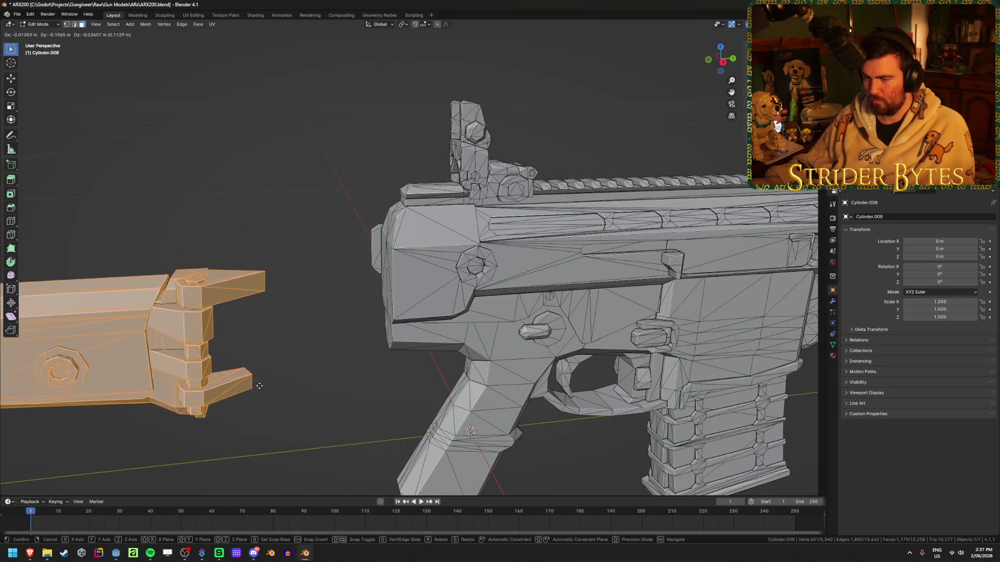
right_click(255, 377)
mouse_move(365, 349)
middle_mouse_down()
mouse_move(354, 333)
mouse_move(385, 364)
mouse_move(366, 374)
middle_mouse_up()
- Separate the selected stock into its own object and return to Object Mode
key("p")
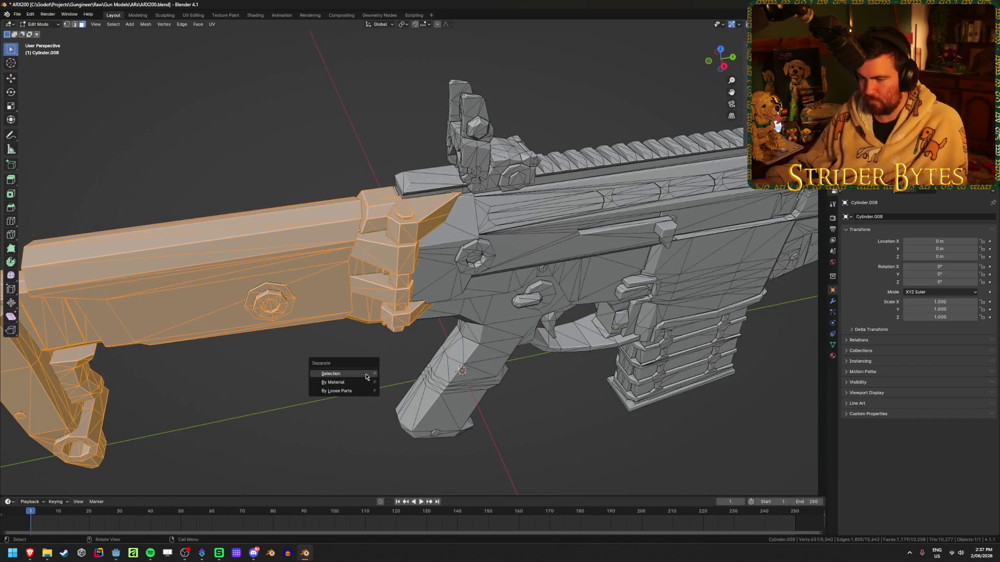
left_click(366, 374)
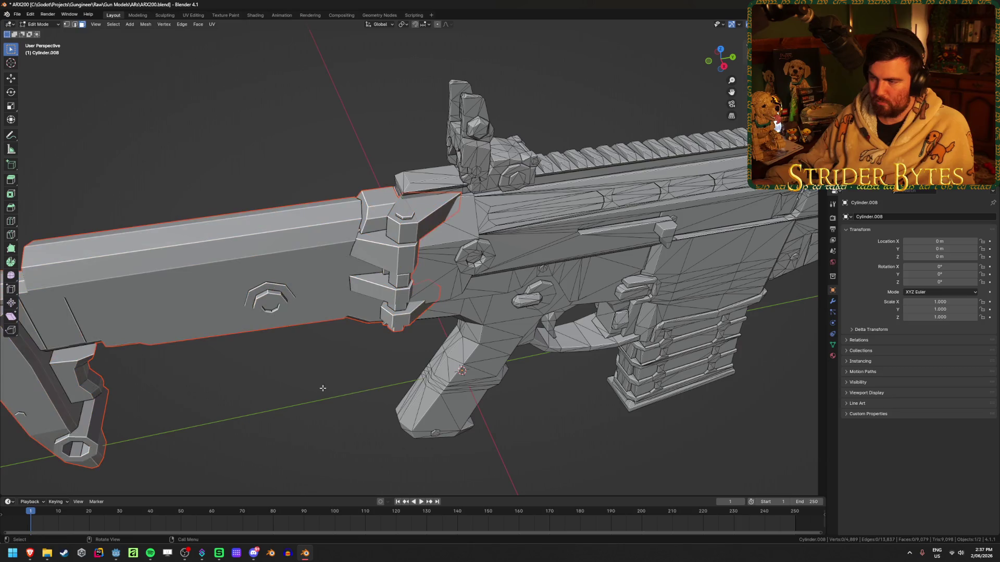
key("Tab")
- Select the new stock object Cylinder.001 and inspect the rifle's barrel and muzzle
key("Home")
left_click(314, 311)
mouse_move(327, 350)
middle_mouse_down()
mouse_move(313, 383)
mouse_move(408, 373)
mouse_move(319, 384)
middle_mouse_up()
scroll(375, 373, "up", 3)
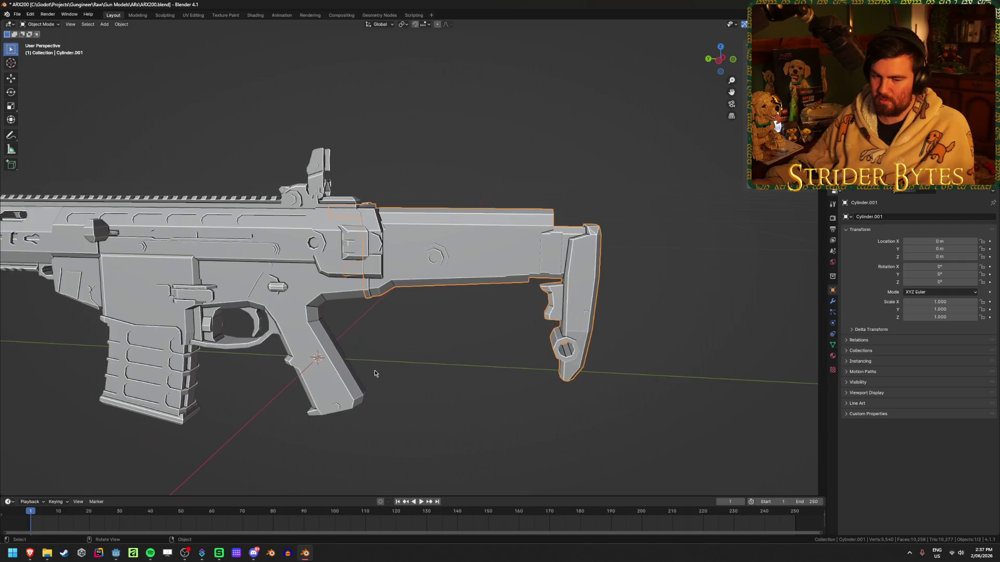
mouse_move(392, 296)
middle_mouse_down()
mouse_move(442, 283)
mouse_move(206, 351)
mouse_move(355, 299)
middle_mouse_up()
scroll(355, 299, "up", 3)
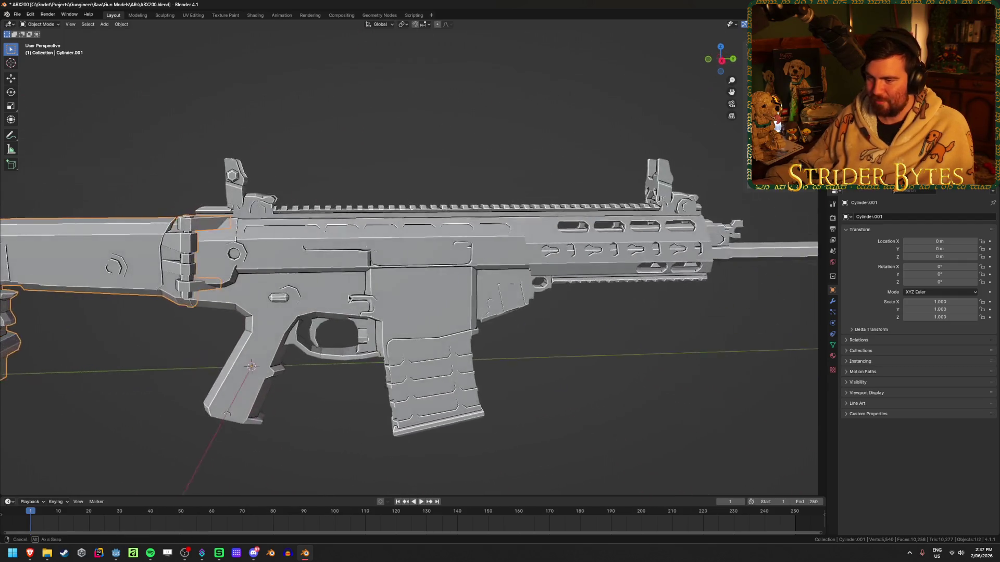
scroll(357, 326, "up", 5)
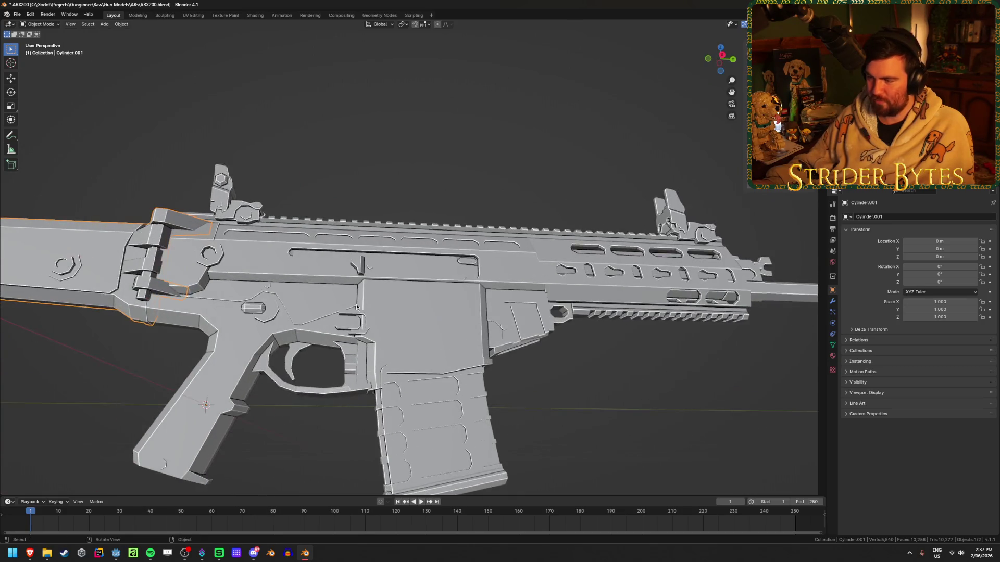
- Select the rifle body and, in Edit Mode, pick the magazine piece with L
scroll(377, 302, "up", 2)
left_click(377, 302)
key("Tab")
middle_click_drag(377, 302, 398, 341)
scroll(398, 340, "down", 2)
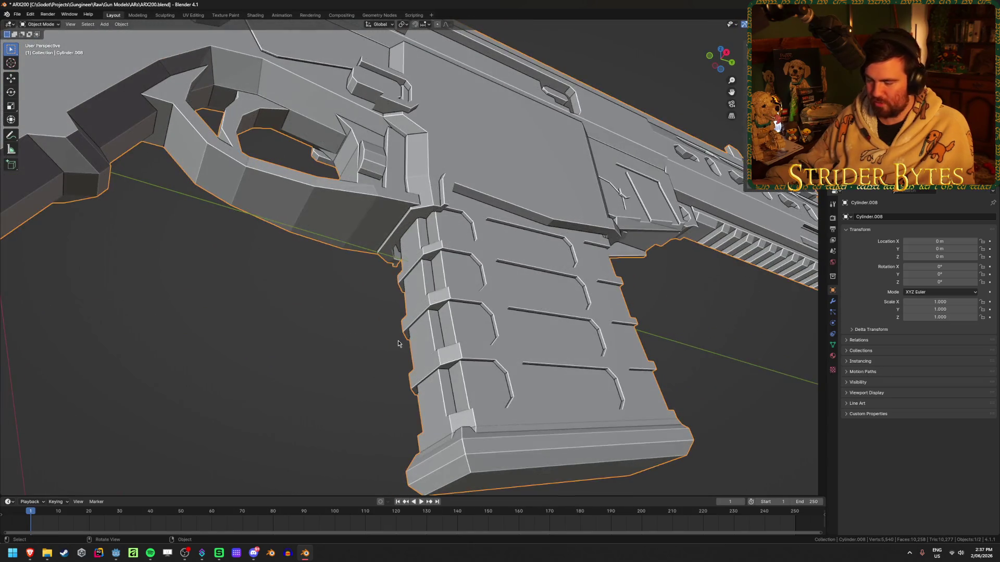
middle_click_drag(549, 346, 630, 340)
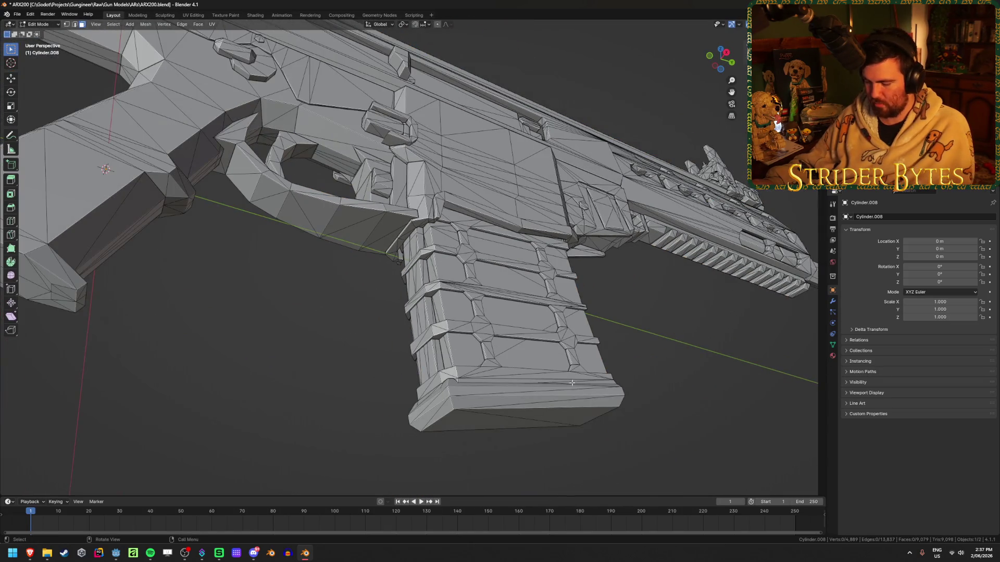
key("l")
key("l")
key("l")
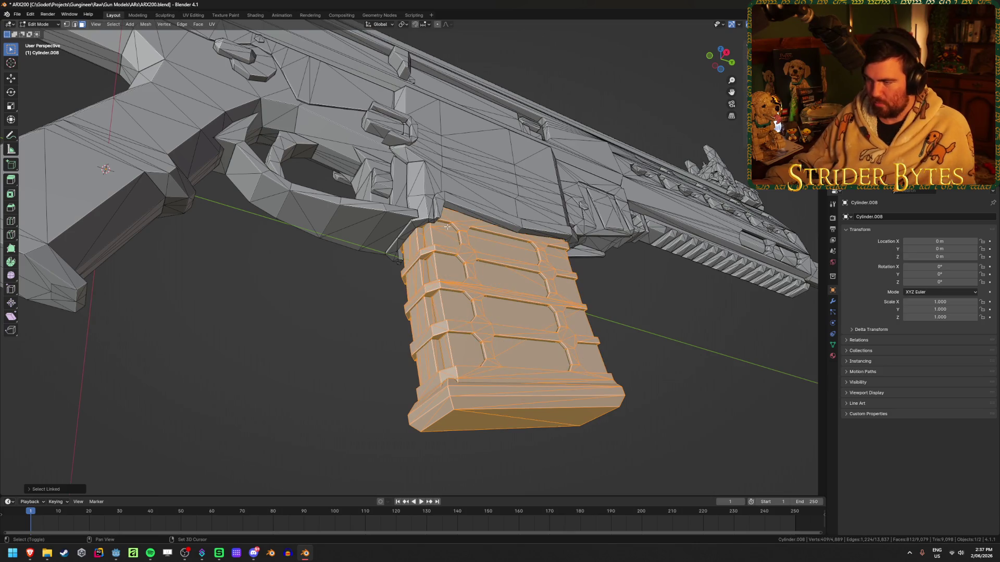
scroll(446, 238, "up", 3)
- Check the magazine selection in X-ray, then clear it and leave Edit Mode
key("1")
key("alt+z")
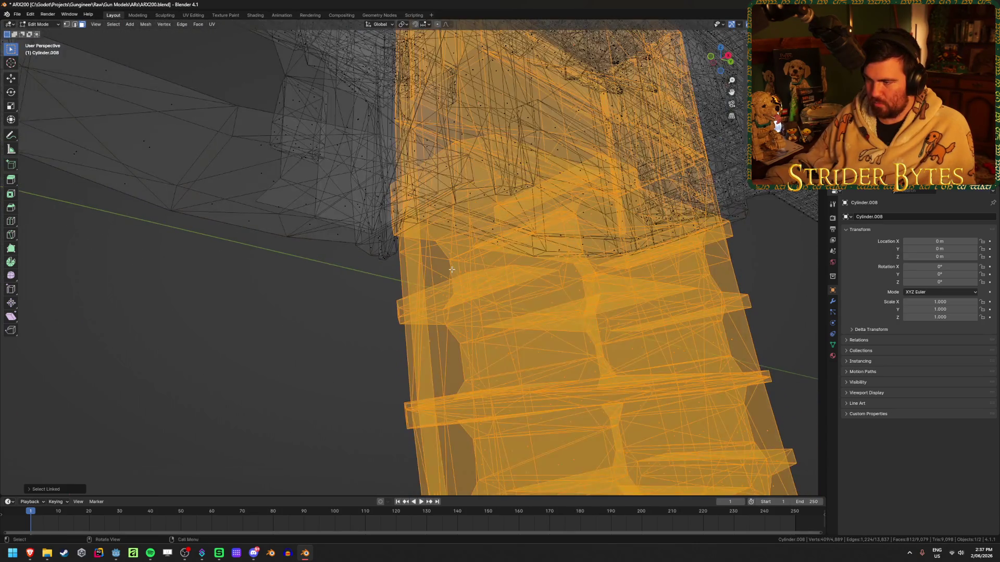
key("alt+a")
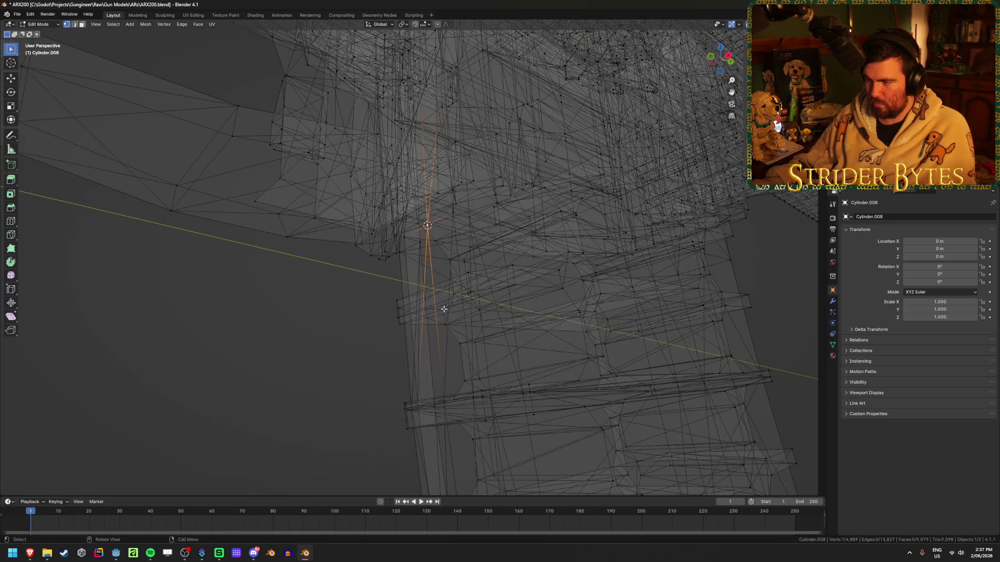
key("Tab")
key("alt+z")
middle_click_drag(444, 312, 587, 339)
- Reselect the magazine mesh and separate it into its own object
key("Tab")
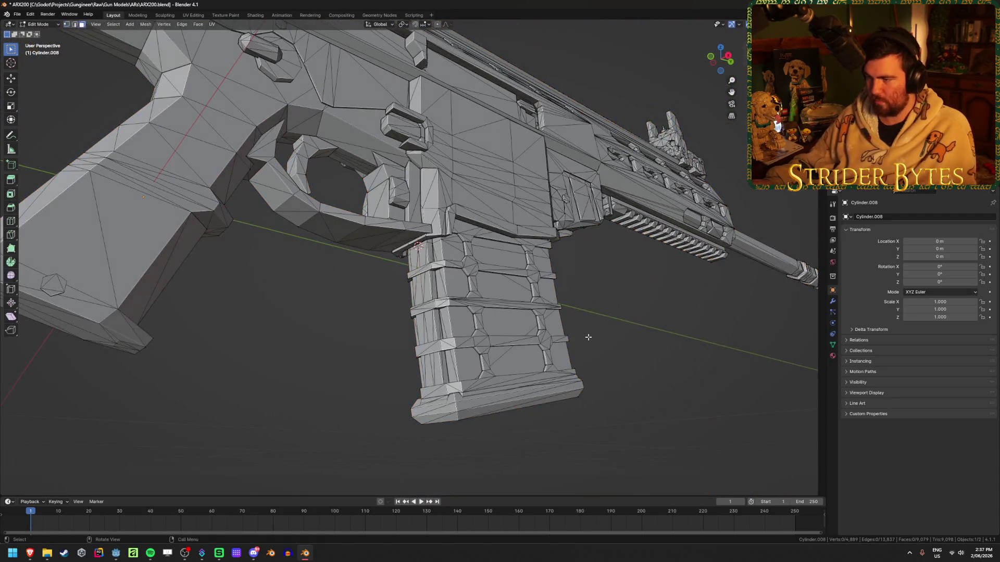
key("l")
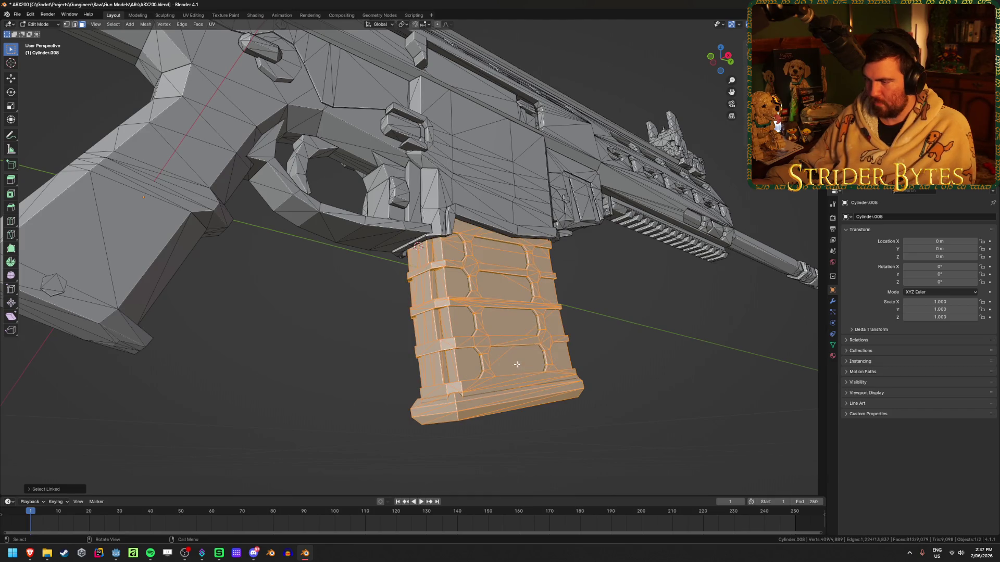
middle_click_drag(562, 337, 562, 335)
key("p")
left_click(561, 337)
key("Tab")
- Set a new origin for magazine object Cylinder.002 and hide it
left_click(503, 357)
right_click(503, 357)
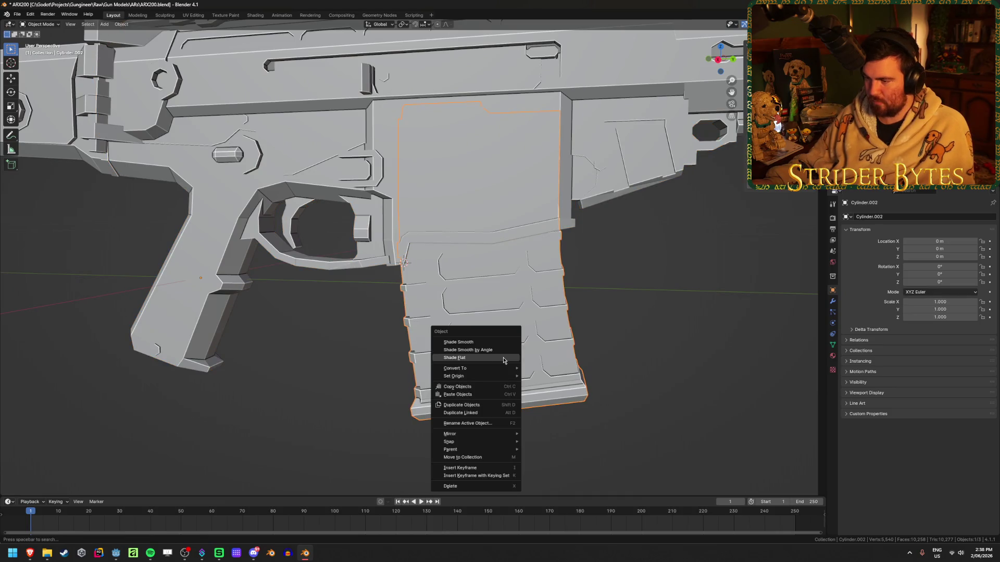
mouse_move(493, 375)
left_click(578, 383)
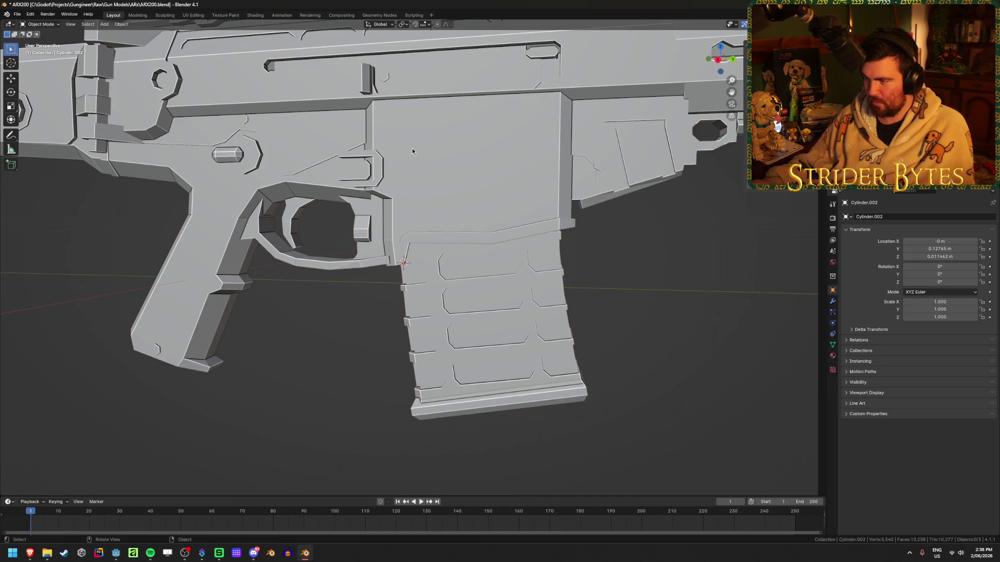
left_click(472, 323)
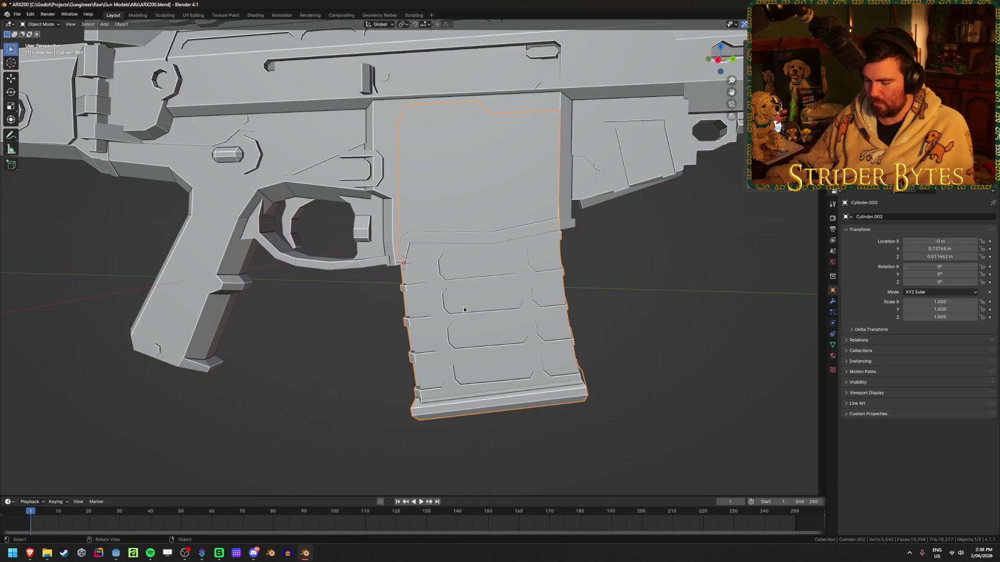
mouse_move(479, 300)
middle_mouse_down()
mouse_move(478, 223)
mouse_move(444, 258)
mouse_move(442, 250)
mouse_move(397, 257)
mouse_move(464, 229)
mouse_move(454, 251)
mouse_move(539, 195)
mouse_move(400, 227)
middle_mouse_up()
key("h")
left_click(445, 258)
- In Edit Mode, select the first bullet with L and split it into its own object
key("Tab")
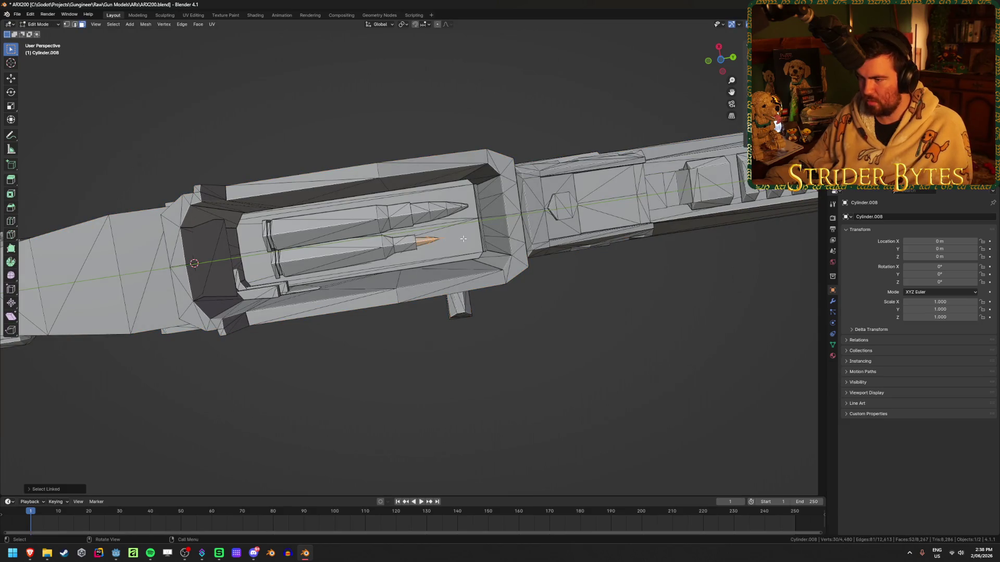
key("KP_Decimal")
middle_click_drag(447, 239, 386, 272)
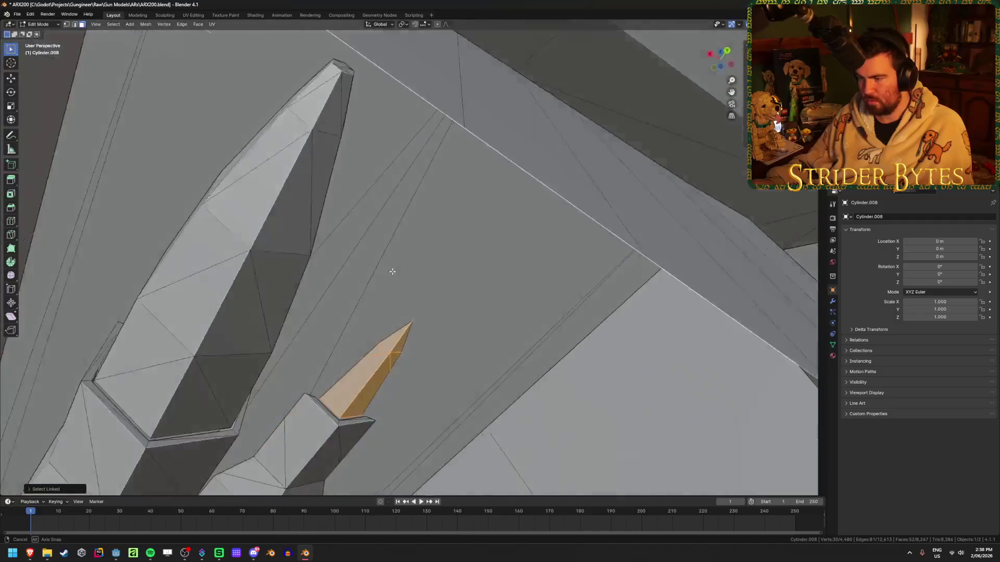
key("alt+z")
scroll(398, 265, "up", 3)
scroll(398, 266, "down", 4)
key("alt+z")
scroll(376, 268, "down", 5)
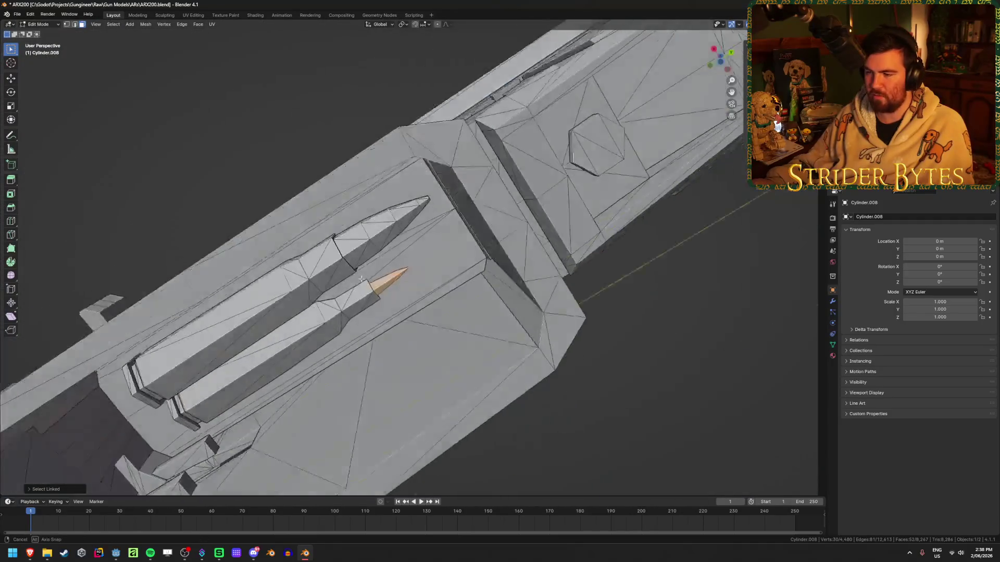
key("l")
key("alt+z")
mouse_move(313, 291)
middle_mouse_down()
mouse_move(352, 303)
mouse_move(379, 360)
mouse_move(328, 364)
middle_mouse_up()
left_click(328, 365)
- Separate the second bullet from the rifle body with P > Selection and hide it
mouse_move(420, 408)
middle_mouse_down()
mouse_move(554, 345)
mouse_move(567, 266)
middle_mouse_up()
key("alt+z")
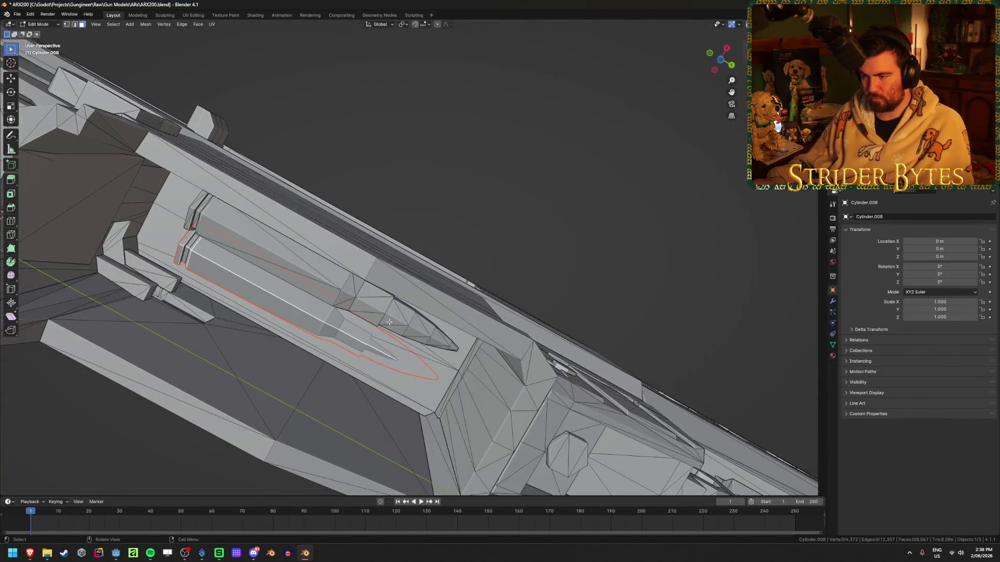
key("Tab")
key("Tab")
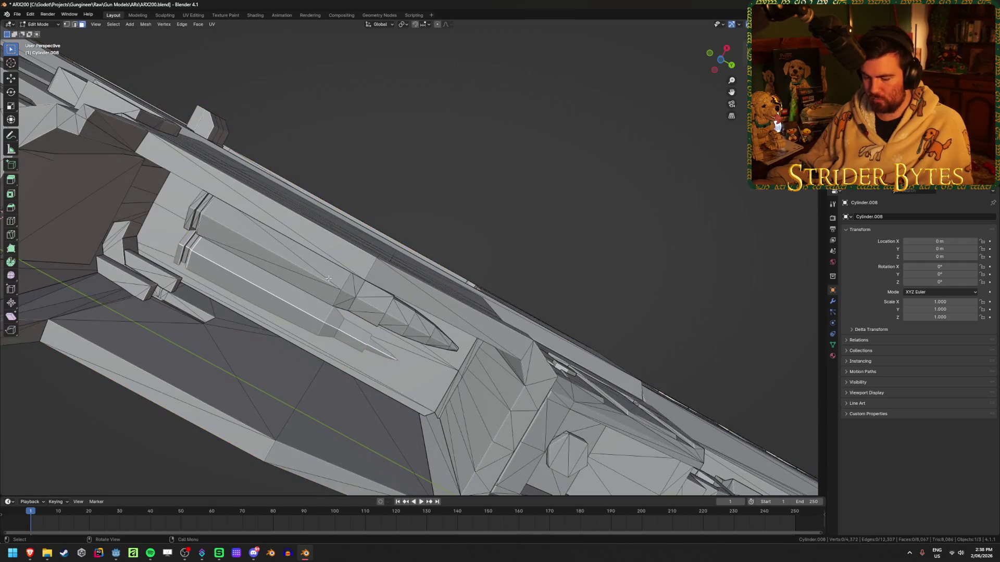
key("l")
key("l")
key("p")
left_click(406, 321)
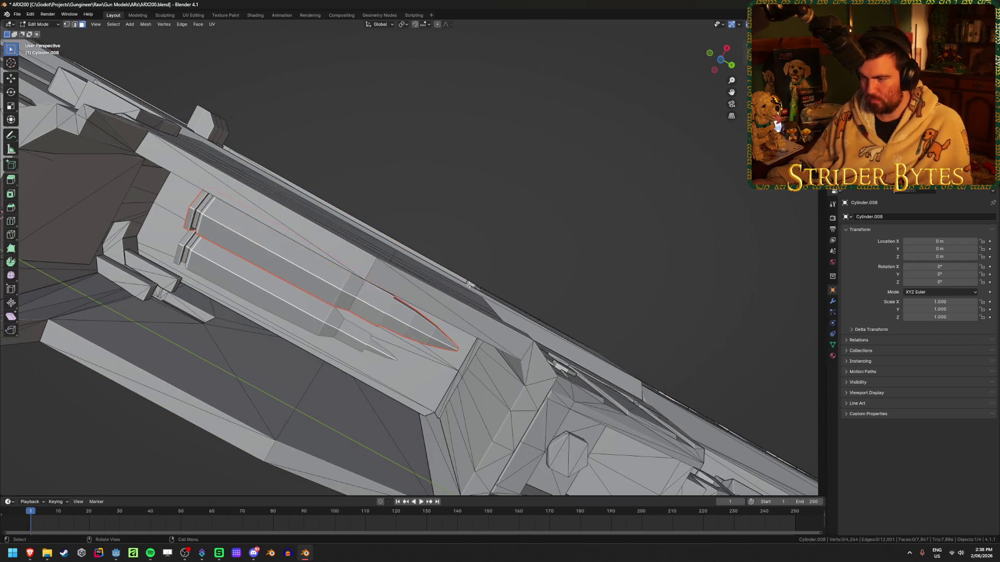
key("Tab")
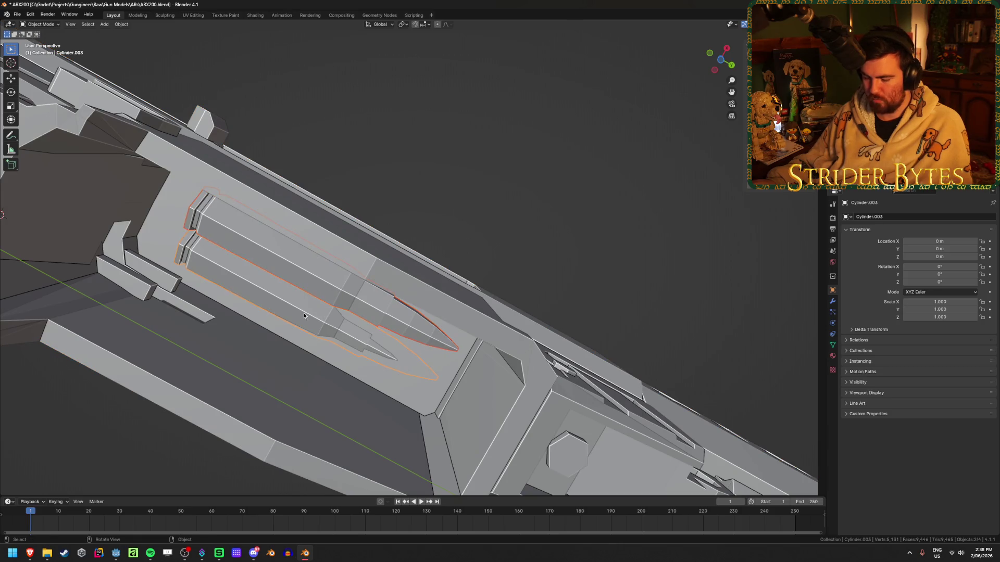
key("h")
- Separate the two small inner parts of the magazine well into their own objects
left_click(304, 314)
key("Tab")
mouse_move(304, 313)
middle_mouse_down()
mouse_move(369, 402)
mouse_move(339, 368)
mouse_move(468, 382)
mouse_move(430, 368)
middle_mouse_up()
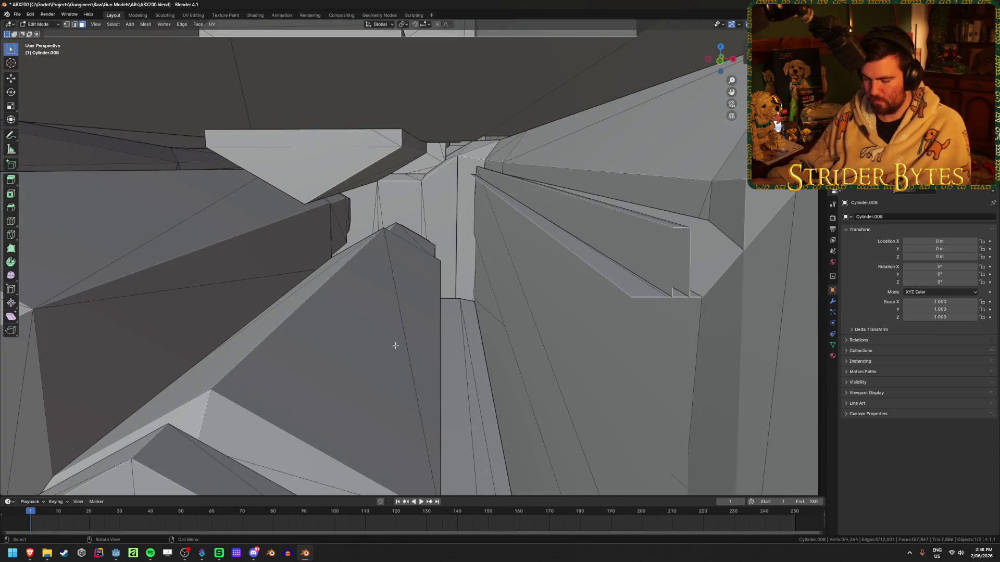
key("l")
mouse_move(418, 270)
middle_mouse_down()
mouse_move(422, 212)
mouse_move(397, 208)
mouse_move(391, 235)
middle_mouse_up()
key("p")
left_click(424, 196)
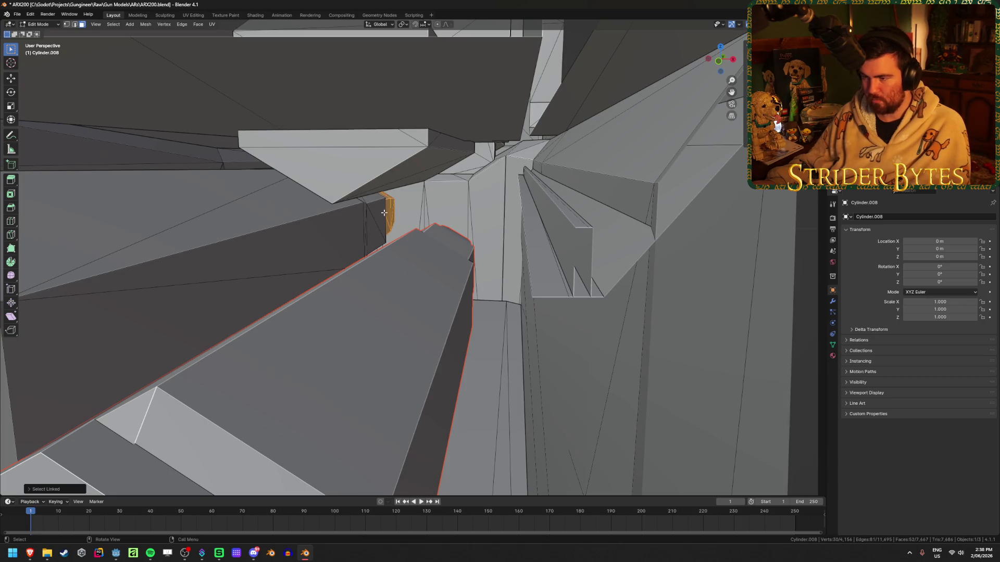
key("l")
key("p")
left_click(336, 226)
key("Tab")
scroll(467, 344, "down", 5)
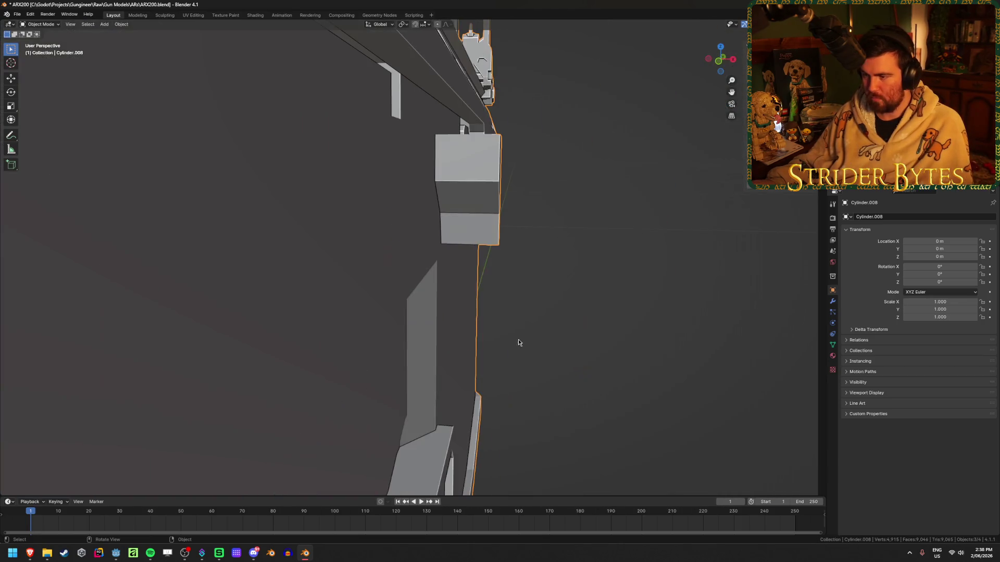
- Clear the selection, frame the gun side-on and enter Edit Mode on Cylinder.008
left_click(595, 359)
middle_click_drag(595, 360, 532, 342)
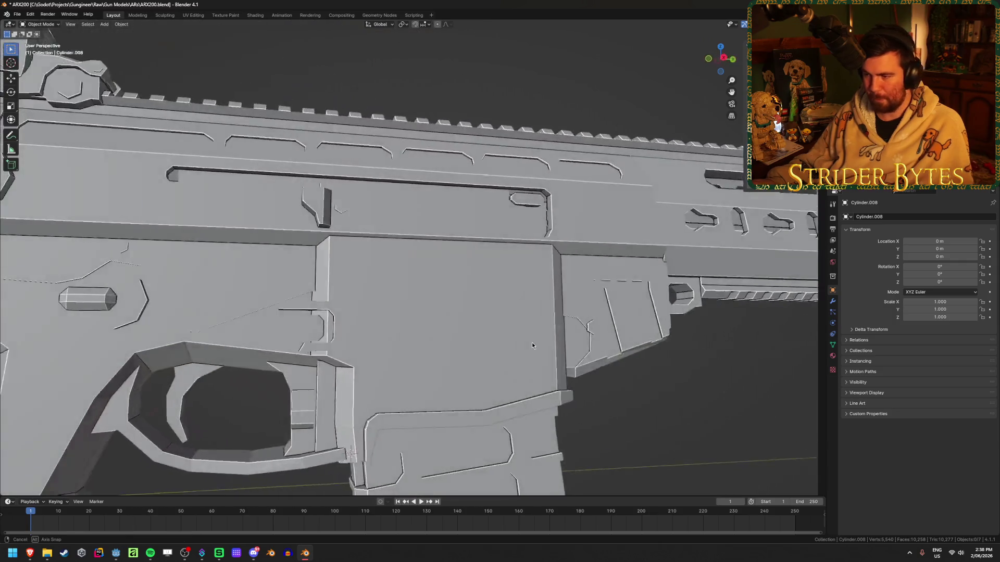
scroll(532, 342, "down", 4)
middle_click_drag(549, 381, 489, 413, "shift")
key("Tab")
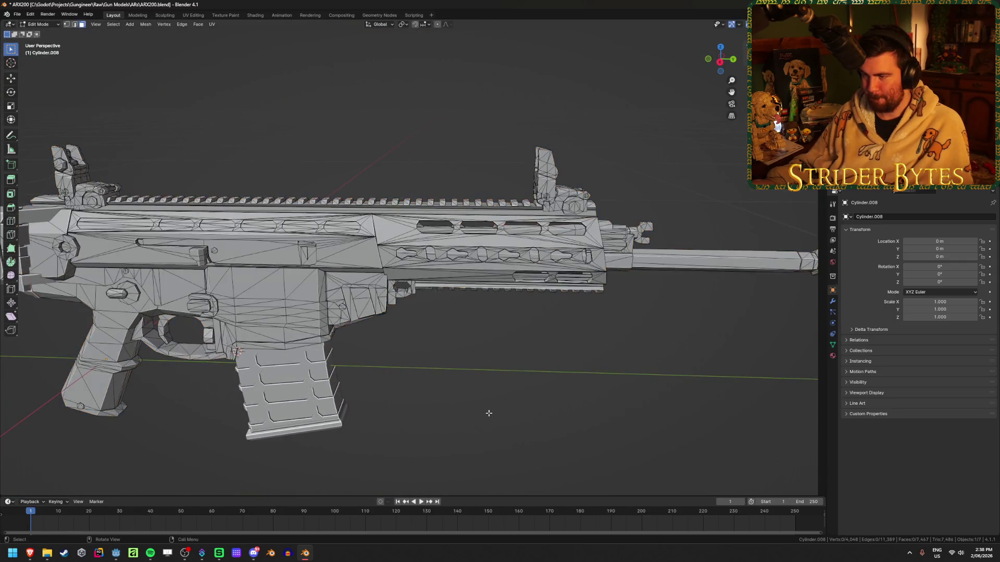
middle_click_drag(395, 330, 384, 371)
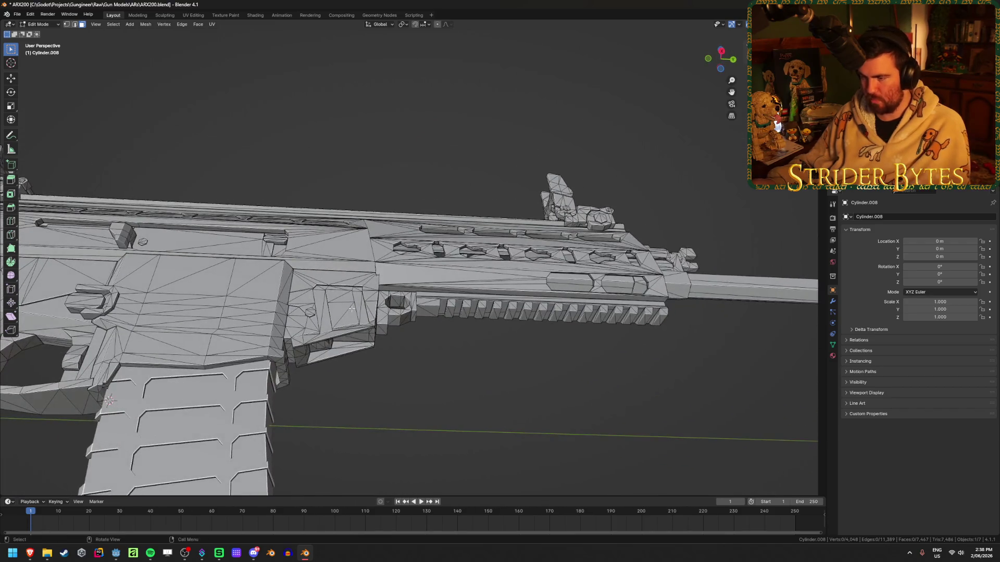
- Preview the linked receiver piece, then the linked handguard and top rail
key("l")
scroll(358, 281, "down", 5)
middle_click_drag(358, 281, 364, 292)
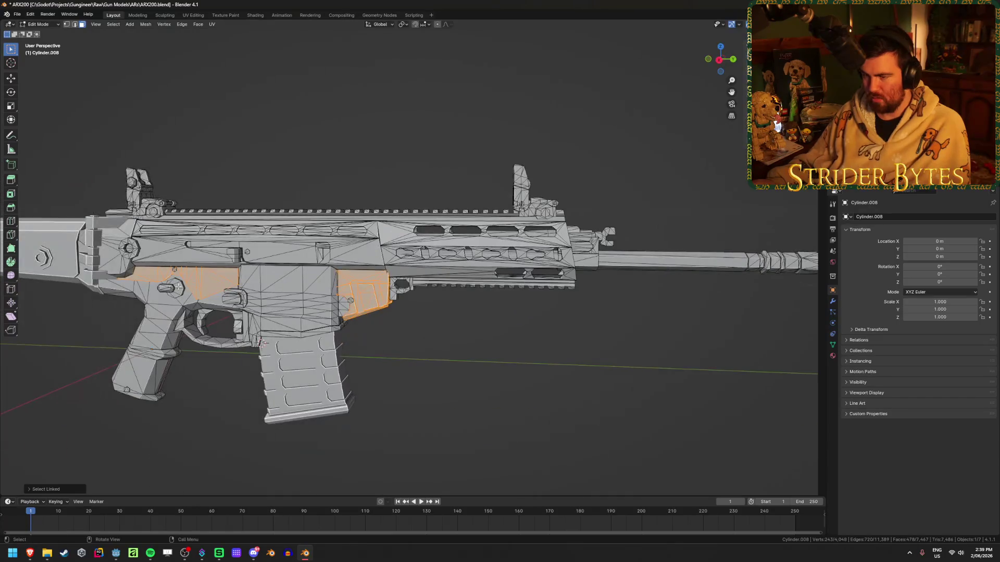
left_click(422, 341)
key("l")
- Recheck the handguard's connected geometry, then deselect and pan toward the barrel and muzzle
key("l")
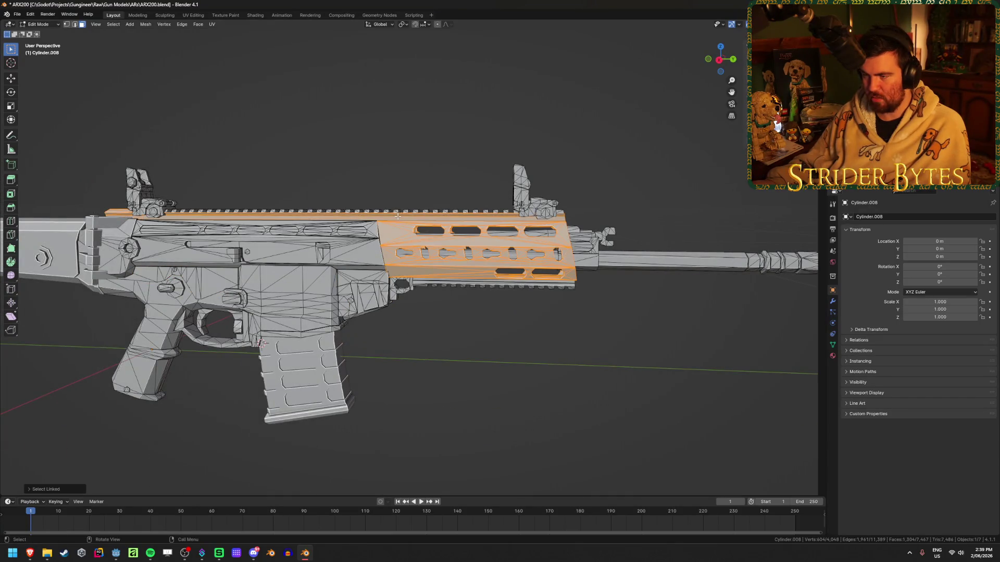
left_click(402, 165)
scroll(392, 299, "up", 4)
key("l")
mouse_move(396, 308)
middle_mouse_down()
mouse_move(427, 287)
mouse_move(385, 378)
middle_mouse_up()
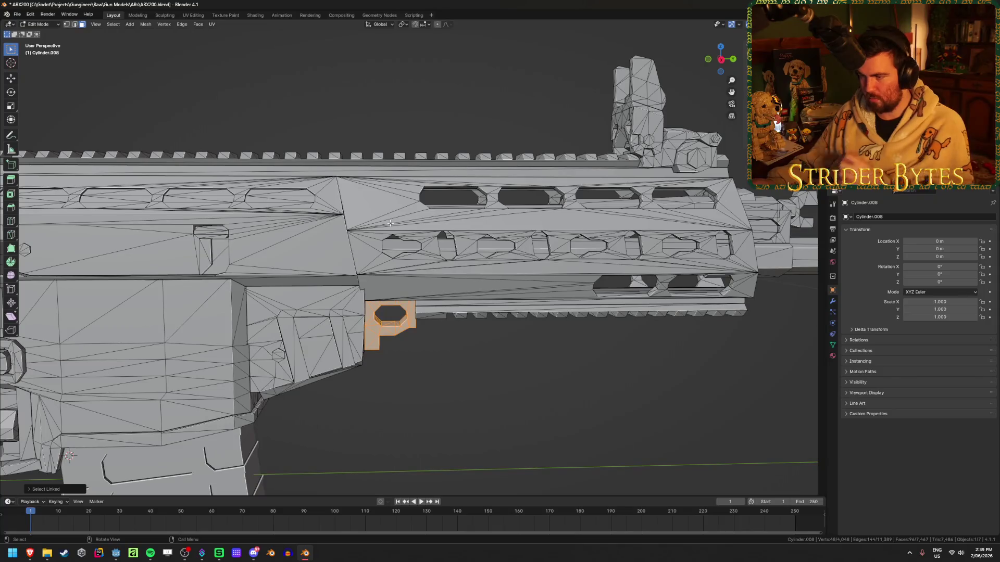
left_click(507, 385)
scroll(507, 385, "down", 3)
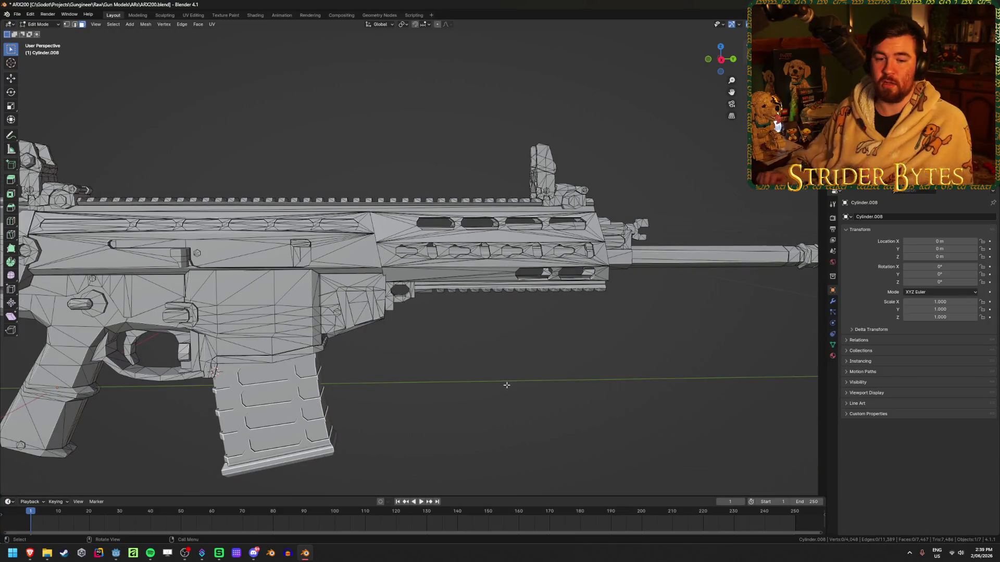
scroll(506, 385, "down", 2)
middle_click_drag(498, 274, 385, 291, "shift")
scroll(383, 292, "up", 3)
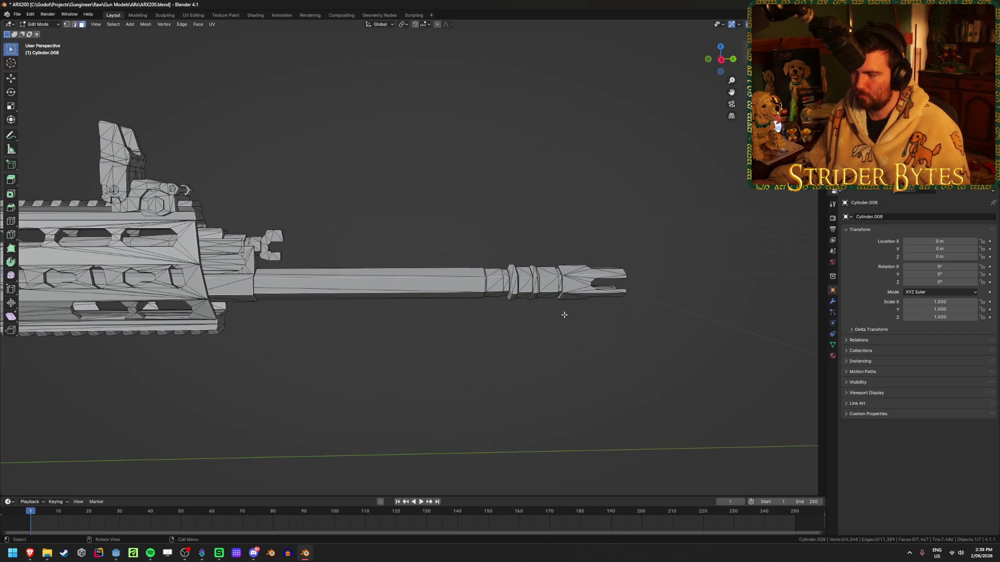
- Box-select the muzzle end in Right Orthographic X-ray view, inspect it, then deselect
middle_click_drag(566, 316, 326, 314, "alt")
scroll(396, 281, "up", 3)
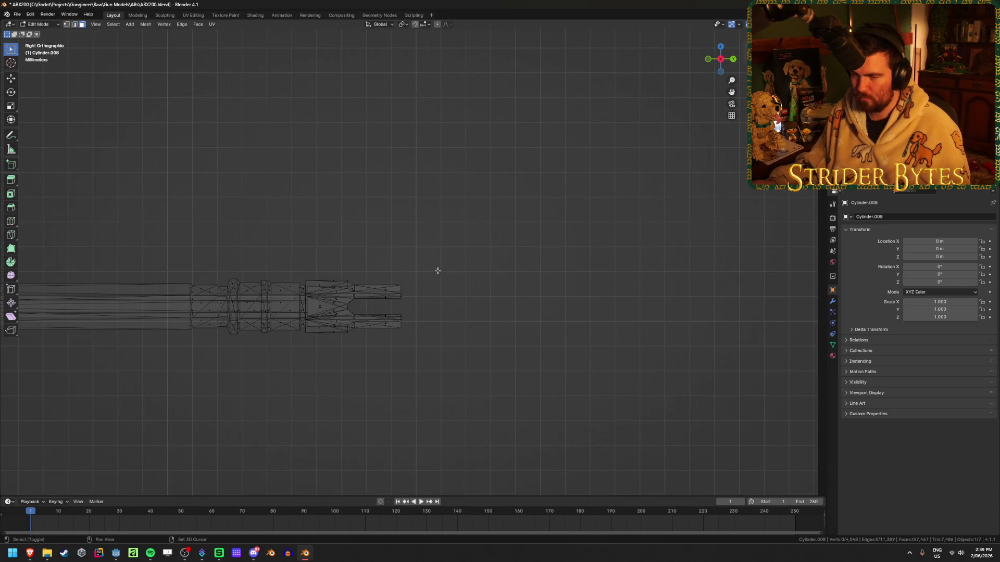
mouse_move(378, 223)
middle_mouse_down()
mouse_move(252, 315)
mouse_move(382, 277)
middle_mouse_up()
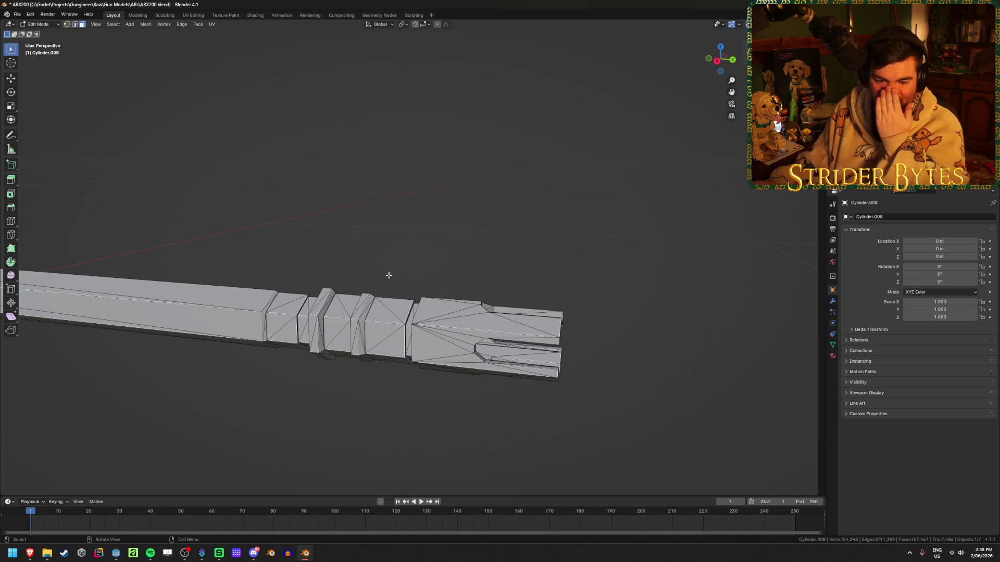
key("KP_3")
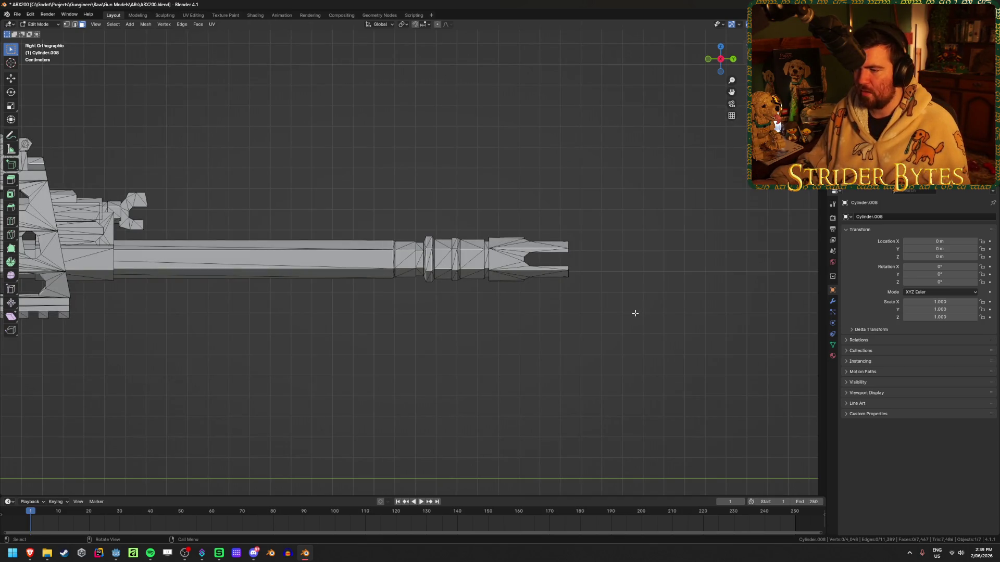
key("alt+z")
left_click_drag(652, 333, 381, 201)
key("alt+z")
middle_click_drag(529, 221, 340, 230)
scroll(340, 230, "up", 2)
scroll(547, 358, "up", 2)
left_click(558, 353)
- Reselect the muzzle-end faces with a box in the X-ray side view
mouse_move(558, 354)
middle_mouse_down()
mouse_move(602, 334)
mouse_move(610, 348)
mouse_move(659, 347)
mouse_move(750, 330)
mouse_move(765, 351)
mouse_move(756, 391)
mouse_move(757, 377)
mouse_move(734, 360)
mouse_move(467, 319)
mouse_move(578, 351)
middle_mouse_up()
scroll(694, 344, "up", 3)
key("KP_3")
key("alt+z")
left_click_drag(618, 334, 454, 215)
left_click_drag(397, 197, 397, 196)
key("alt+z")
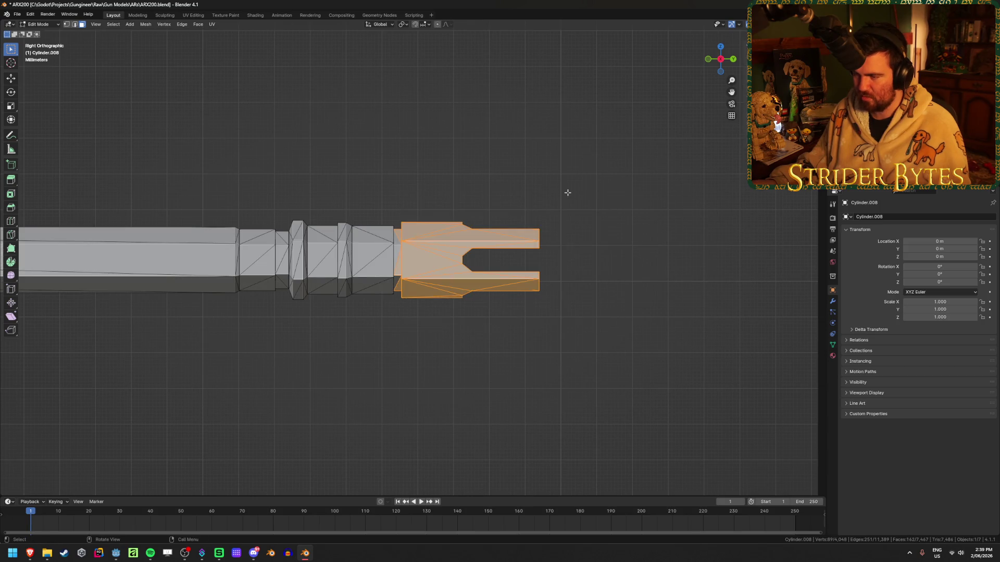
key("alt+z")
left_click_drag(607, 321, 439, 245)
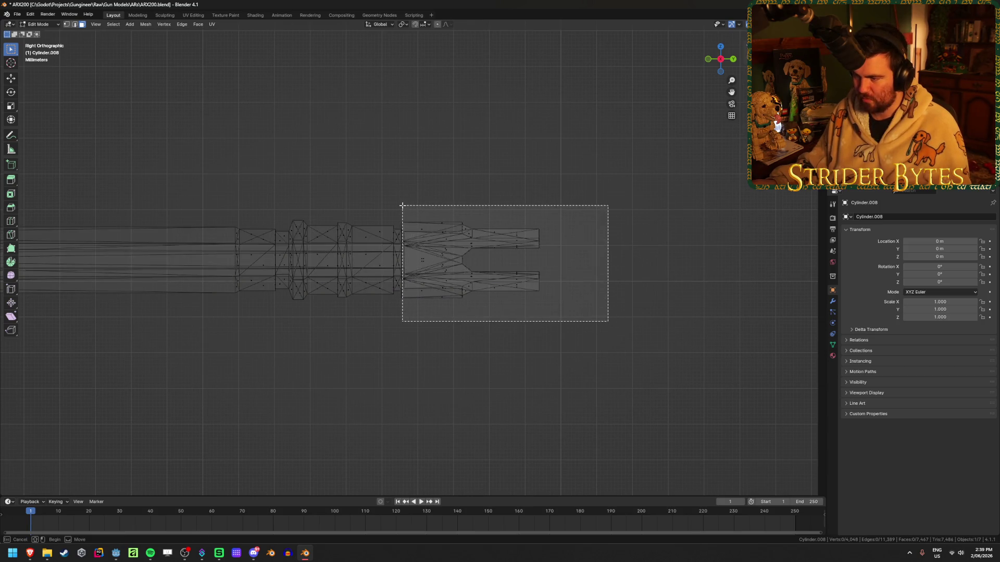
left_click_drag(402, 205, 402, 206)
key("alt+z")
- Box-select the whole barrel and return to viewing the whole rifle
mouse_move(532, 234)
middle_mouse_down()
mouse_move(457, 239)
mouse_move(571, 224)
mouse_move(558, 239)
mouse_move(608, 313)
mouse_move(554, 328)
mouse_move(399, 305)
mouse_move(565, 311)
mouse_move(558, 314)
mouse_move(585, 326)
mouse_move(562, 309)
middle_mouse_up()
mouse_move(578, 152)
left_mouse_down()
mouse_move(248, 317)
mouse_move(239, 334)
left_mouse_up()
key("KP_Divide")
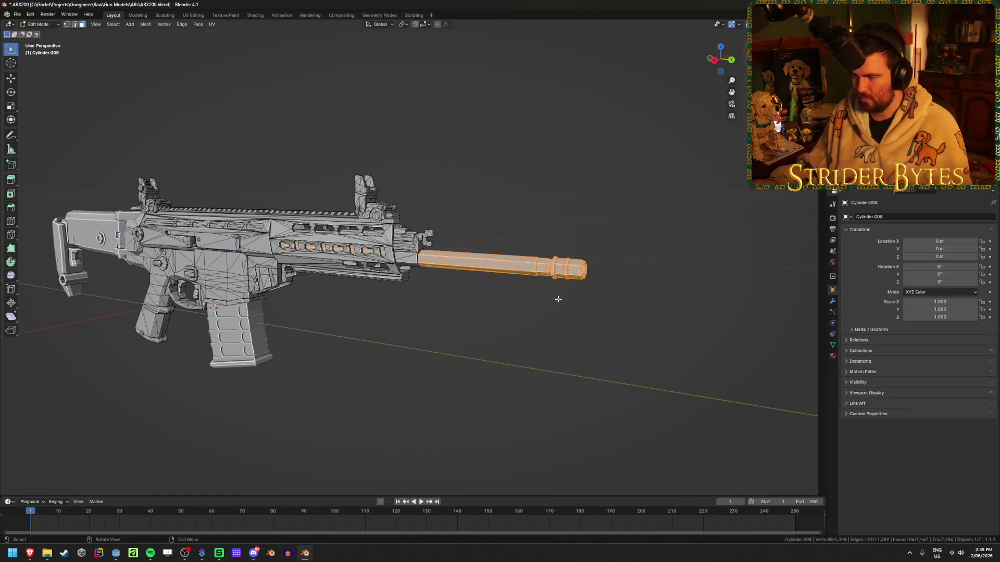
left_click(558, 299)
left_click_drag(658, 234, 485, 335)
key("KP_Divide")
key("KP_Divide")
left_click(504, 361)
mouse_move(504, 361)
middle_mouse_down()
mouse_move(373, 364)
mouse_move(525, 371)
middle_mouse_up()
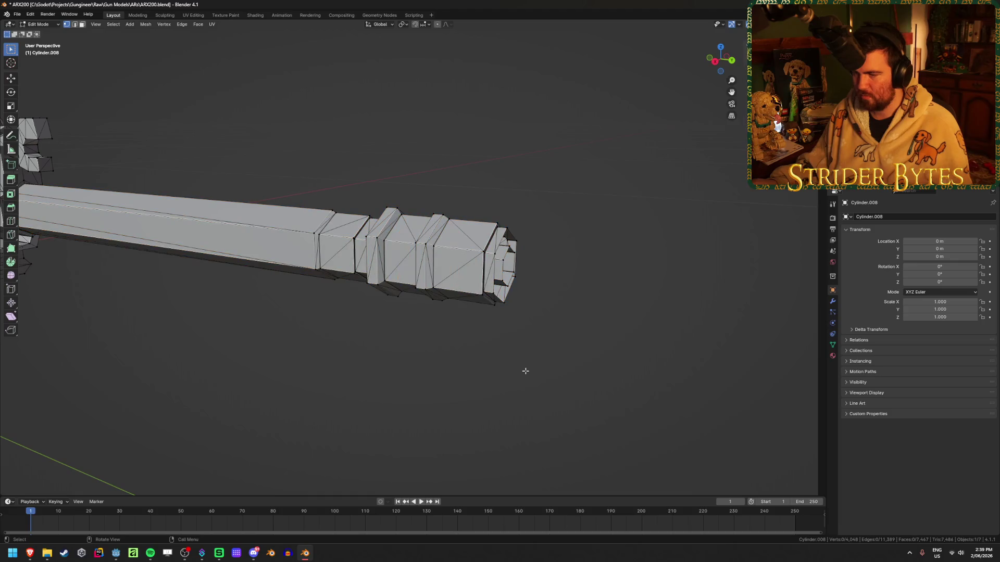
key("Tab")
left_click(527, 374)
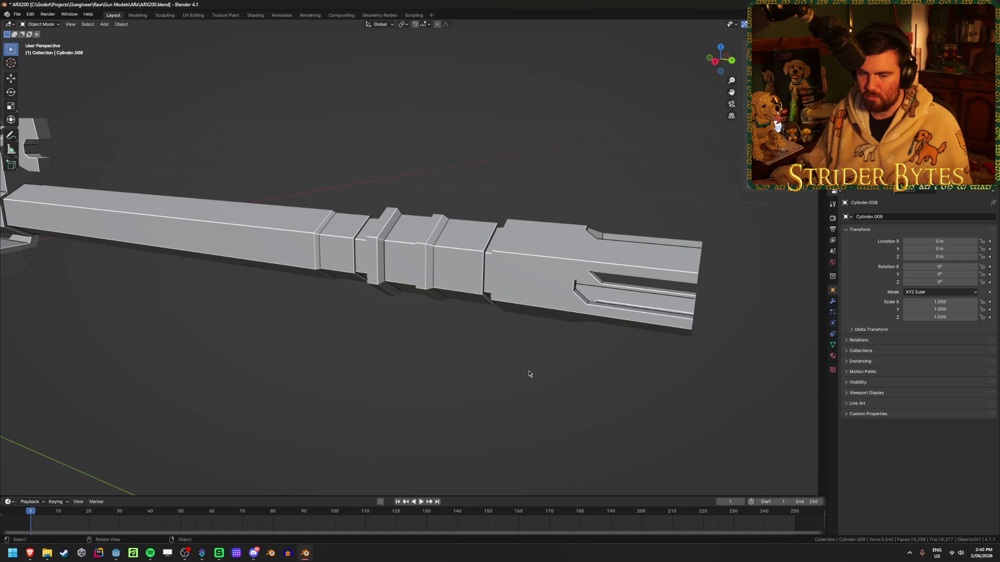
key("Tab")
mouse_move(528, 370)
middle_mouse_down()
mouse_move(480, 362)
mouse_move(507, 370)
middle_mouse_up()
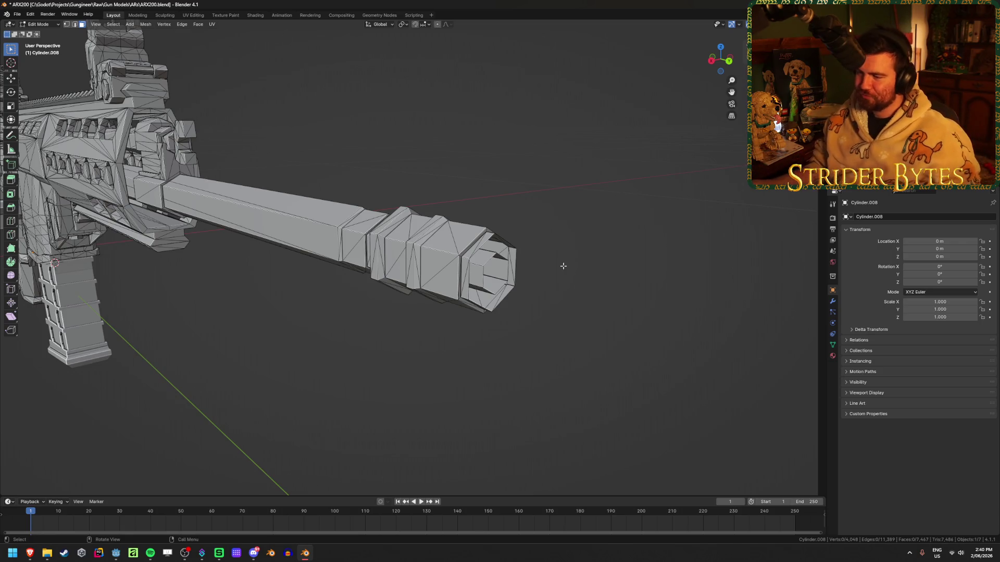
mouse_move(488, 171)
middle_mouse_down()
mouse_move(448, 167)
mouse_move(490, 169)
mouse_move(592, 309)
mouse_move(495, 302)
middle_mouse_up()
right_click(495, 302)
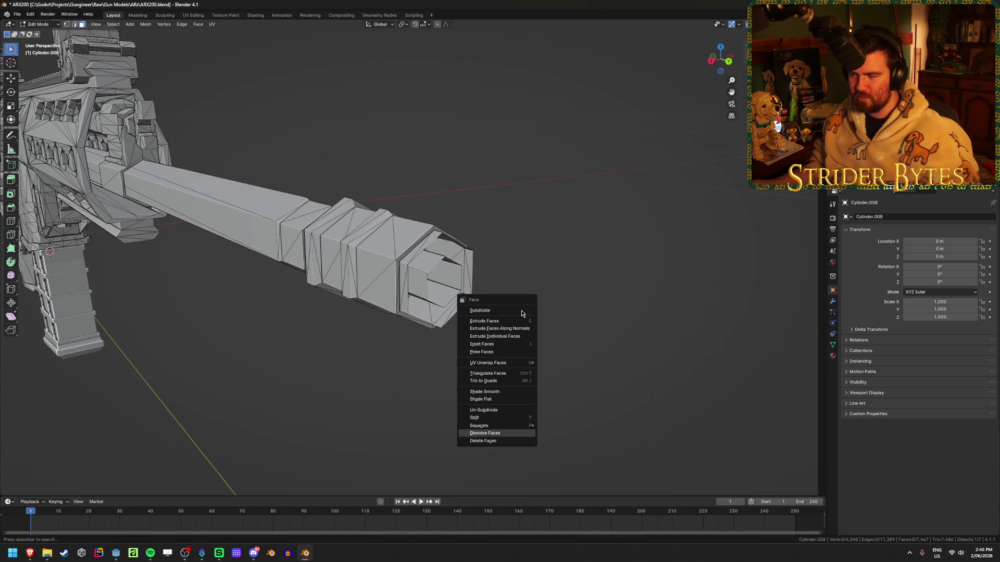
mouse_move(560, 277)
middle_mouse_down()
mouse_move(538, 279)
mouse_move(586, 236)
mouse_move(592, 273)
mouse_move(533, 284)
mouse_move(529, 272)
mouse_move(592, 271)
middle_mouse_up()
scroll(592, 272, "up", 3)
mouse_move(408, 285)
middle_mouse_down()
mouse_move(458, 284)
mouse_move(423, 297)
middle_mouse_up()
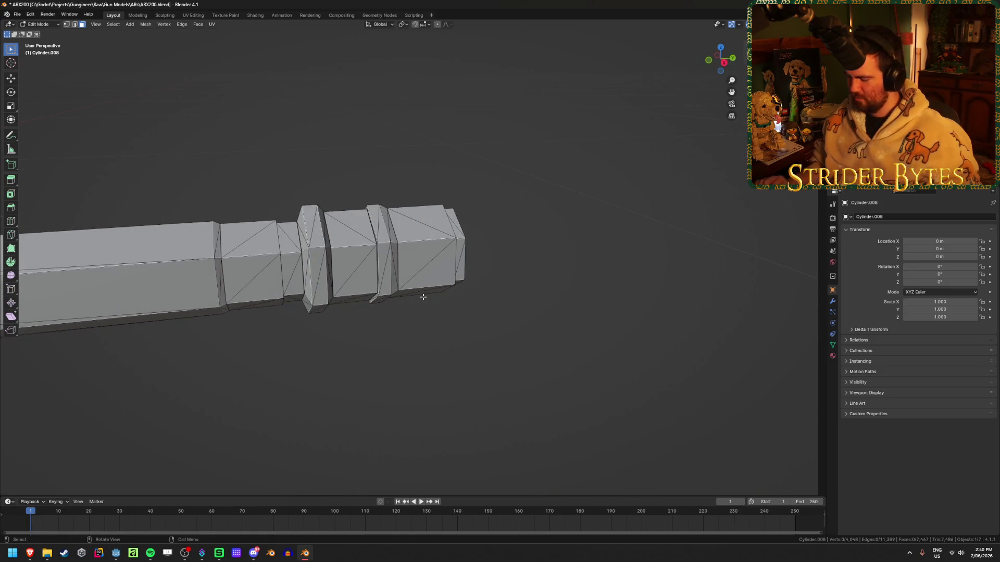
key("alt+z")
left_click_drag(272, 150, 556, 339)
mouse_move(451, 335)
middle_mouse_down()
mouse_move(480, 347)
mouse_move(450, 351)
middle_mouse_up()
key("alt+z")
scroll(292, 365, "down", 3)
mouse_move(292, 359)
middle_mouse_down()
mouse_move(429, 366)
mouse_move(406, 349)
mouse_move(409, 324)
mouse_move(405, 349)
mouse_move(416, 344)
middle_mouse_up()
key("alt+h")
key("alt+a")
key("shift+z")
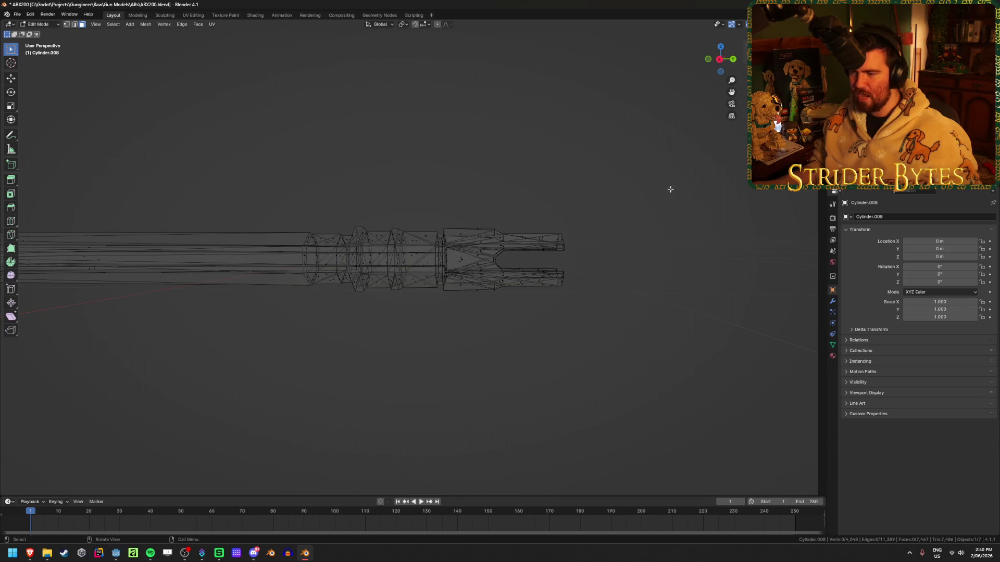
left_click_drag(671, 189, 303, 341)
middle_click_drag(270, 370, 384, 377)
key("shift+z")
key("KP_3")
key("shift+z")
left_click_drag(678, 173, 253, 328)
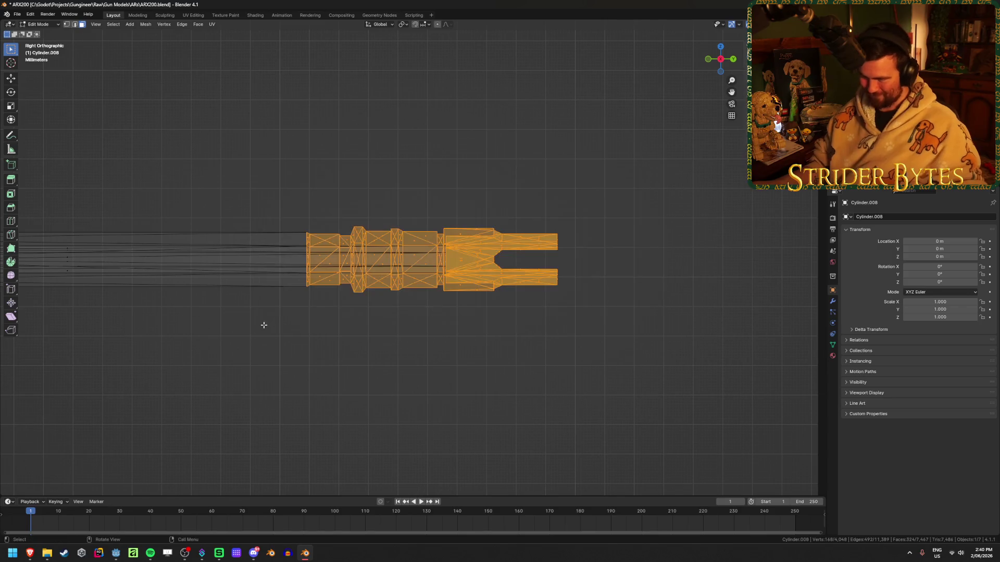
left_click(662, 402)
scroll(661, 365, "up", 3)
key("shift+z")
key("shift+z")
scroll(593, 380, "up", 1)
scroll(546, 386, "up", 1)
mouse_move(706, 172)
left_mouse_down()
mouse_move(467, 373)
mouse_move(364, 417)
mouse_move(372, 416)
left_mouse_up()
key("shift+z")
scroll(527, 410, "down", 3)
key("h")
mouse_move(518, 404)
middle_mouse_down()
mouse_move(468, 404)
mouse_move(463, 429)
mouse_move(304, 390)
mouse_move(354, 370)
middle_mouse_up()
key("alt+h")
key("KP_Decimal")
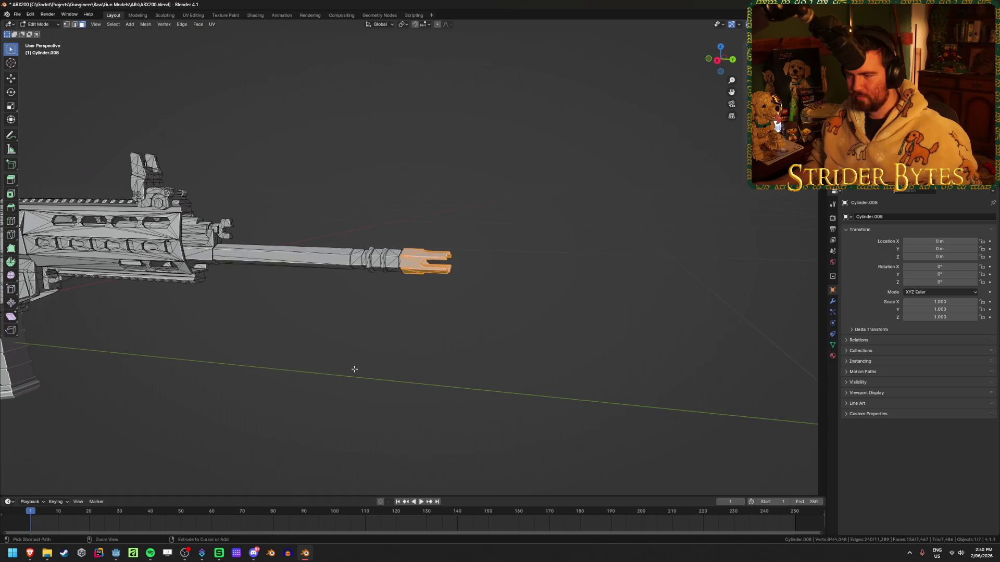
scroll(428, 359, "down", 3)
mouse_move(428, 360)
middle_mouse_down()
mouse_move(408, 339)
mouse_move(418, 348)
mouse_move(393, 357)
mouse_move(369, 350)
mouse_move(382, 364)
mouse_move(377, 379)
mouse_move(344, 411)
mouse_move(460, 400)
mouse_move(467, 389)
mouse_move(455, 384)
mouse_move(353, 431)
mouse_move(364, 422)
middle_mouse_up()
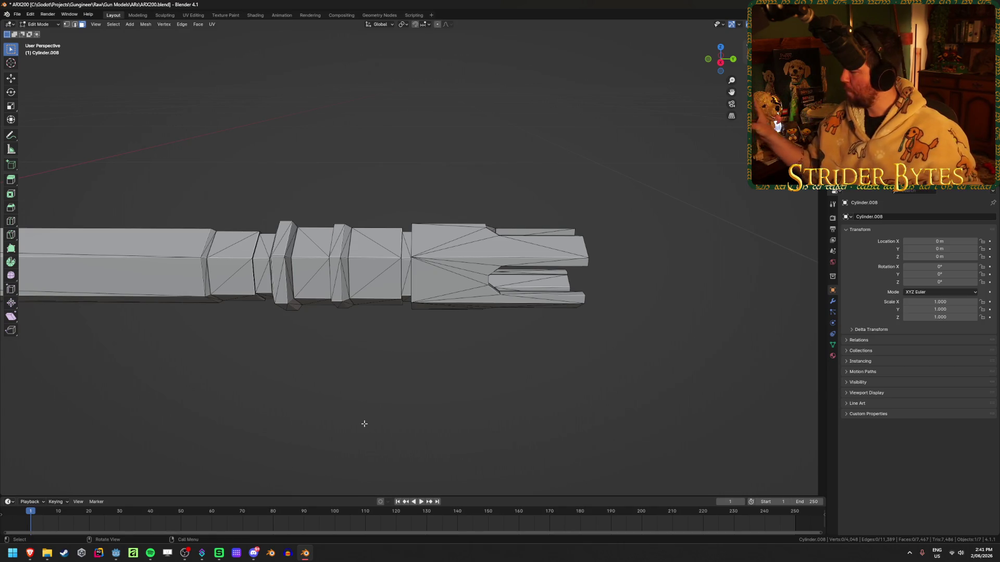
middle_click_drag(406, 342, 393, 373)
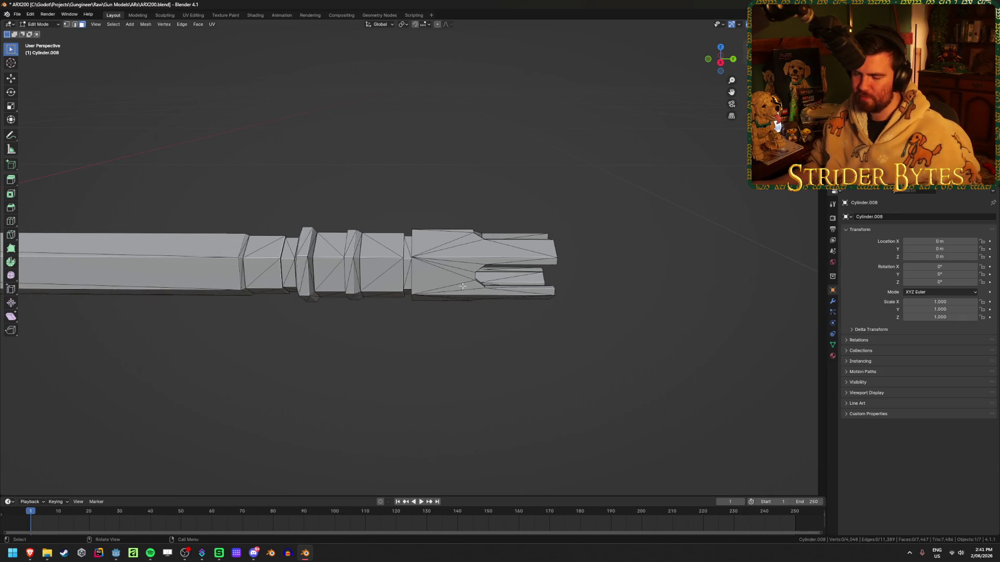
mouse_move(573, 339)
middle_mouse_down()
mouse_move(474, 335)
mouse_move(464, 364)
mouse_move(475, 366)
mouse_move(472, 354)
middle_mouse_up()
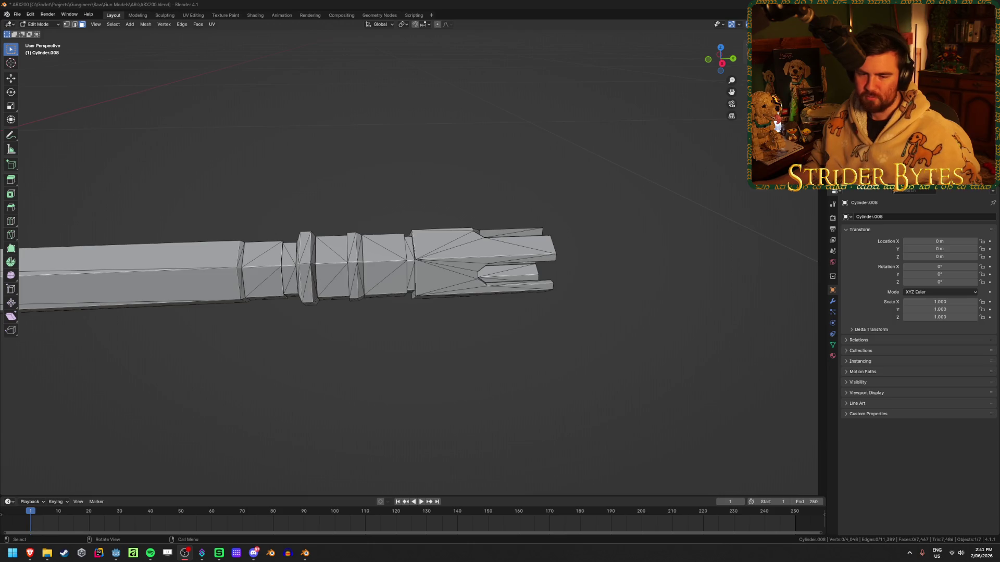
middle_click_drag(365, 324, 360, 337)
mouse_move(548, 281)
middle_mouse_down()
mouse_move(530, 226)
mouse_move(523, 253)
middle_mouse_up()
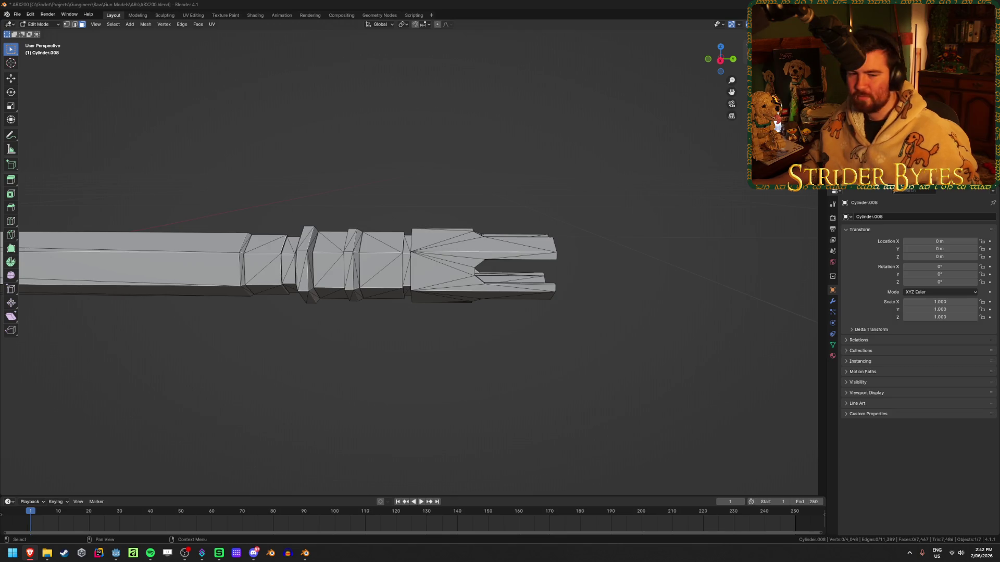
- Save ARX200.blend with Ctrl+S
key("ctrl+s")
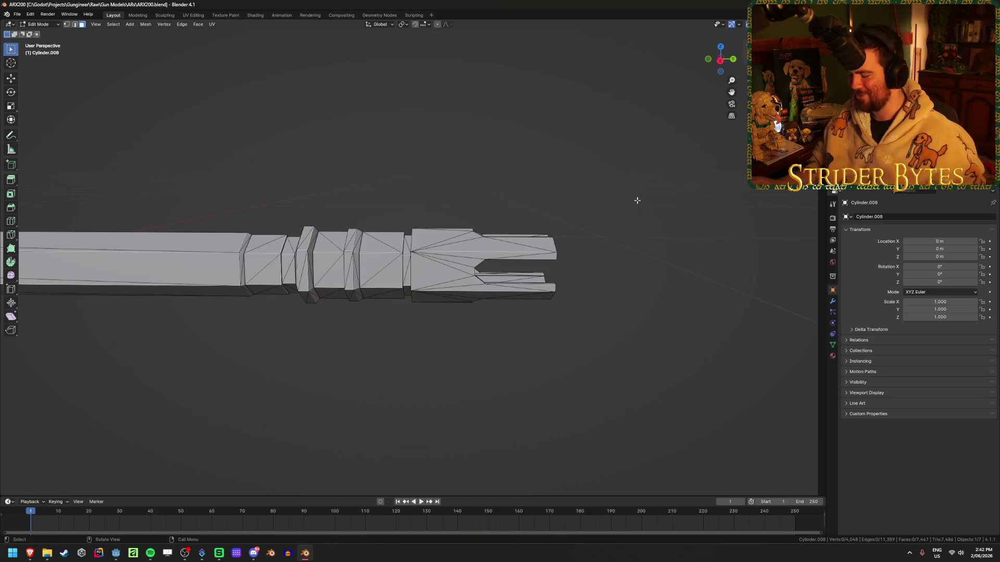
- Box-select the forked muzzle faces in the X-ray side view and check them by hiding and revealing
key("KP_3")
mouse_move(637, 201)
middle_mouse_down()
mouse_move(603, 158)
mouse_move(602, 179)
mouse_move(595, 158)
middle_mouse_up()
key("KP_3")
key("alt+z")
mouse_move(711, 218)
left_mouse_down()
mouse_move(395, 384)
mouse_move(406, 358)
left_mouse_up()
key("alt+z")
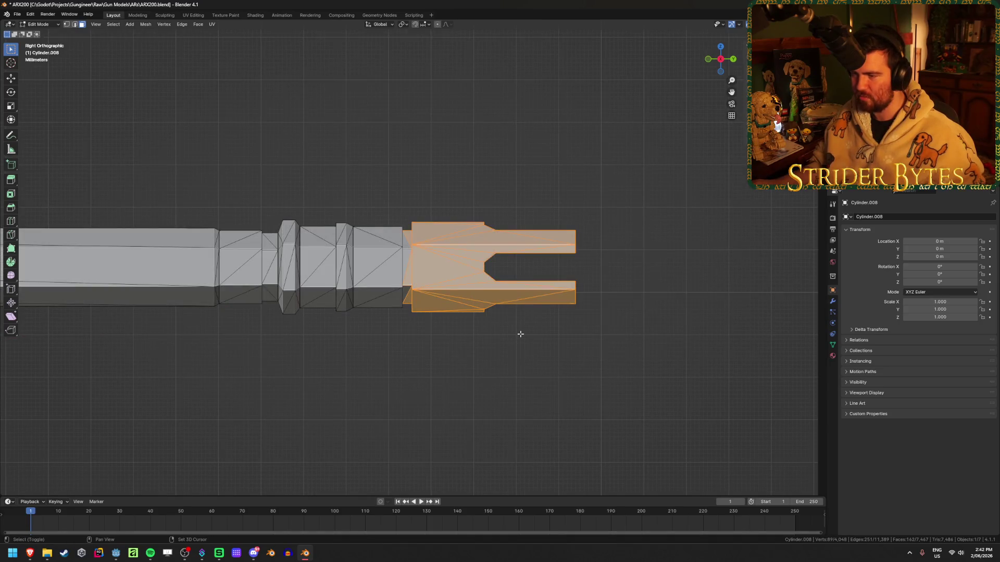
key("alt+z")
key("alt+a")
left_click_drag(648, 175, 409, 334)
key("alt+z")
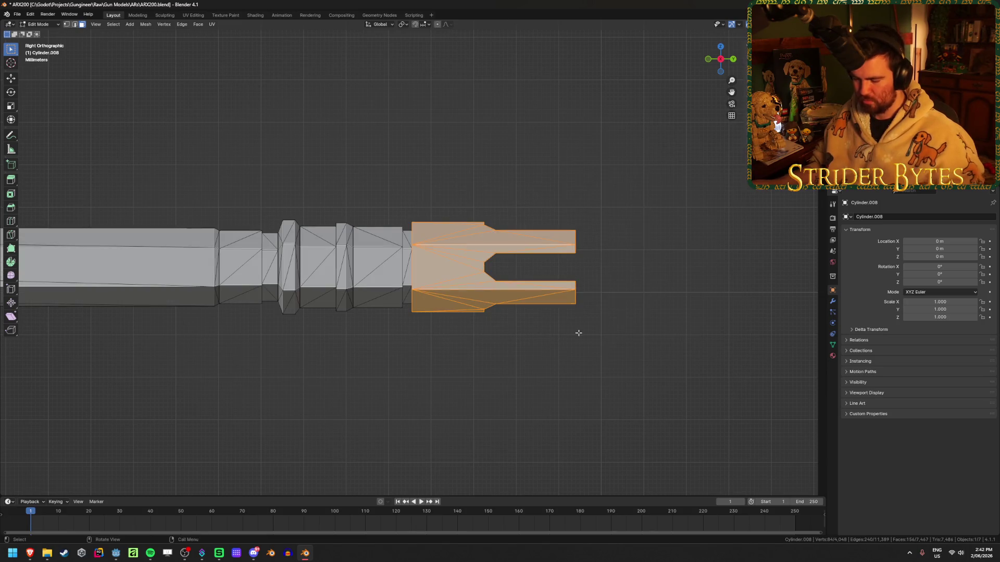
key("h")
middle_click_drag(502, 330, 409, 366)
key("alt+h")
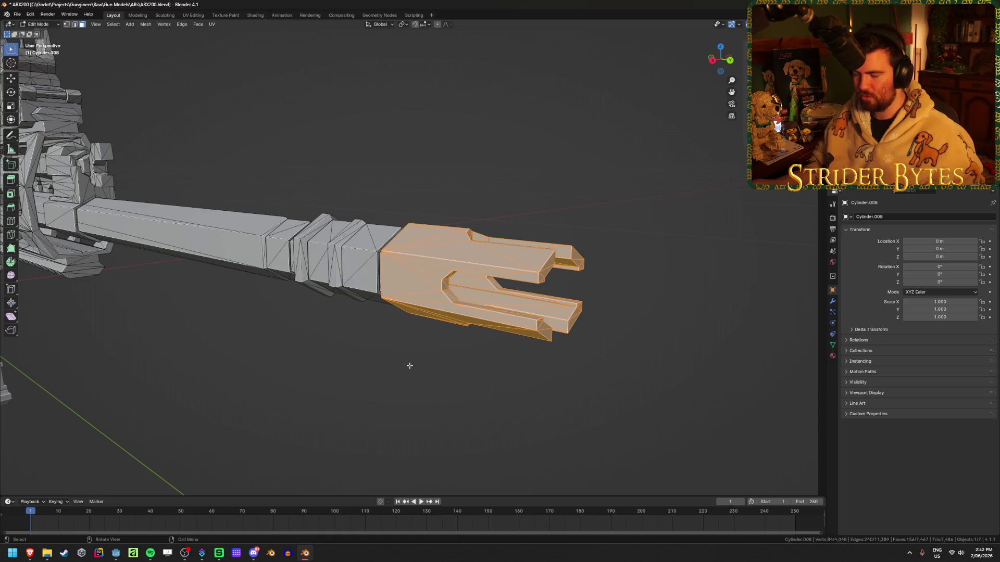
- Extend the box selection over more of the muzzle, verify with H and Alt+H, then deselect
key("KP_3")
key("alt+z")
mouse_move(694, 155)
left_mouse_down()
mouse_move(401, 339)
mouse_move(176, 373)
left_mouse_up()
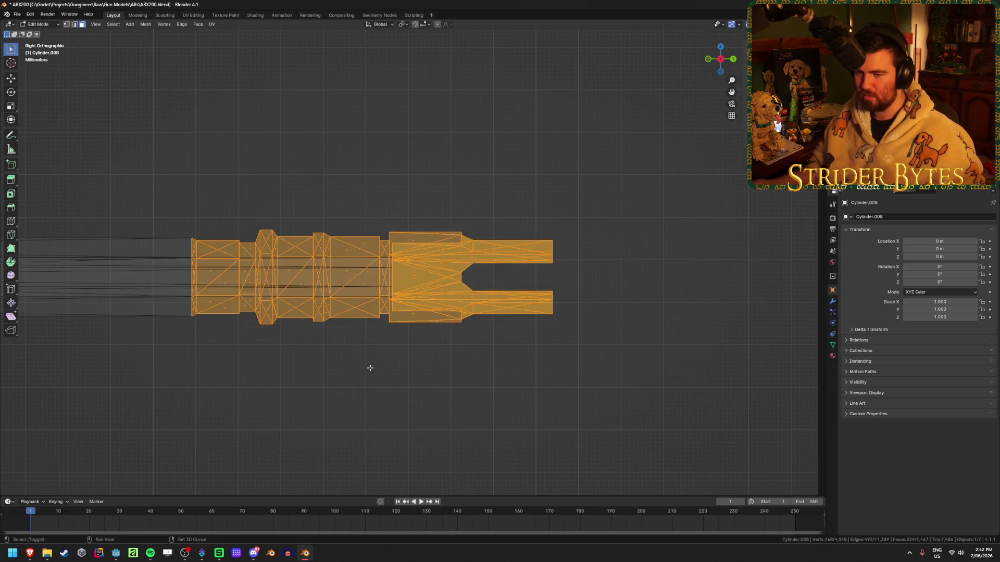
key("alt+z")
key("h")
mouse_move(440, 373)
middle_mouse_down()
mouse_move(381, 380)
mouse_move(417, 382)
mouse_move(444, 422)
mouse_move(472, 398)
mouse_move(420, 344)
mouse_move(480, 273)
middle_mouse_up()
key("alt+h")
scroll(382, 380, "up", 5)
key("alt+a")
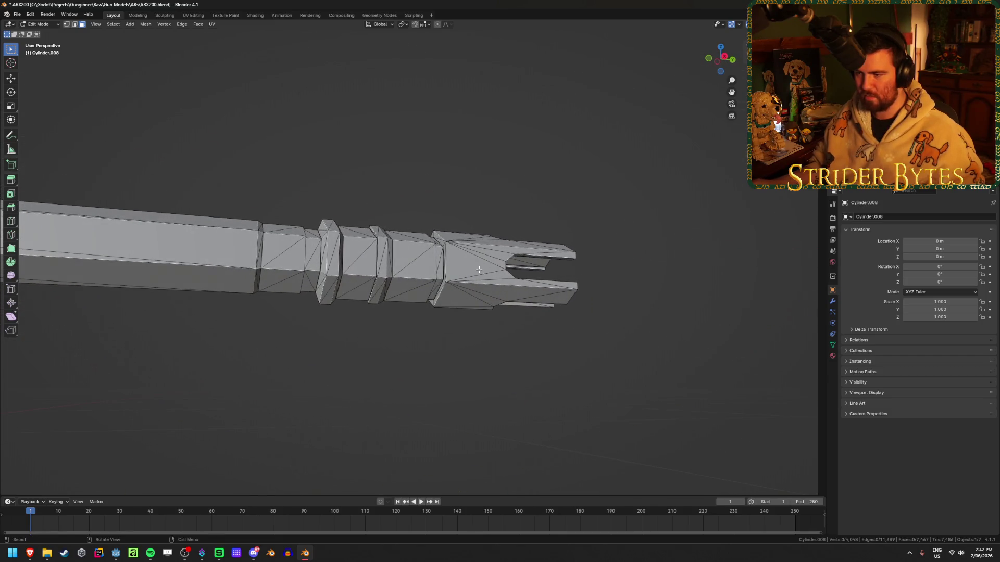
- Box-select the whole muzzle end in the X-ray side view and confirm it with H and Alt+H
scroll(455, 257, "up", 2)
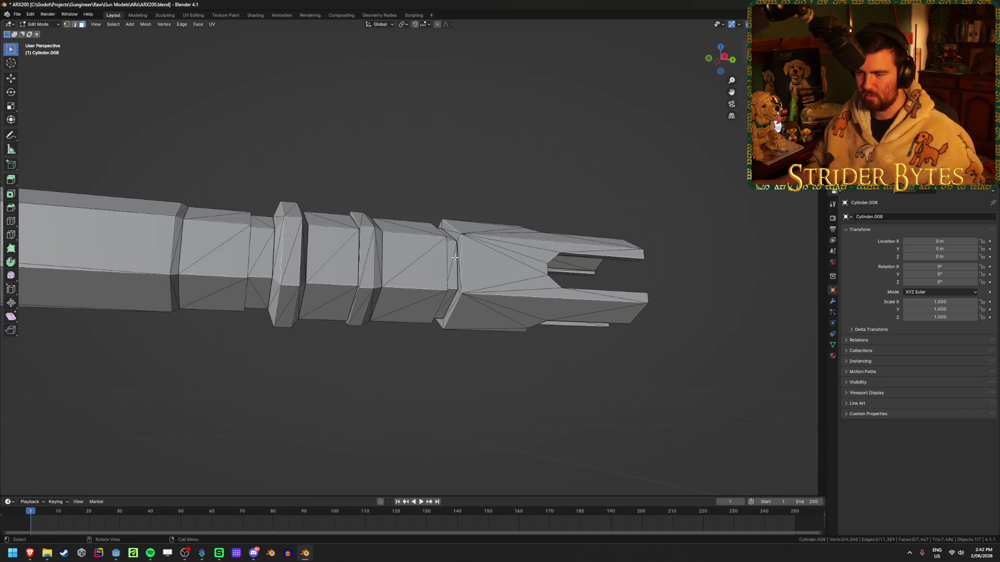
mouse_move(455, 257)
middle_mouse_down()
mouse_move(351, 268)
mouse_move(406, 274)
middle_mouse_up()
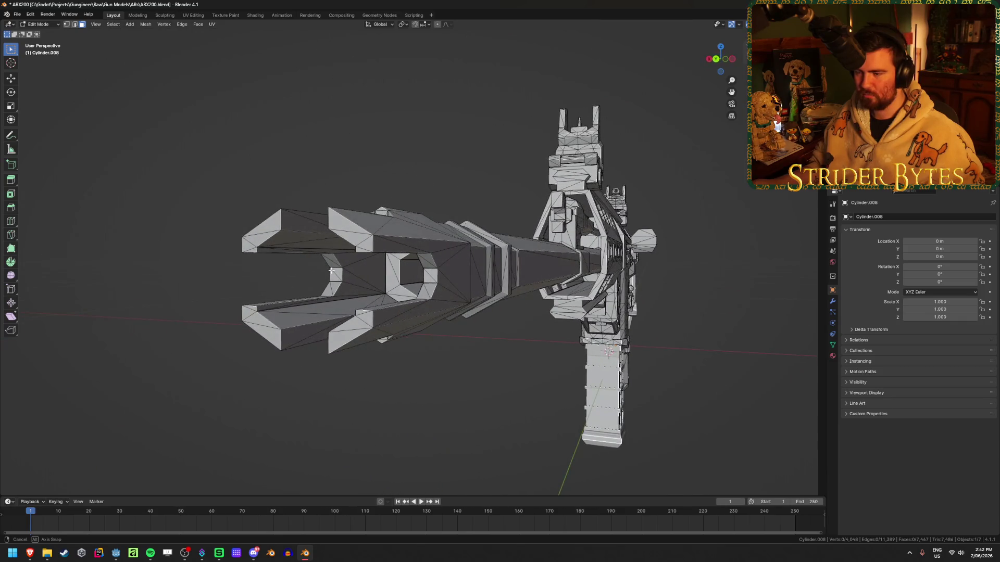
scroll(429, 278, "up", 4)
scroll(429, 278, "down", 2)
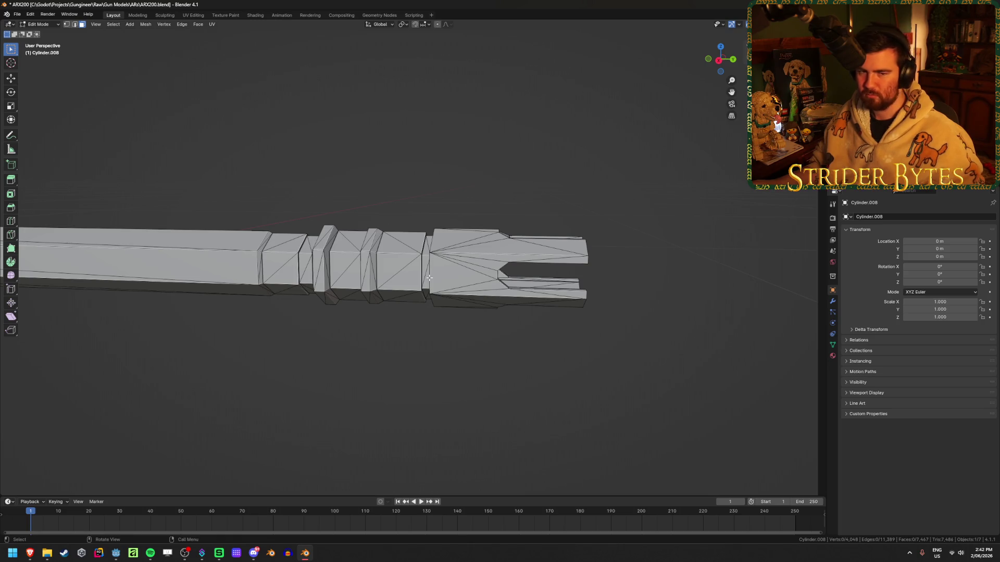
mouse_move(390, 313)
middle_mouse_down()
mouse_move(411, 357)
mouse_move(404, 328)
middle_mouse_up()
key("alt+z")
left_click_drag(651, 354, 314, 179)
key("alt+z")
mouse_move(313, 179)
middle_mouse_down()
mouse_move(346, 188)
mouse_move(214, 174)
mouse_move(346, 188)
mouse_move(379, 173)
mouse_move(328, 241)
mouse_move(384, 218)
mouse_move(518, 194)
mouse_move(328, 186)
mouse_move(302, 163)
mouse_move(280, 177)
mouse_move(379, 189)
mouse_move(374, 221)
mouse_move(312, 223)
mouse_move(453, 289)
mouse_move(484, 272)
middle_mouse_up()
key("h")
key("alt+h")
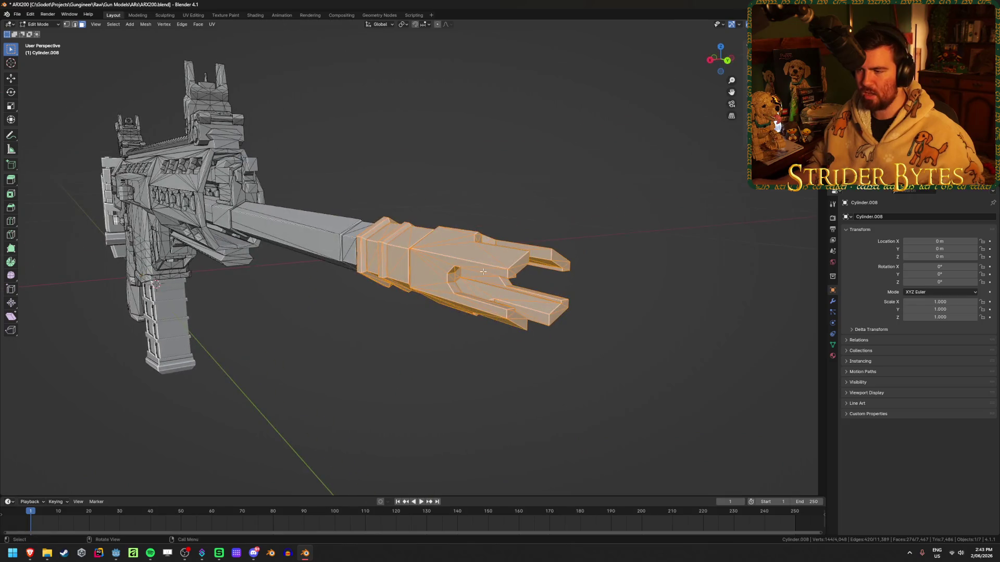
middle_click_drag(299, 305, 436, 298)
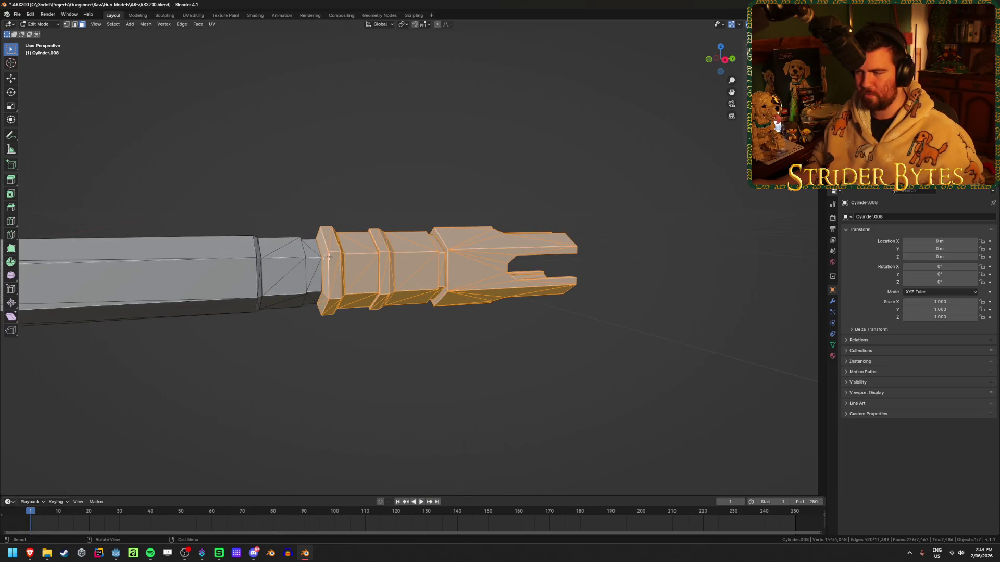
left_click(675, 243)
key("l")
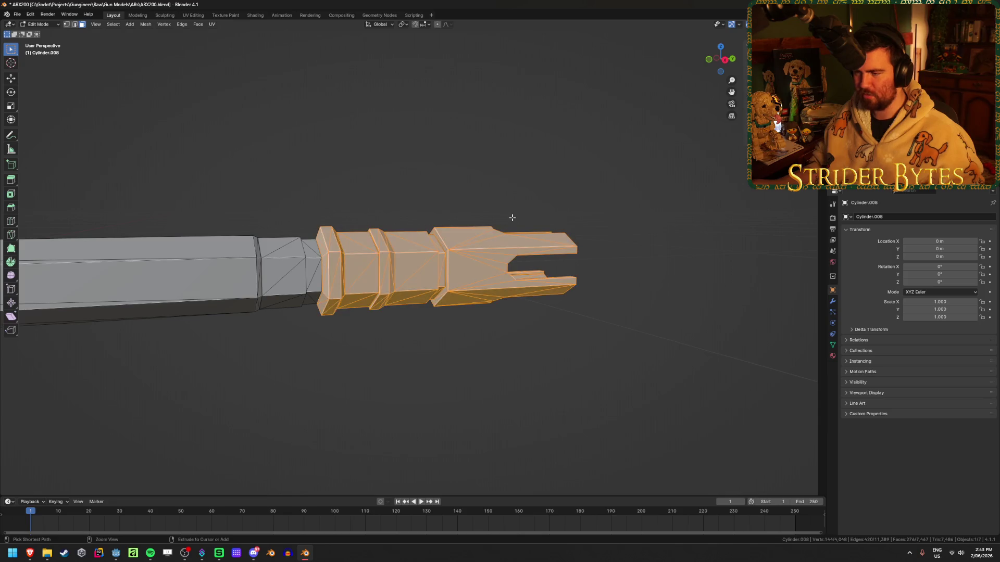
mouse_move(516, 221)
middle_mouse_down()
mouse_move(382, 165)
mouse_move(307, 248)
mouse_move(272, 312)
mouse_move(375, 214)
mouse_move(279, 212)
mouse_move(266, 201)
mouse_move(281, 194)
mouse_move(288, 208)
mouse_move(440, 251)
middle_mouse_up()
key("h")
scroll(437, 271, "down", 8)
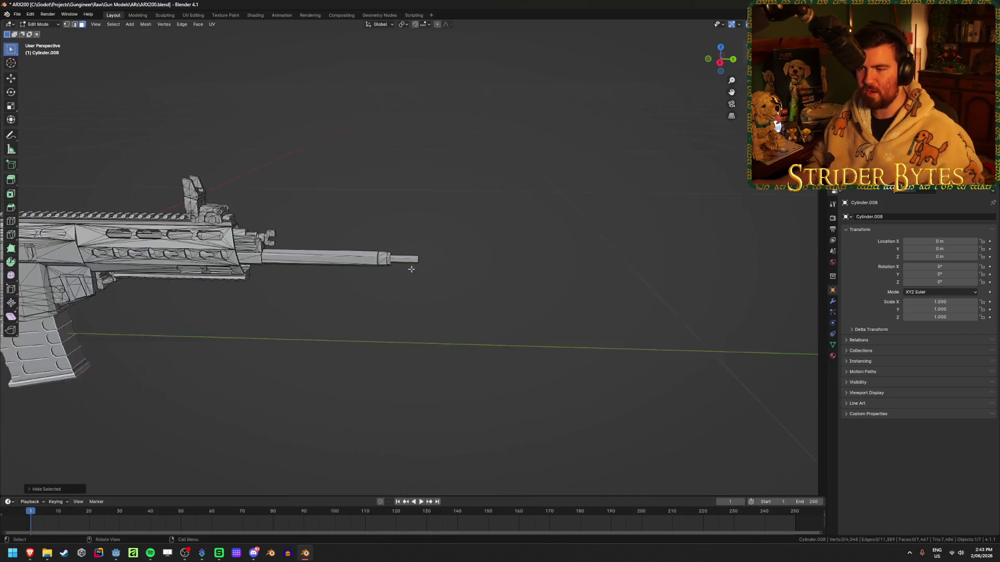
mouse_move(349, 270)
middle_mouse_down()
mouse_move(323, 279)
mouse_move(299, 272)
mouse_move(345, 306)
mouse_move(329, 308)
mouse_move(420, 317)
middle_mouse_up()
key("alt+h")
scroll(361, 312, "up", 5)
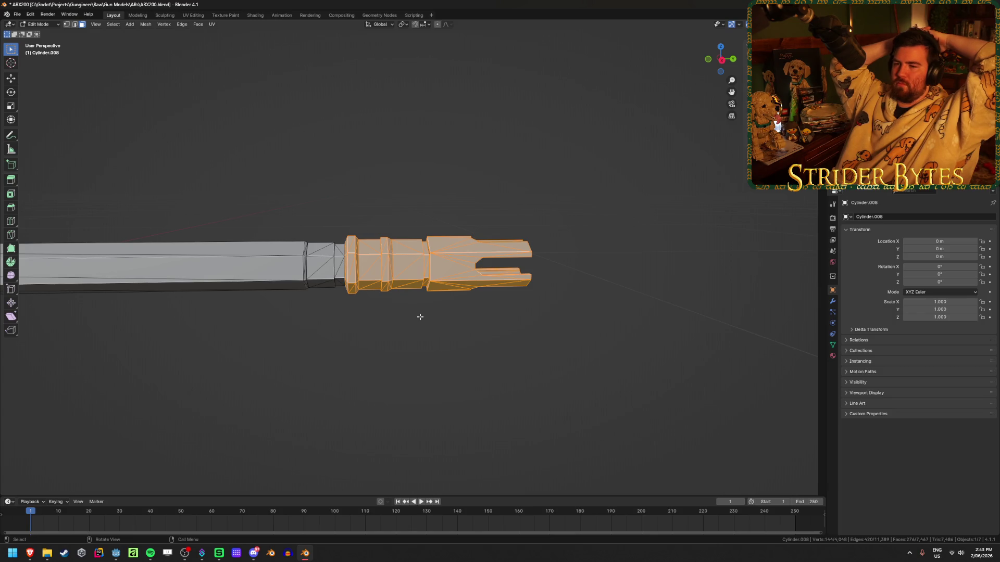
scroll(263, 276, "up", 2)
middle_click_drag(263, 276, 315, 270)
scroll(314, 270, "up", 3)
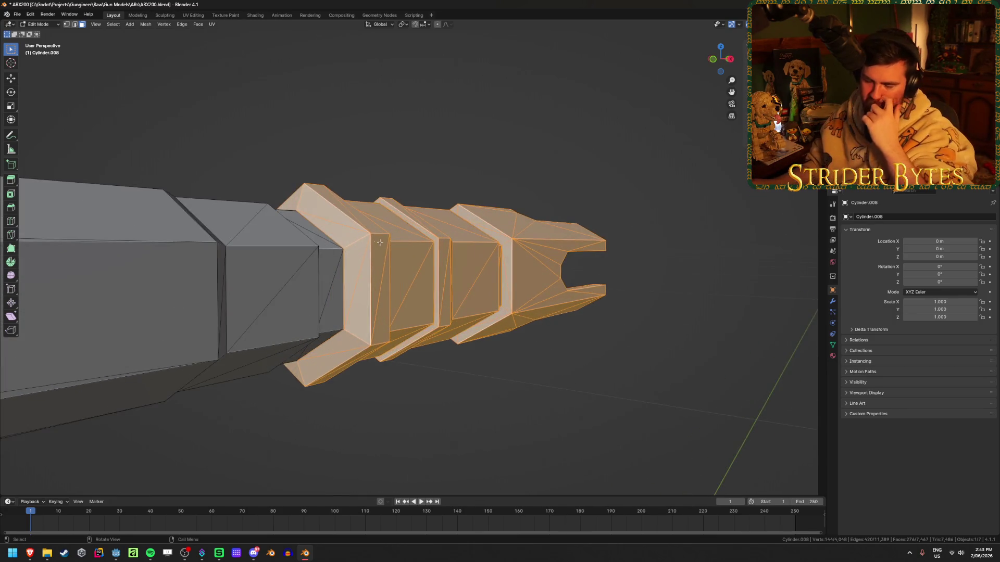
middle_click_drag(377, 241, 191, 261)
scroll(464, 278, "down", 2)
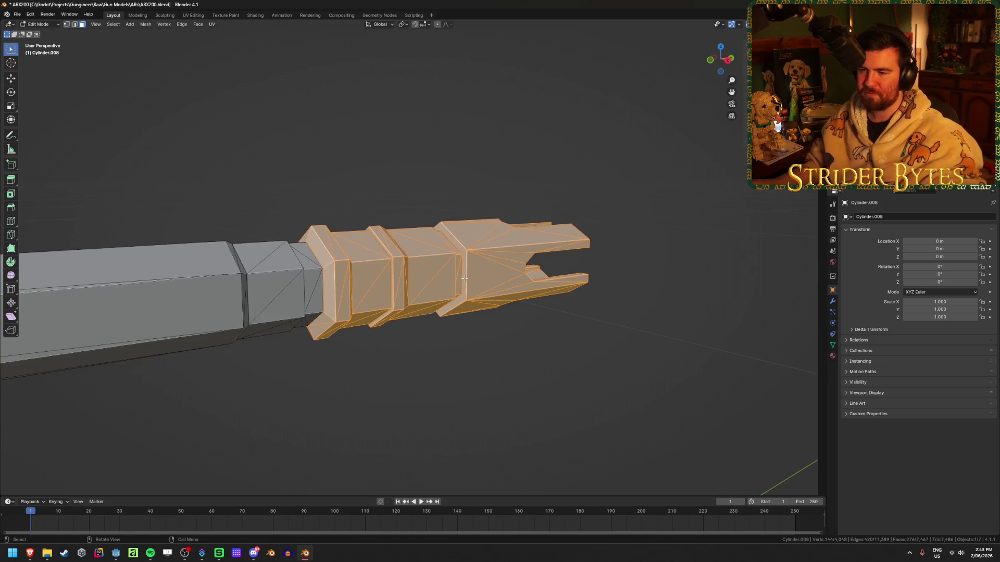
mouse_move(513, 273)
middle_mouse_down()
mouse_move(461, 271)
mouse_move(472, 272)
middle_mouse_up()
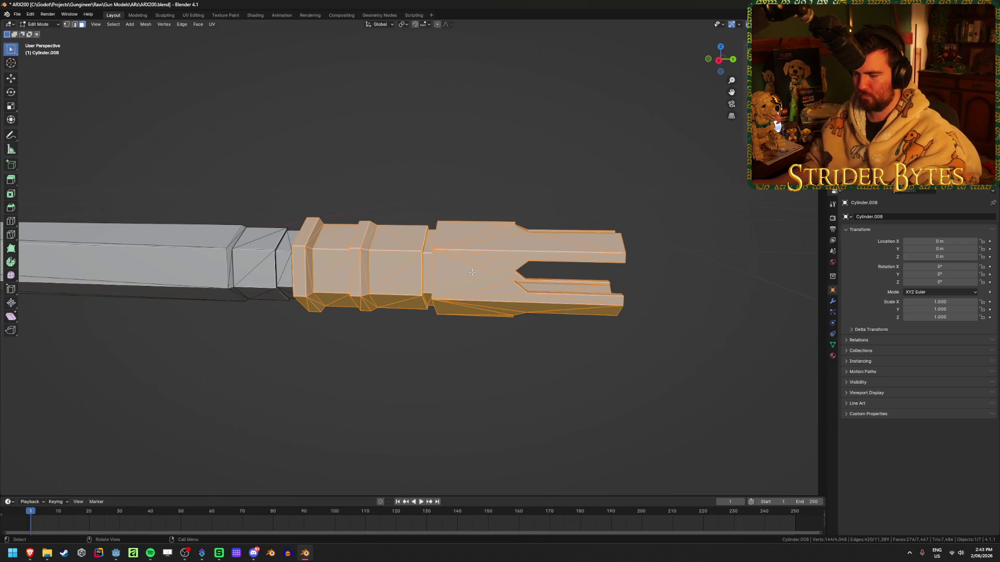
key("p")
- Separate the selected muzzle into its own object and hide it
left_click(471, 285)
key("Tab")
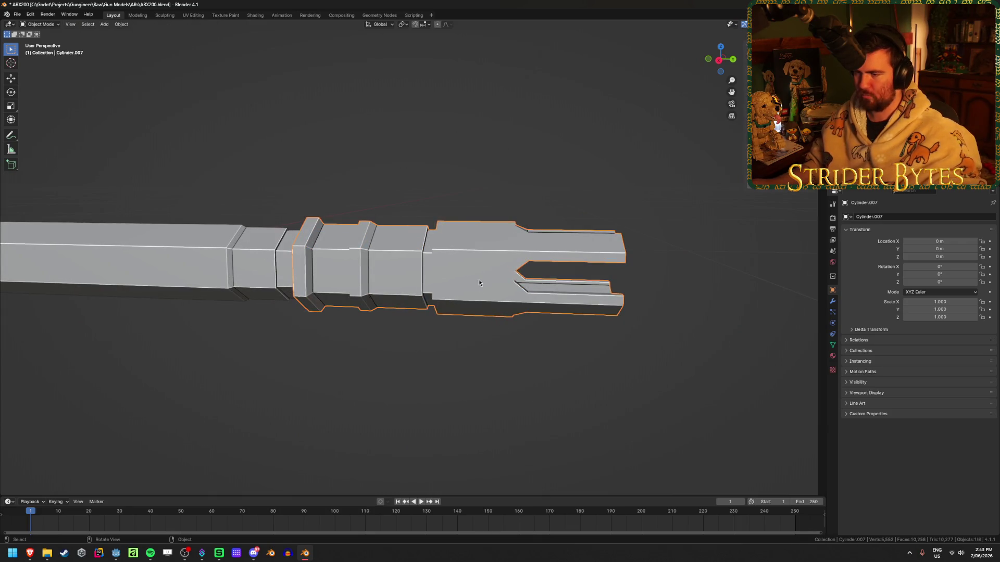
key("h")
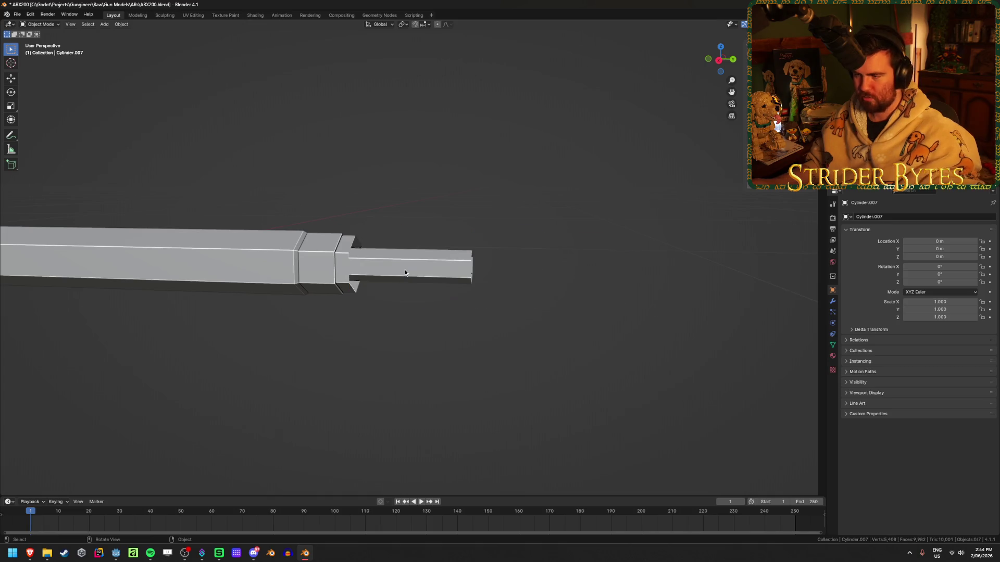
- In the barrel mesh, move the front-end vertices along Y with increment snapping on
left_click(405, 270)
key("Tab")
key("KP_3")
key("1")
key("alt+z")
left_click_drag(558, 189, 456, 319)
key("alt+z")
left_click(429, 25)
left_click(425, 74)
key("g")
key("y")
left_click(355, 255)
- Bridge the barrel tip's inner and outer hexagonal edge loops into a hollow bore
mouse_move(354, 255)
middle_mouse_down()
mouse_move(385, 271)
mouse_move(322, 257)
middle_mouse_up()
scroll(395, 274, "up", 3)
key("2")
left_click(283, 234, "alt")
right_click(291, 253)
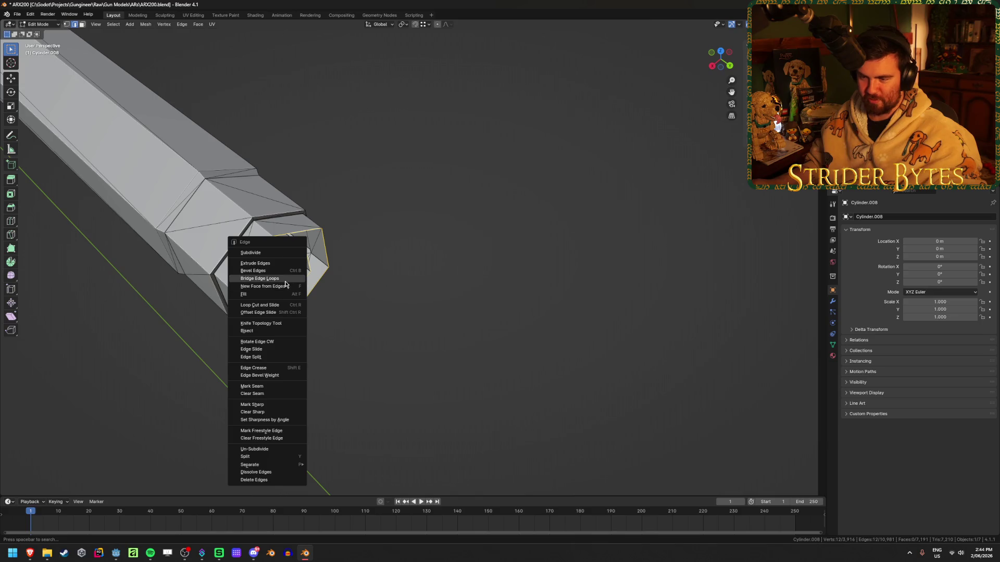
left_click(265, 282)
mouse_move(475, 280)
middle_mouse_down()
mouse_move(432, 299)
mouse_move(433, 287)
mouse_move(339, 260)
mouse_move(552, 261)
mouse_move(463, 267)
middle_mouse_up()
scroll(437, 282, "down", 3)
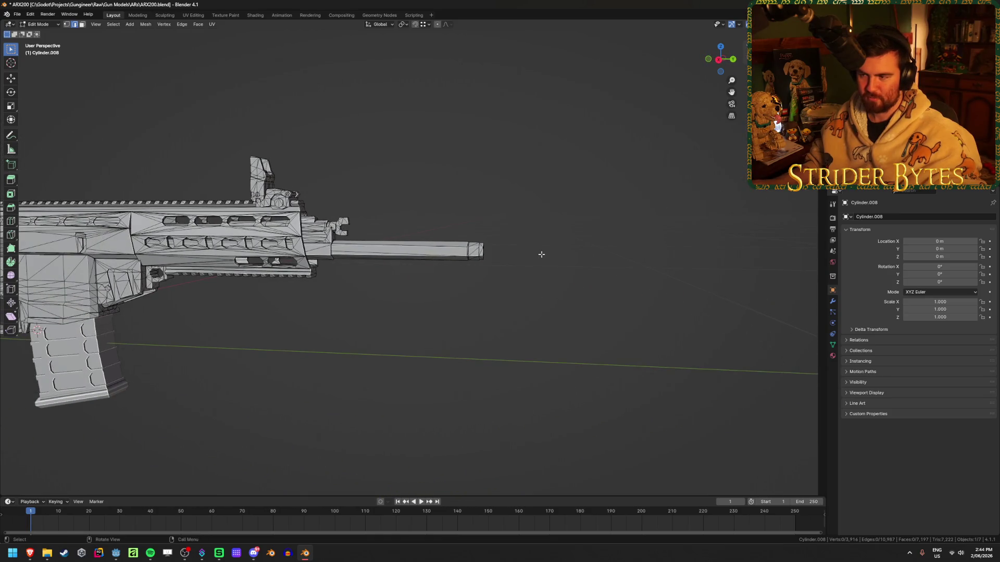
- Switch to Object Mode, unhide the muzzle device and centre the view on it
key("Tab")
mouse_move(571, 267)
middle_mouse_down()
mouse_move(529, 252)
mouse_move(566, 271)
middle_mouse_up()
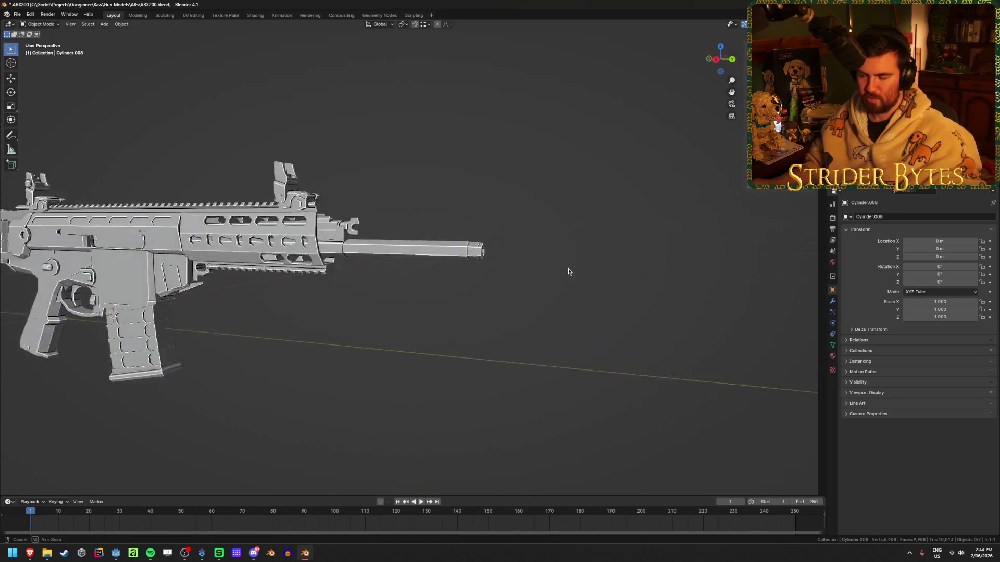
key("alt+h")
scroll(315, 299, "up", 5)
key("KP_Decimal")
middle_click_drag(315, 299, 208, 302)
scroll(249, 304, "down", 5)
- Inspect the muzzle's bore on its own, then reveal the rest of the rifle
key("h")
left_click(173, 273)
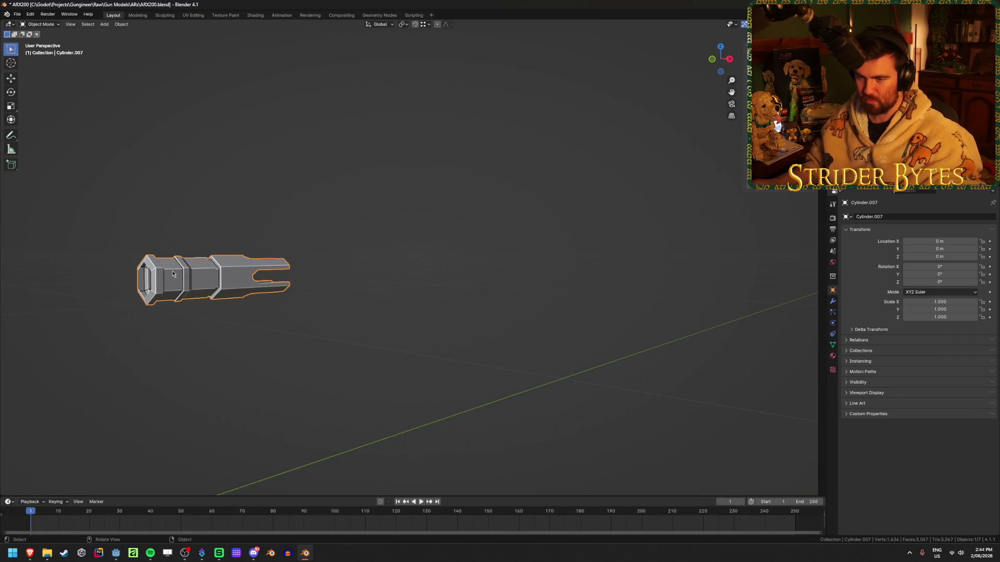
key("KP_Decimal")
mouse_move(176, 277)
middle_mouse_down()
mouse_move(253, 273)
mouse_move(200, 311)
mouse_move(260, 259)
mouse_move(248, 257)
mouse_move(244, 285)
mouse_move(267, 269)
mouse_move(180, 285)
middle_mouse_up()
scroll(181, 286, "down", 4)
key("alt+h")
left_click(238, 323)
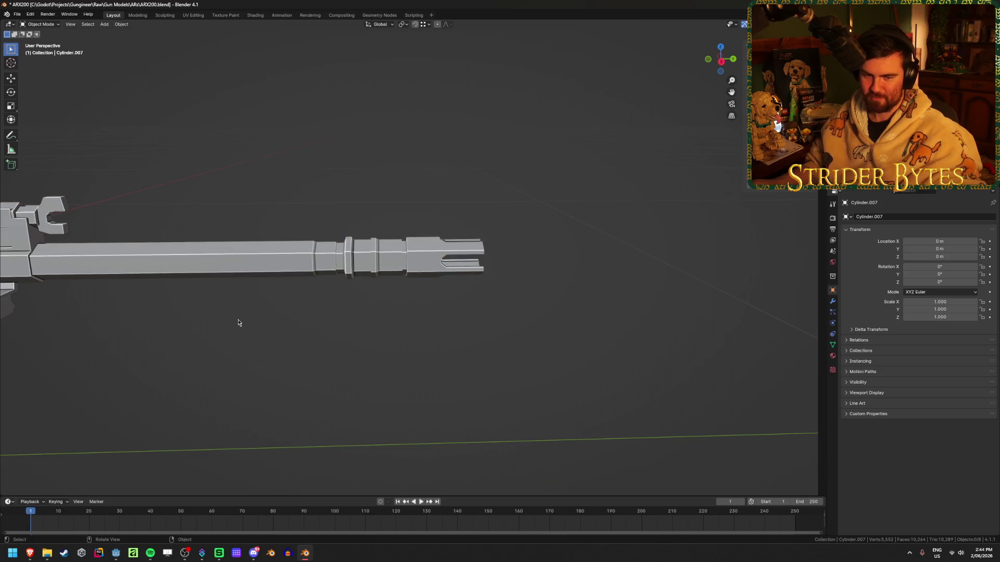
middle_click_drag(238, 323, 300, 318, "shift")
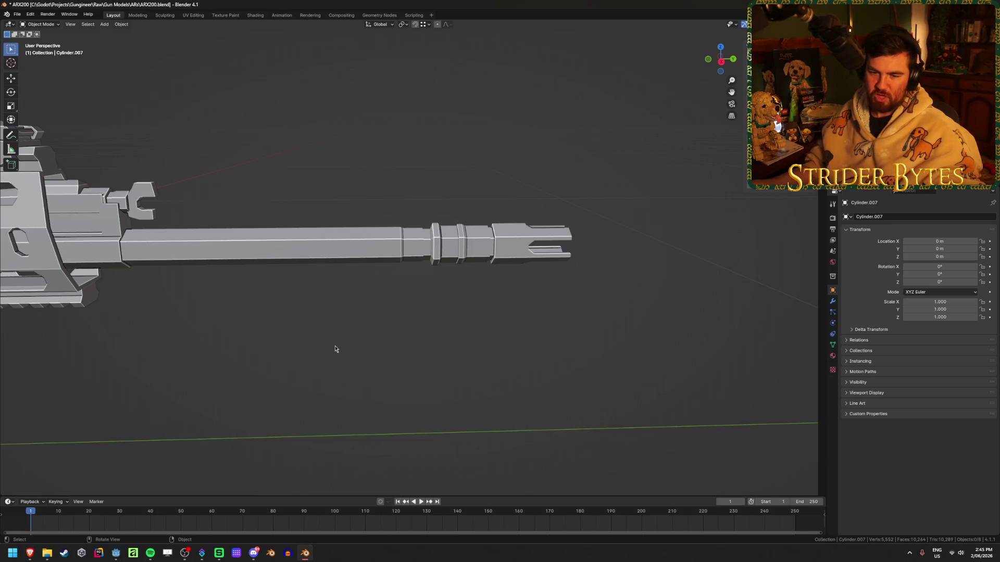
- Select the muzzle, then the Cylinder.002 part and the main rifle body Cylinder.008
left_click(500, 228)
mouse_move(348, 335)
middle_mouse_down()
mouse_move(529, 330)
mouse_move(294, 340)
mouse_move(353, 350)
mouse_move(603, 296)
middle_mouse_up()
middle_click_drag(336, 387, 439, 358, "shift")
left_click(417, 364)
left_click(225, 221)
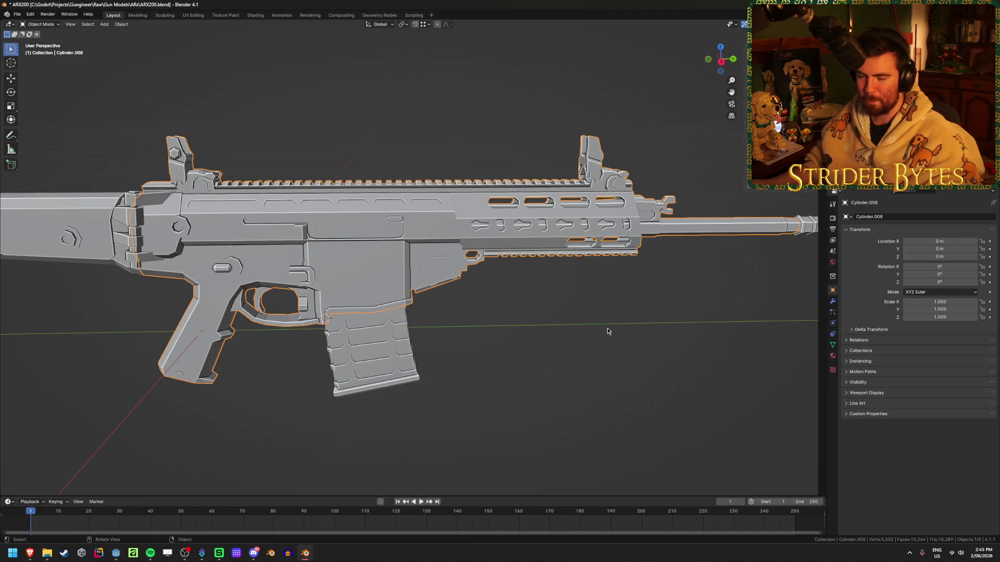
scroll(607, 330, "down", 3)
scroll(496, 357, "up", 4)
left_click(497, 360)
scroll(498, 359, "up", 2)
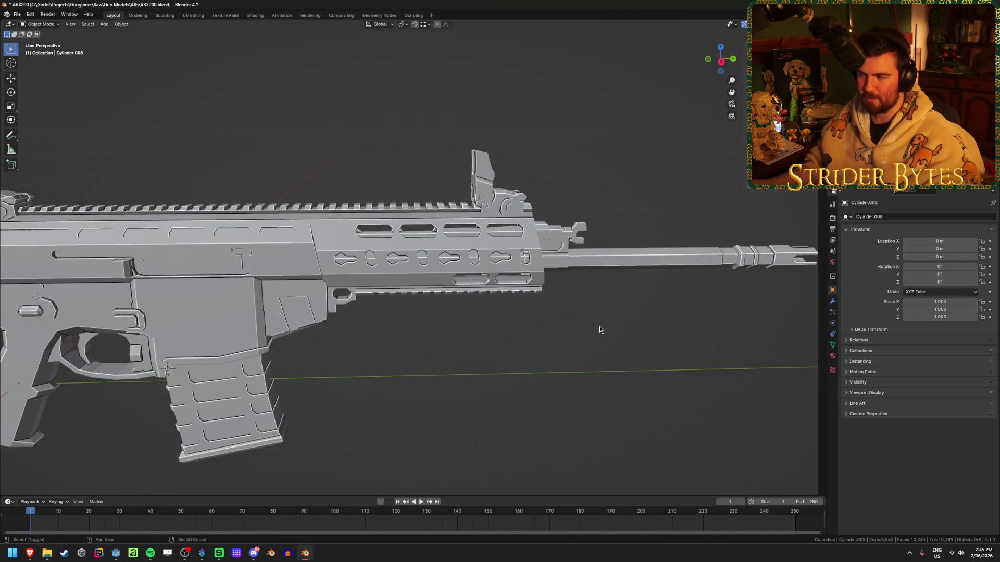
- Reselect the muzzle, then the main rifle body mesh near the handguard and front sight
middle_click_drag(594, 330, 517, 310, "shift")
left_click(594, 271)
scroll(561, 321, "up", 3)
scroll(479, 363, "down", 2)
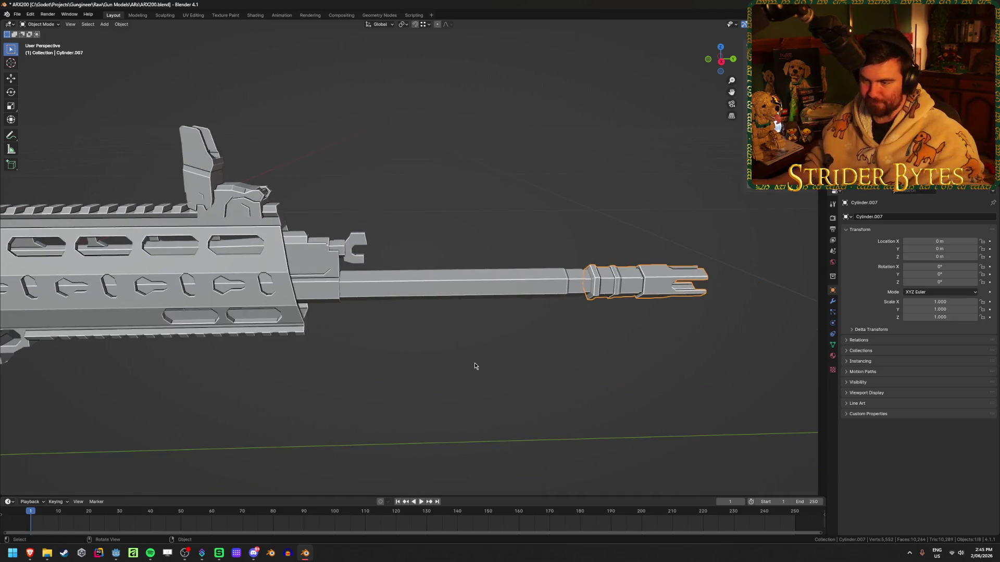
middle_click_drag(479, 364, 495, 346, "shift")
scroll(488, 364, "down", 2)
left_click(536, 263)
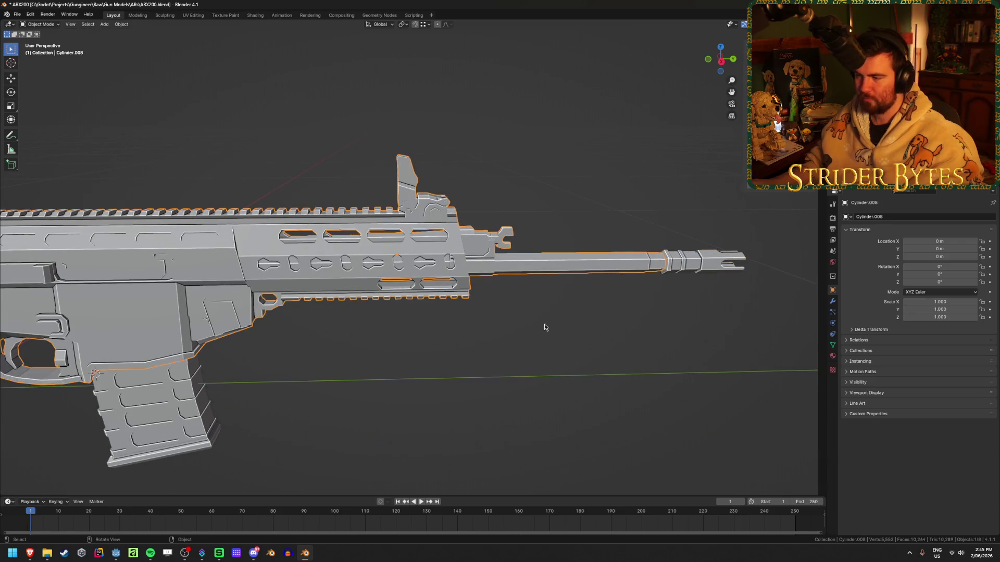
middle_click_drag(546, 313, 545, 296)
- Go to the right orthographic view and enter Edit Mode on the rifle body
key("KP_3")
key("alt+z")
key("alt+z")
scroll(416, 335, "up", 3)
key("Tab")
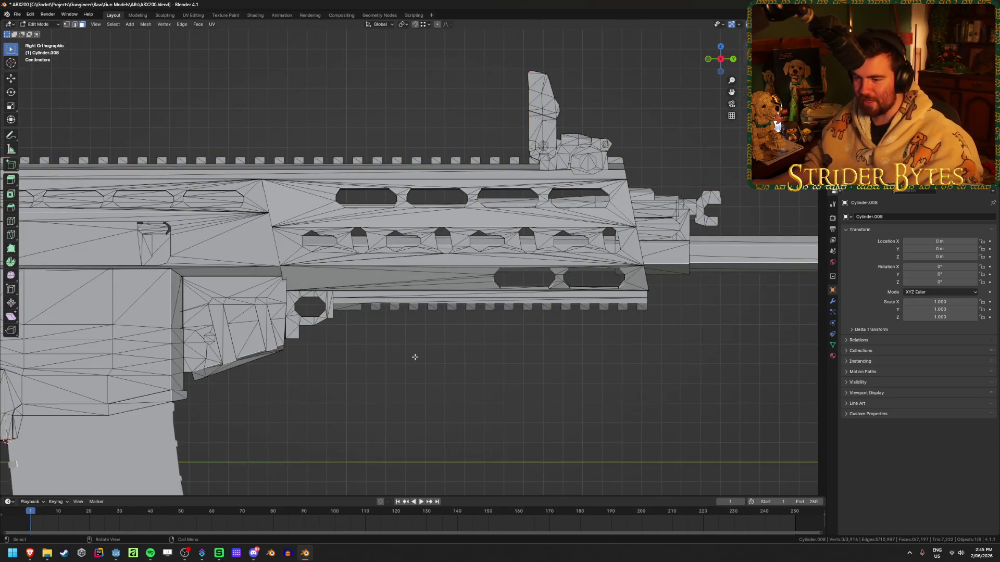
- Select linked geometry for the lower rail, handguard, barrel and muzzle-side pieces
left_click(323, 316)
key("ctrl+l")
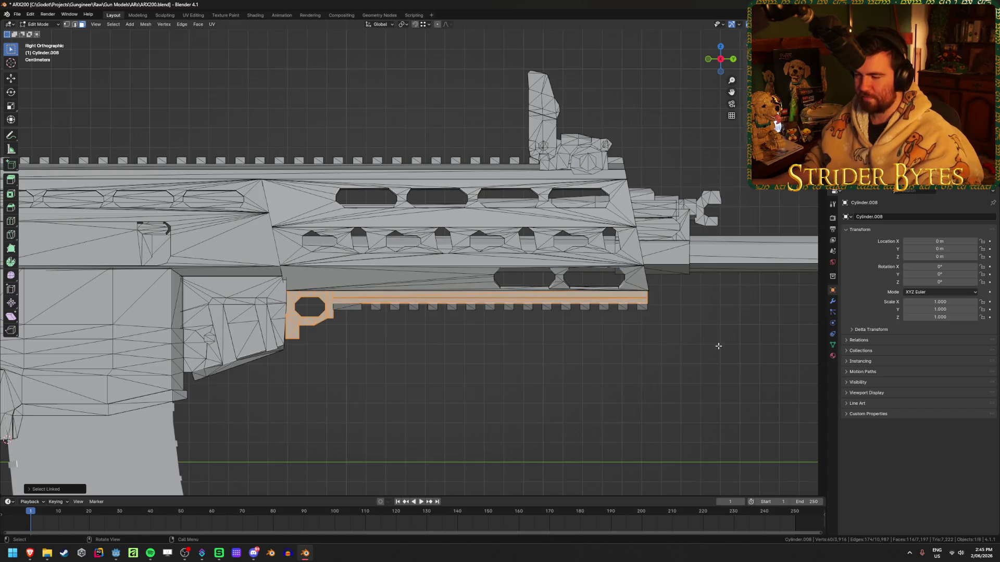
scroll(384, 266, "down", 2)
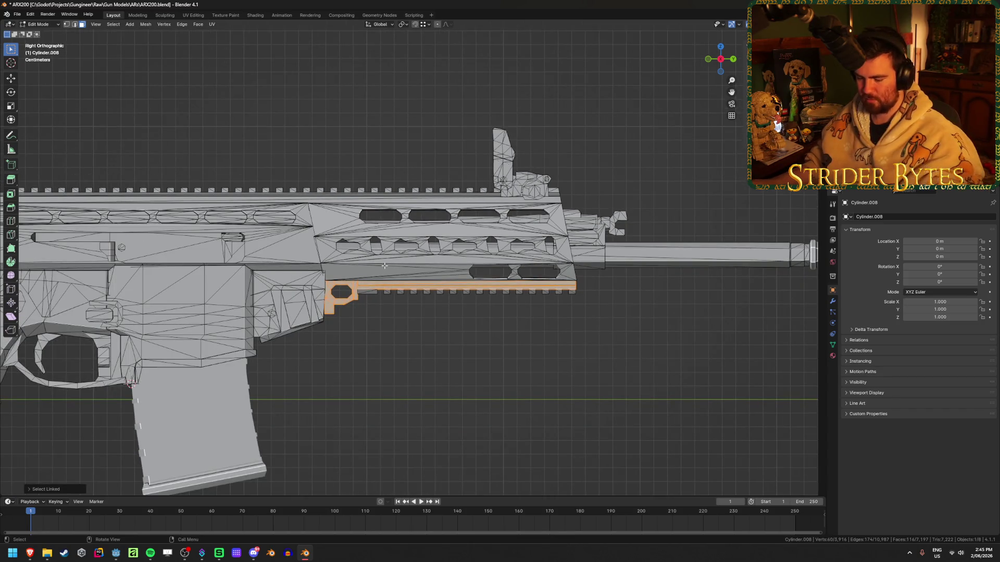
left_click(384, 265, "shift")
key("ctrl+l")
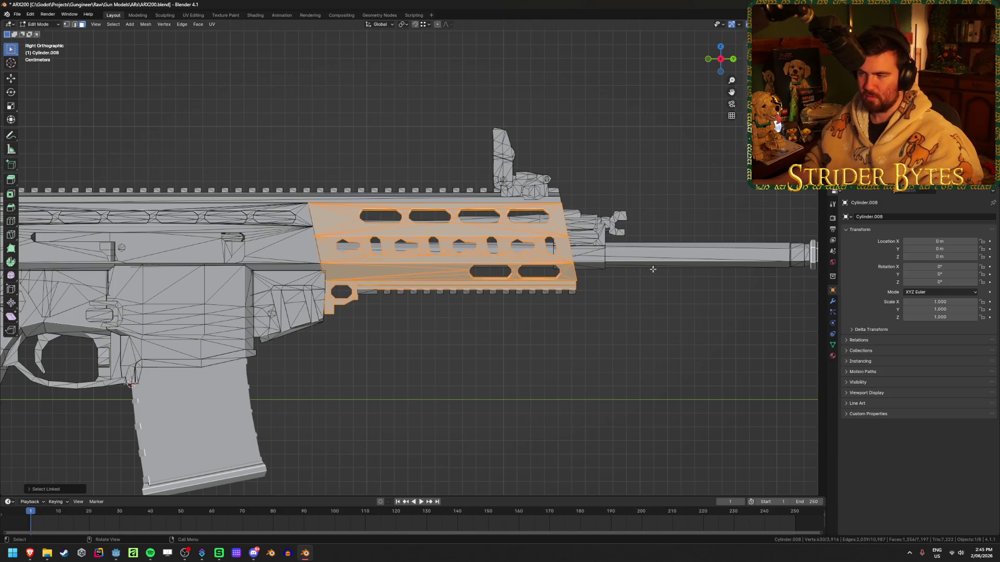
left_click(663, 266, "shift")
key("ctrl+l")
left_click(606, 234, "shift")
key("ctrl+l")
key("k")
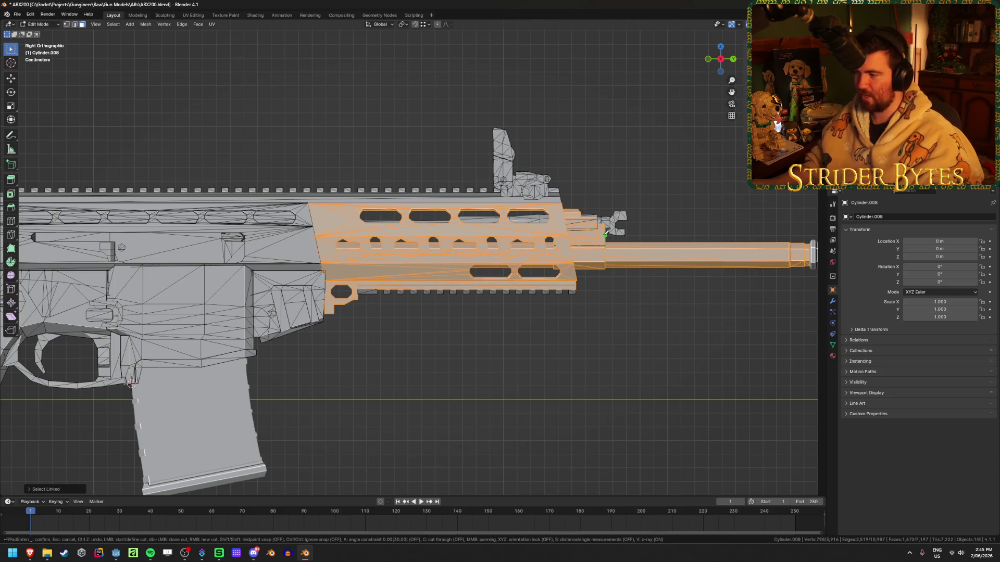
key("Escape")
key("l")
key("l")
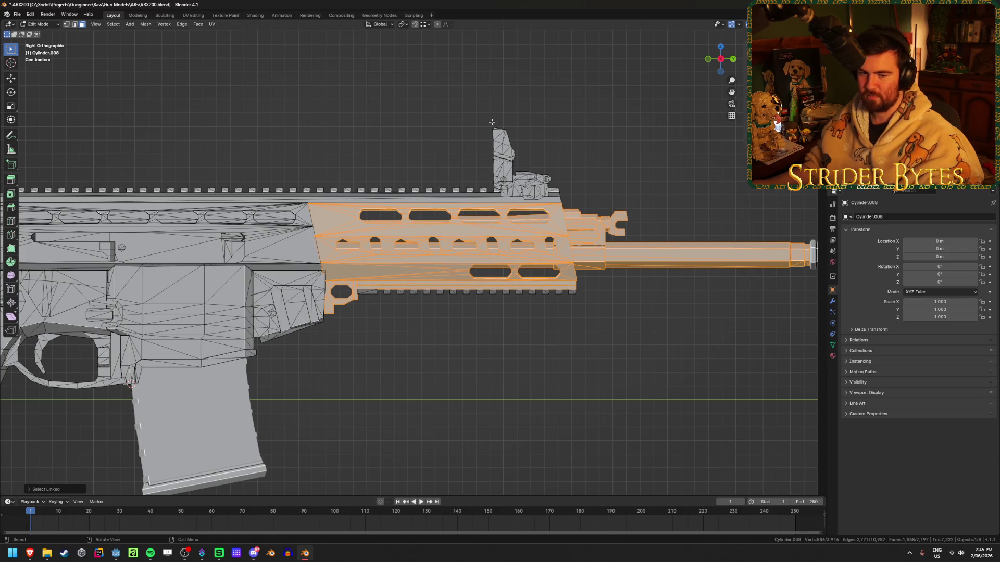
- Add the front sight, rear-sight block and front box to the linked selection
mouse_move(497, 113)
middle_mouse_down()
mouse_move(490, 130)
mouse_move(515, 152)
middle_mouse_up()
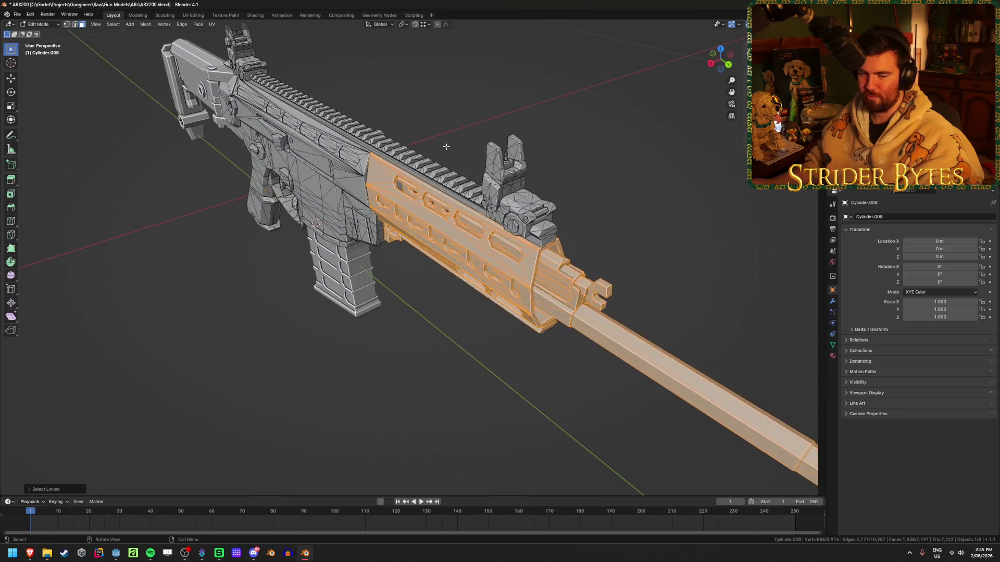
scroll(516, 152, "up", 2)
key("l")
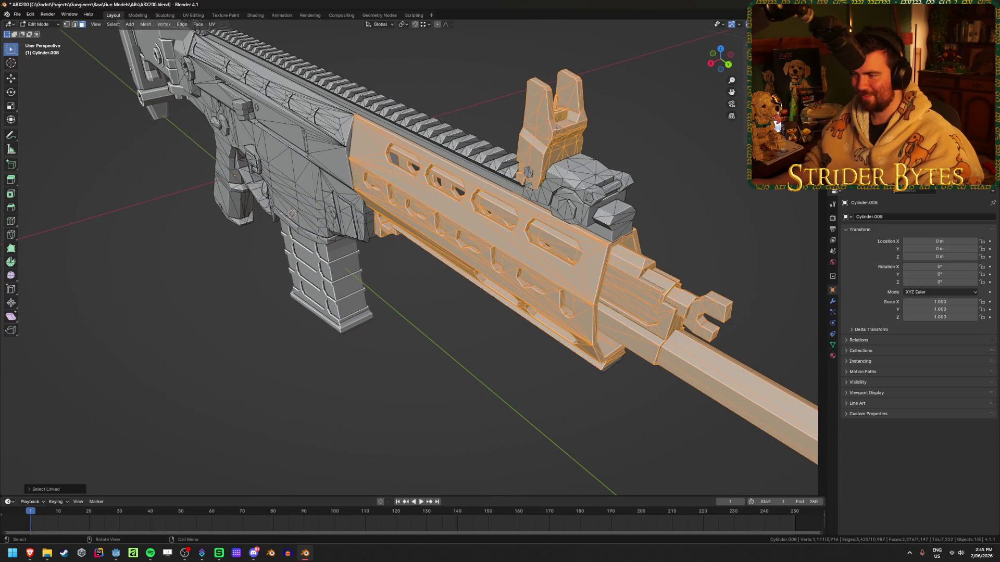
key("l")
key("l")
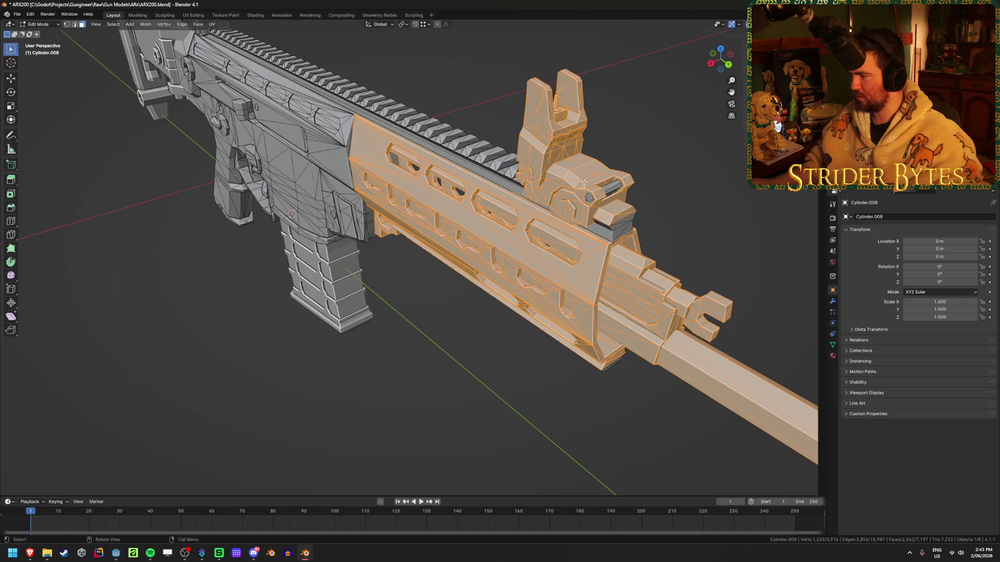
key("l")
- Box-select the rail edges below the handguard in X-ray display
mouse_move(611, 187)
middle_mouse_down()
mouse_move(641, 156)
mouse_move(546, 144)
mouse_move(552, 172)
mouse_move(567, 180)
mouse_move(532, 194)
middle_mouse_up()
key("alt+z")
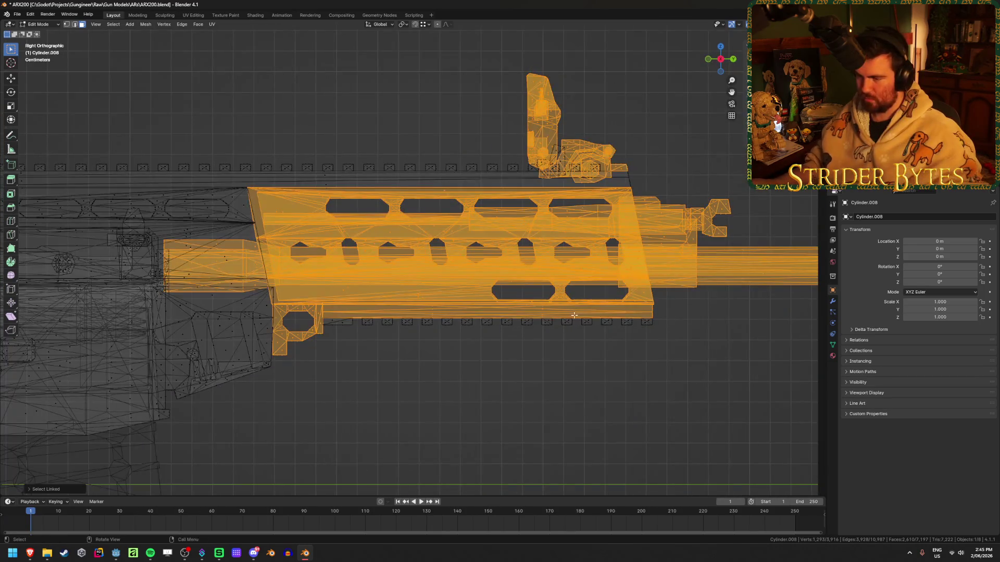
left_click_drag(703, 353, 308, 310)
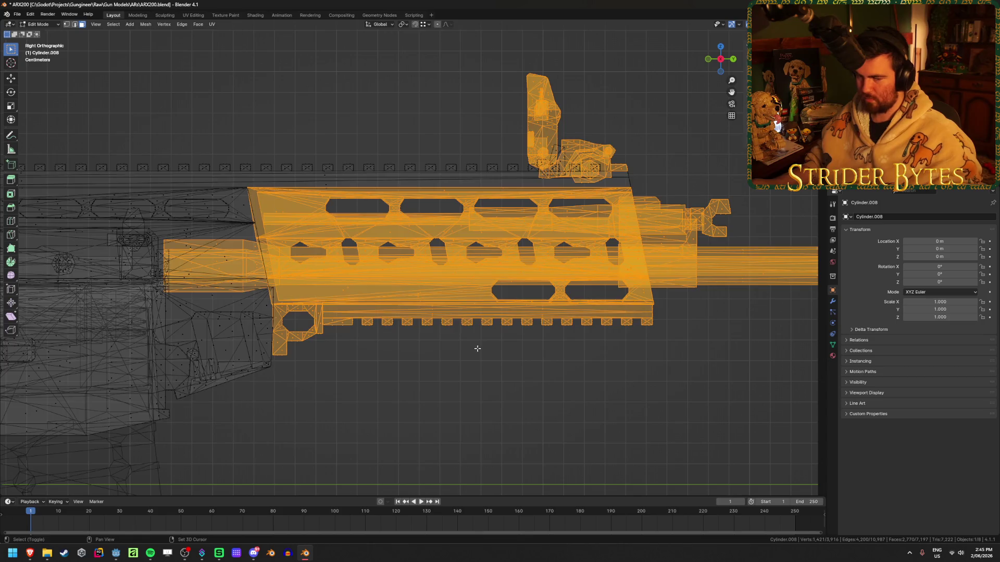
key("alt+z")
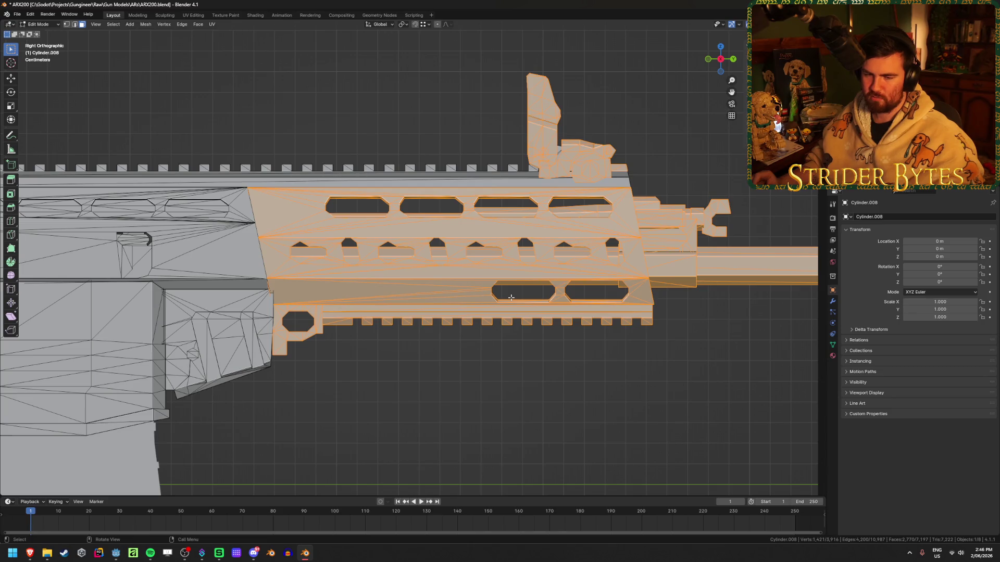
left_click(115, 553)
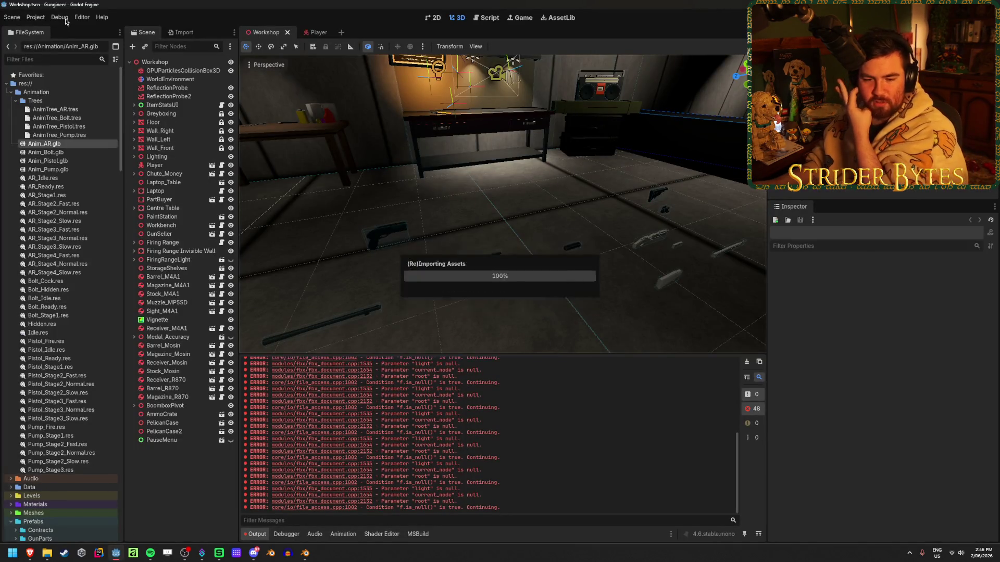
- Open the Input Map in Project Settings and start adding an input event to Reload
left_click(65, 19)
mouse_move(43, 21)
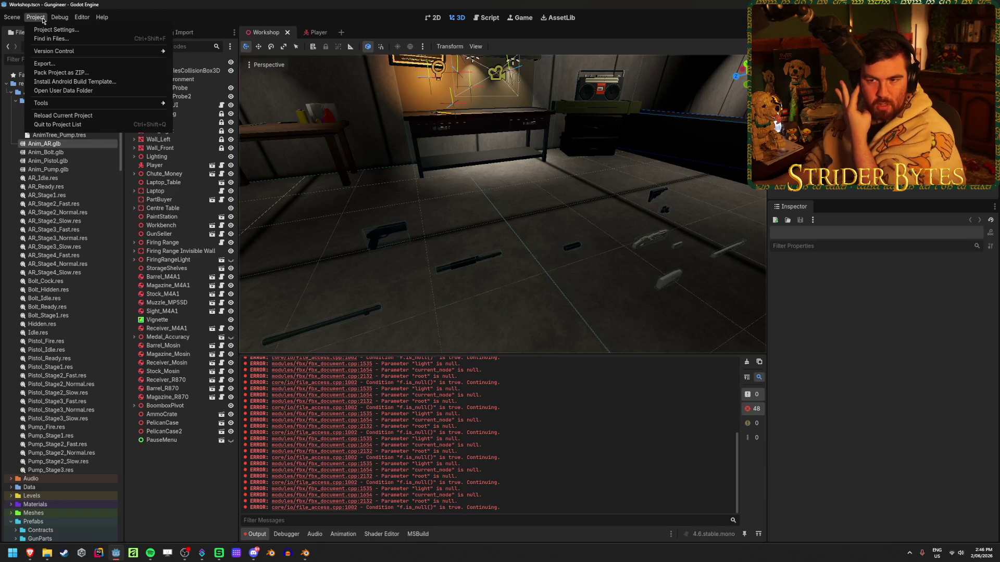
left_click(42, 30)
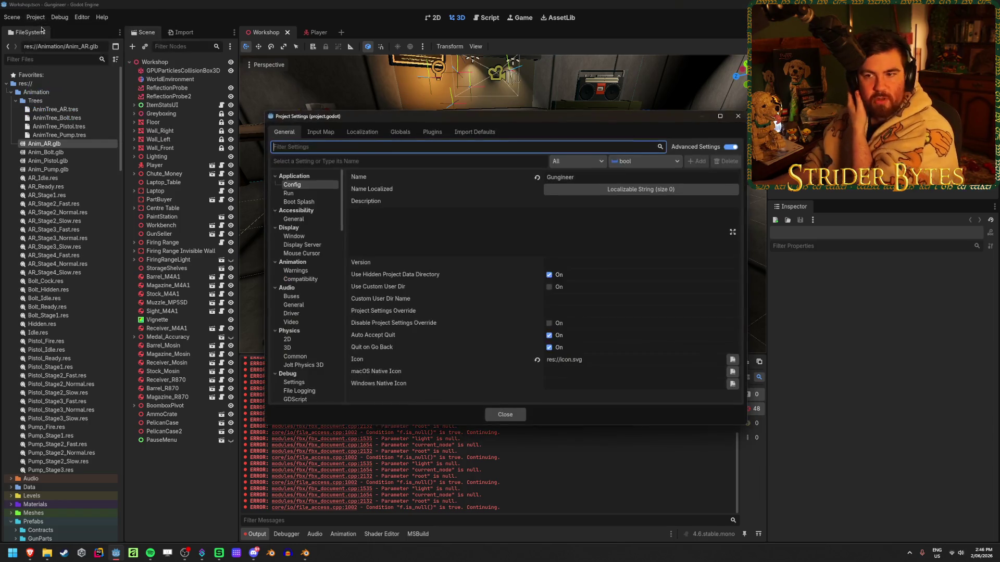
left_click(321, 132)
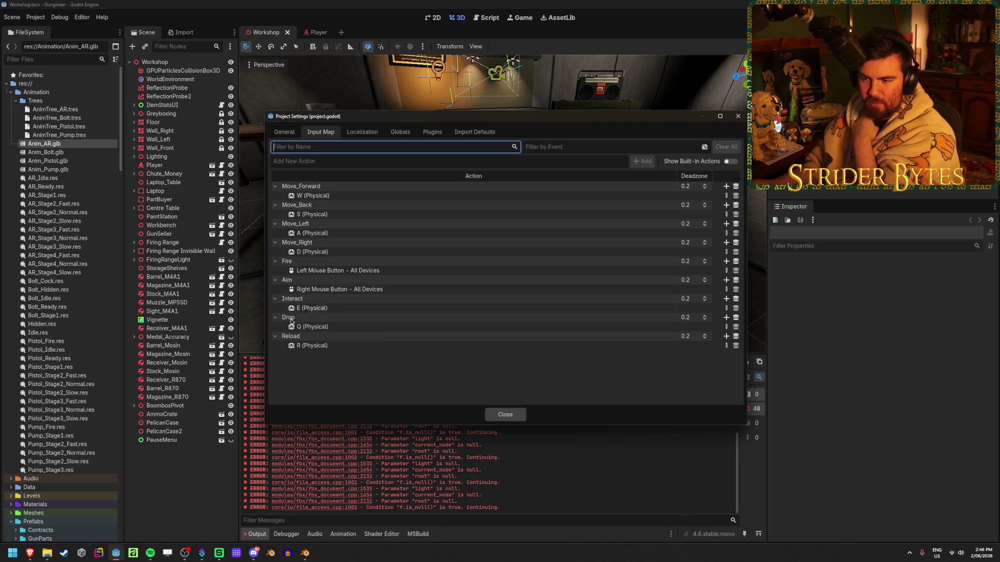
left_click(328, 368)
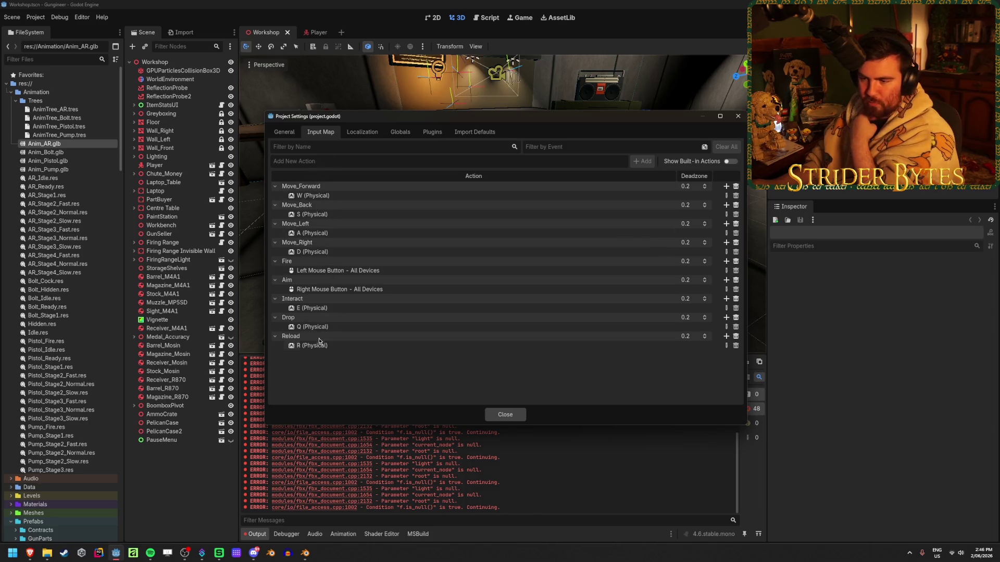
double_click(289, 336)
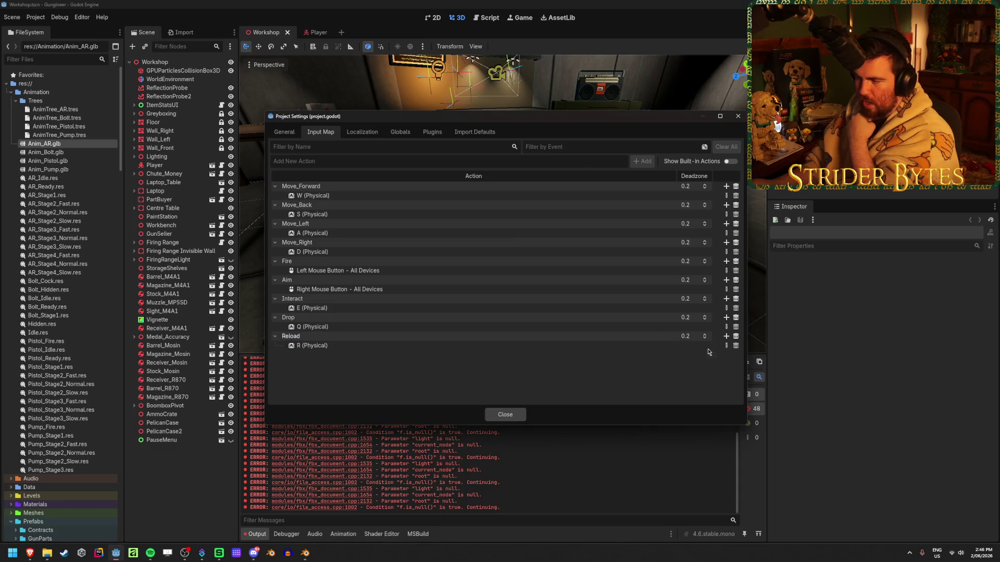
left_click(726, 336)
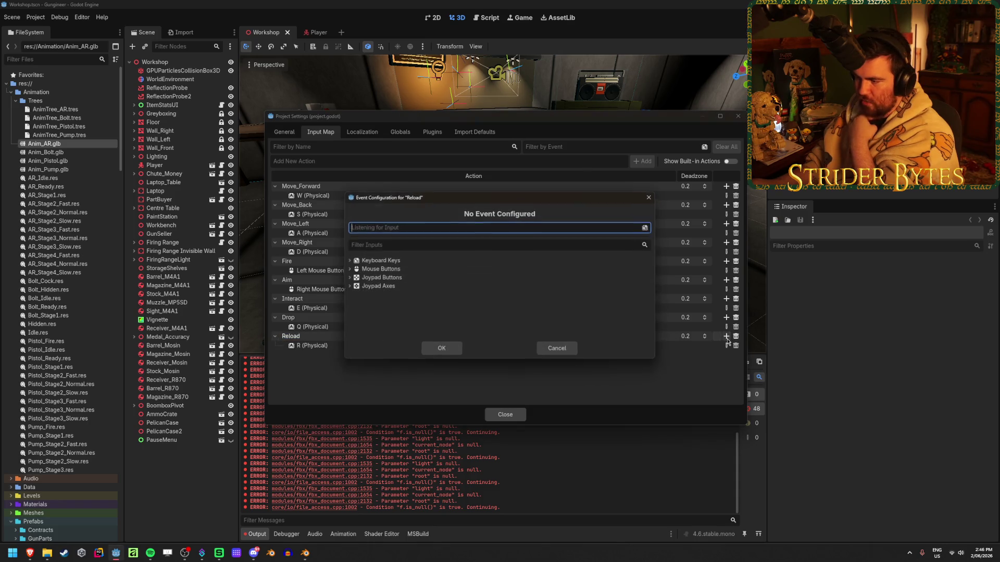
- Browse Reload's joypad button and axis options, then close the dialog without adding any
left_click(349, 286)
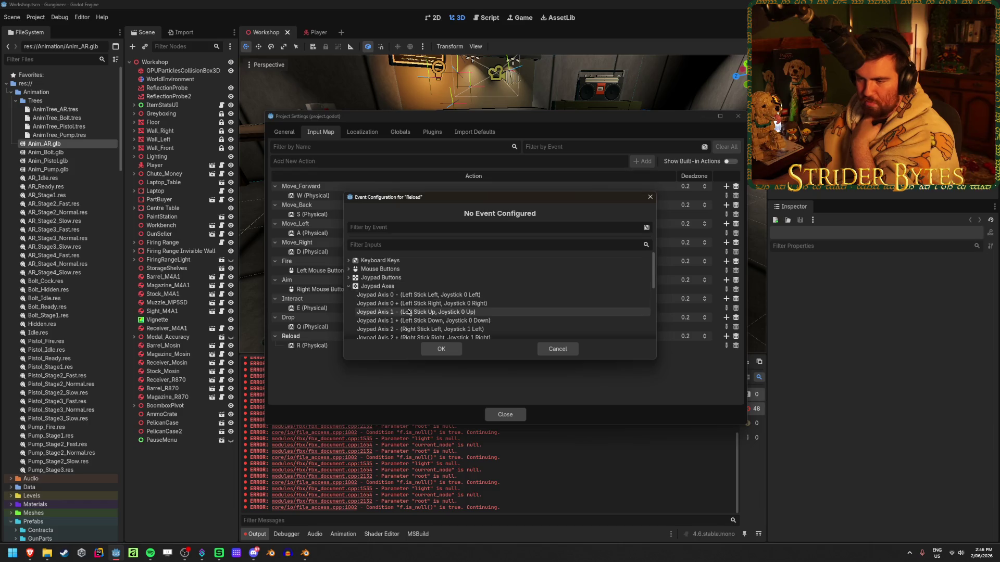
scroll(412, 312, "down", 3)
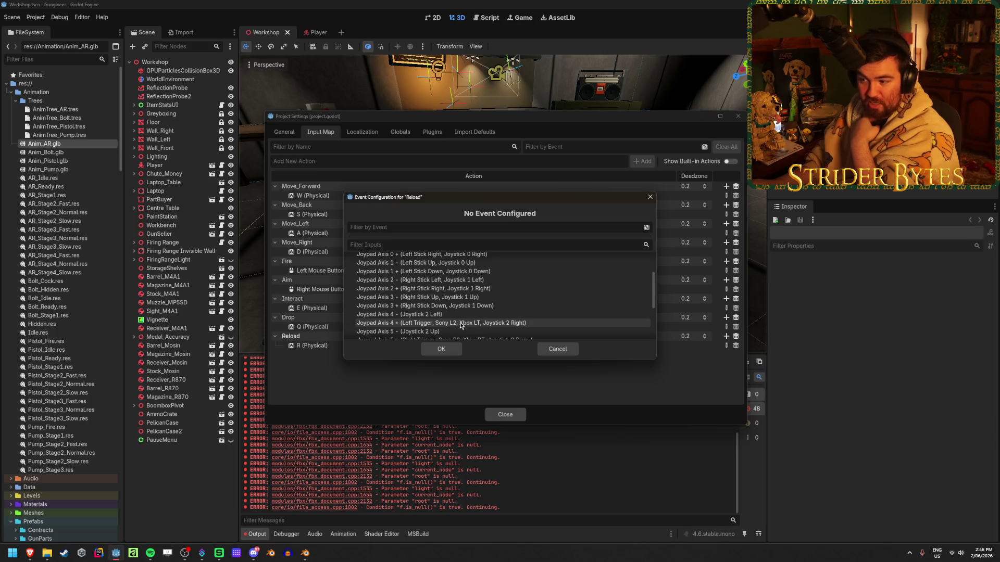
scroll(459, 322, "down", 1)
scroll(448, 318, "up", 1)
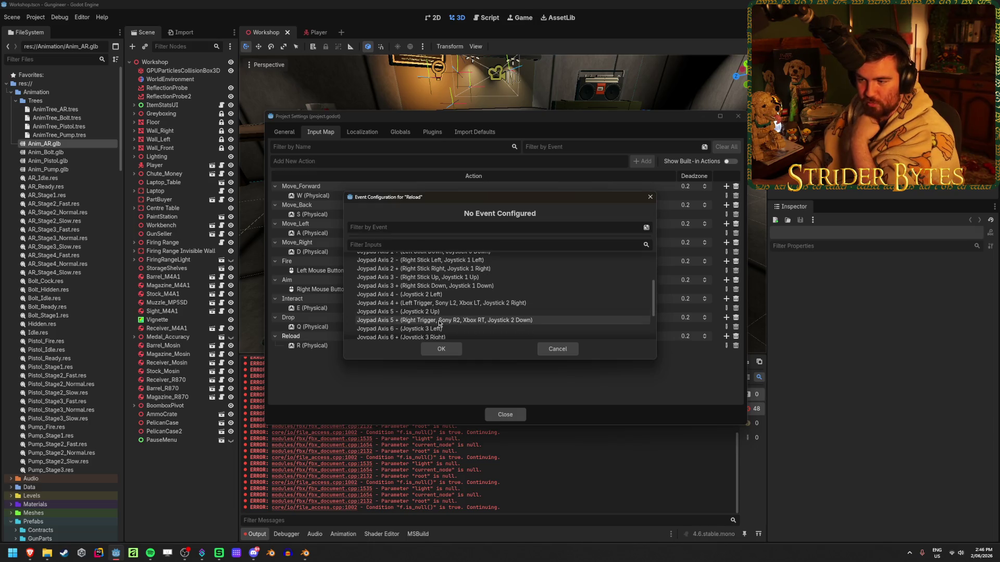
scroll(445, 312, "down", 7)
scroll(368, 315, "up", 7)
scroll(368, 315, "up", 10)
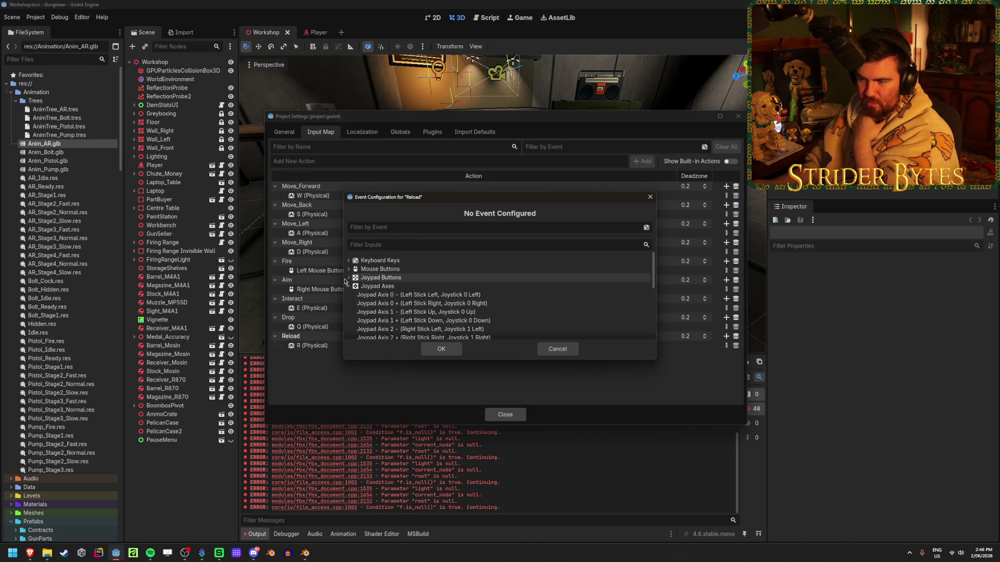
scroll(484, 279, "down", 1)
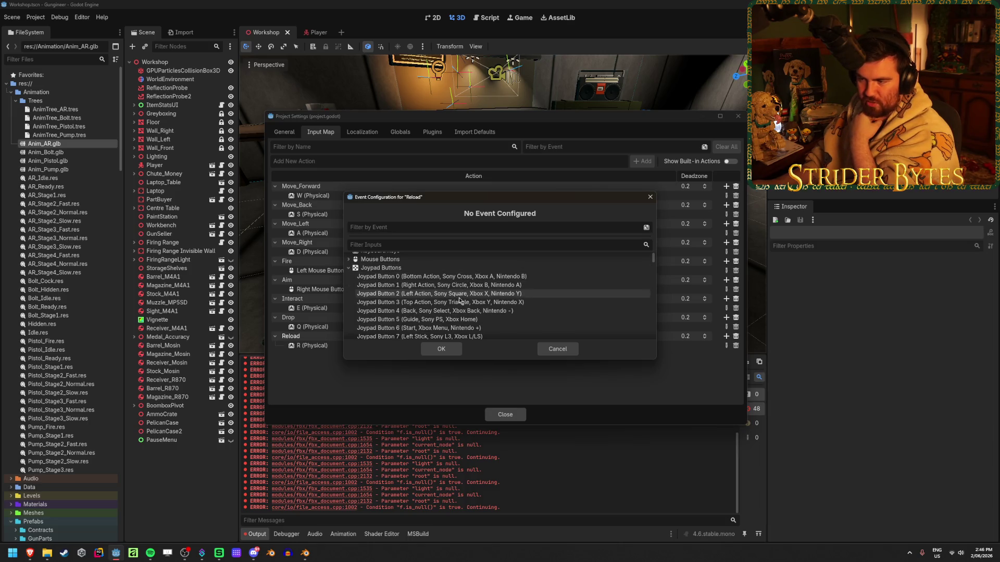
scroll(474, 279, "down", 1)
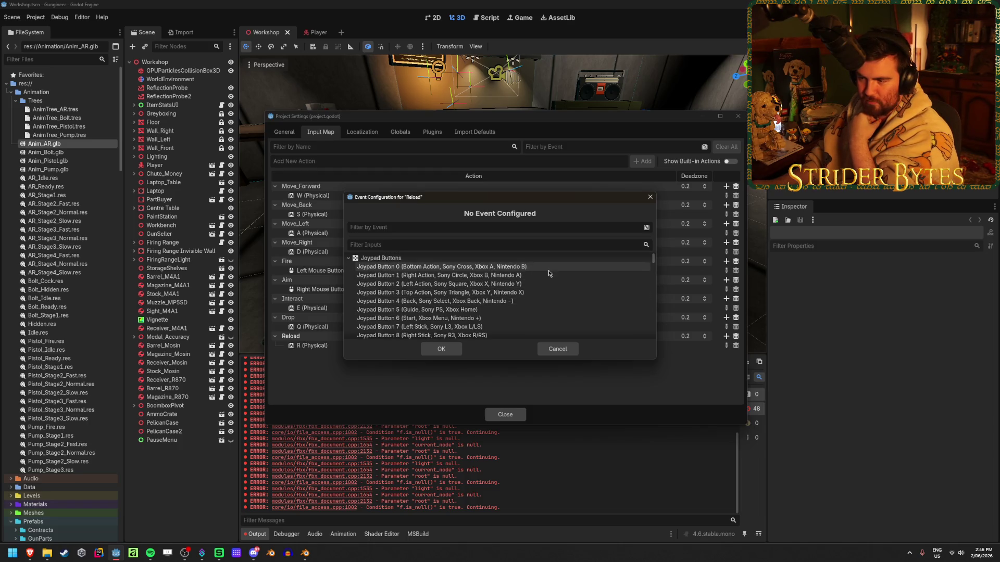
scroll(421, 273, "down", 2)
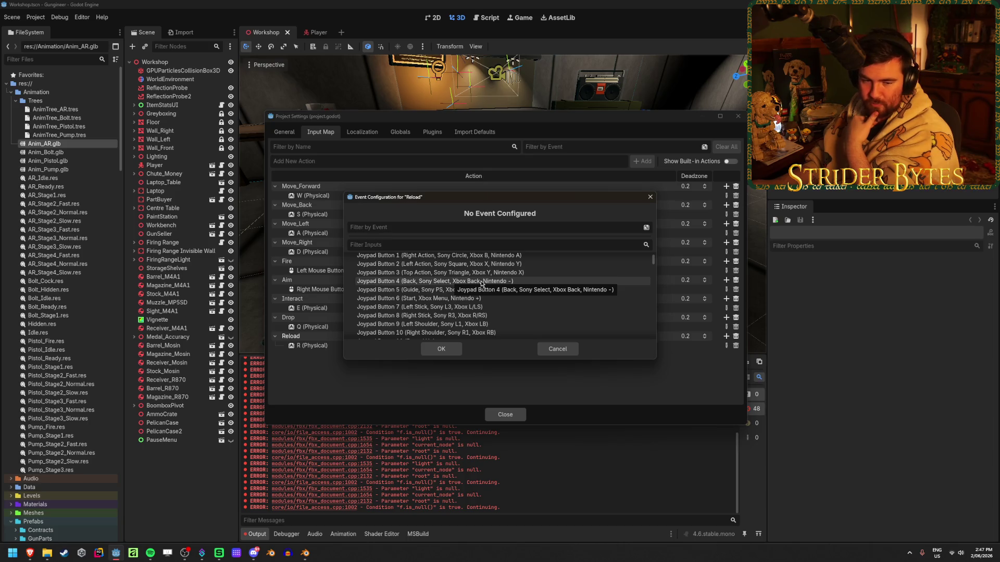
scroll(463, 282, "down", 3)
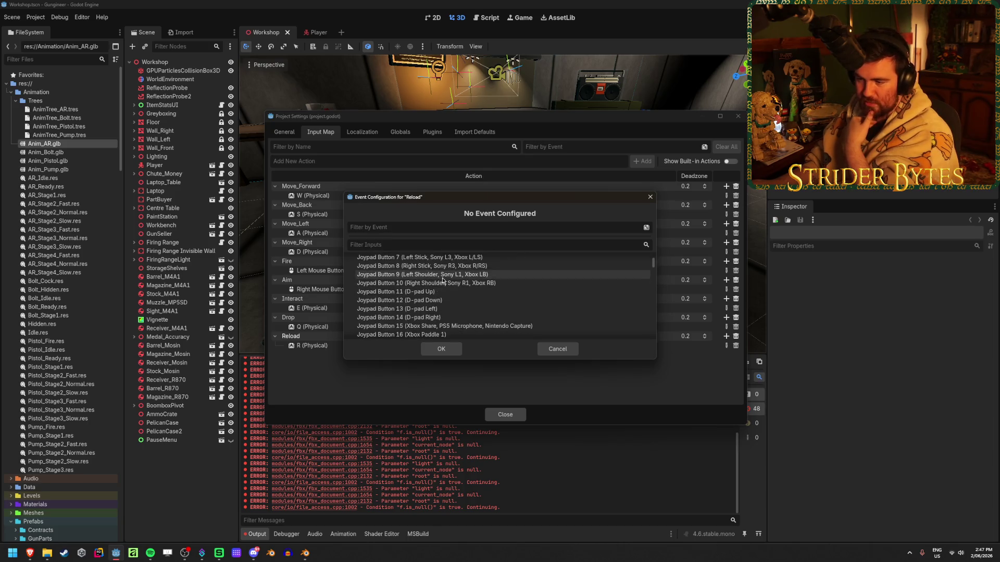
scroll(442, 282, "down", 2)
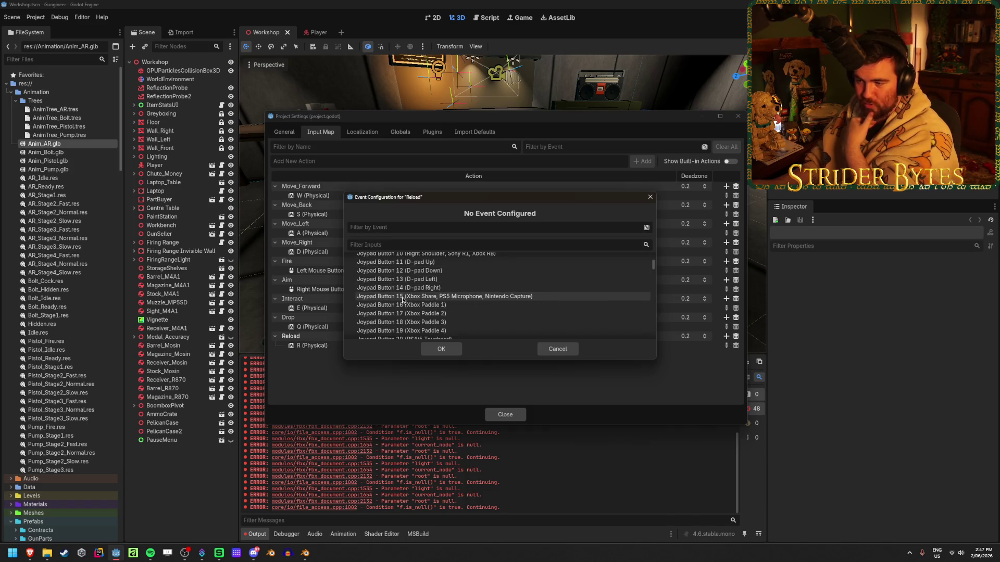
scroll(404, 302, "down", 1)
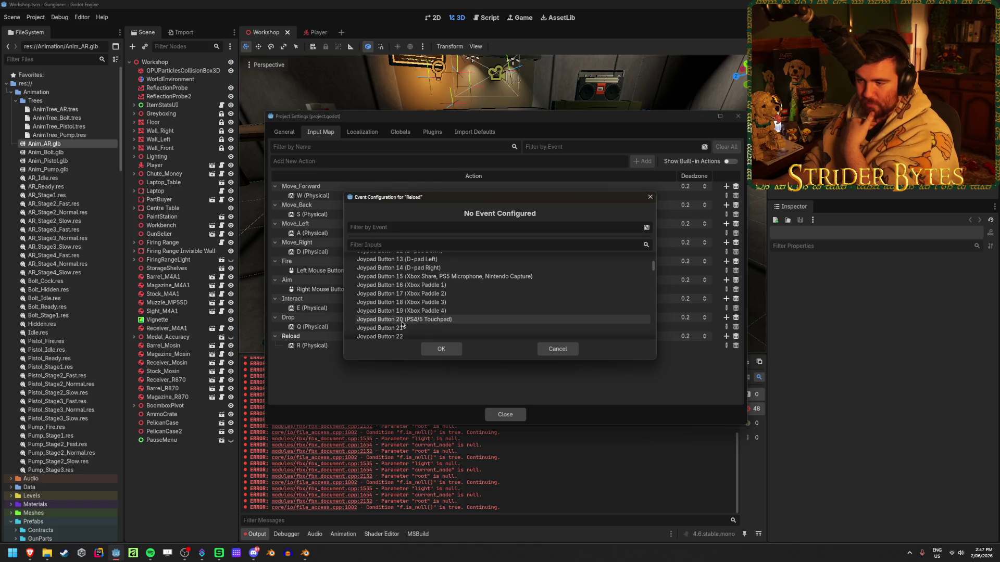
scroll(432, 307, "down", 10)
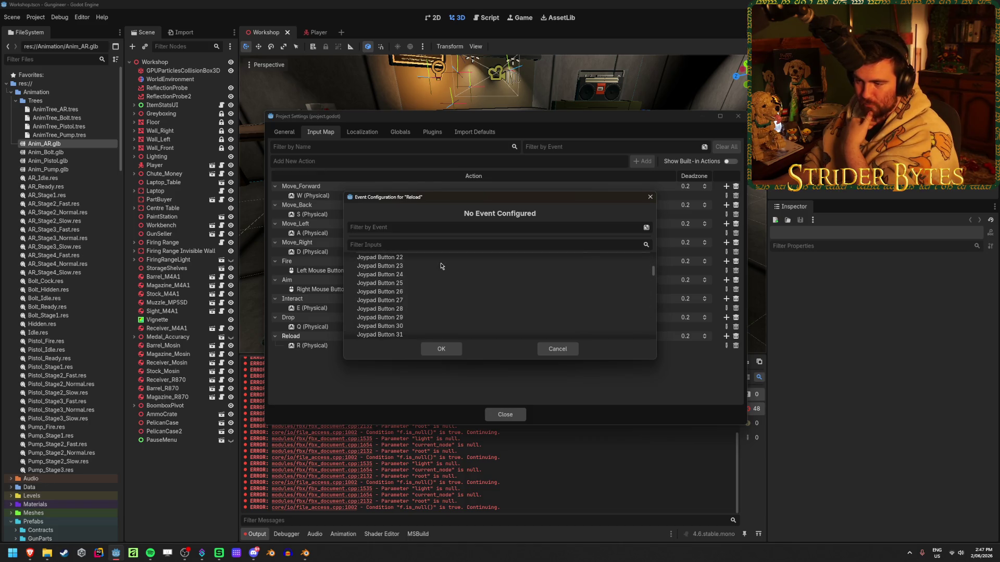
scroll(441, 266, "up", 15)
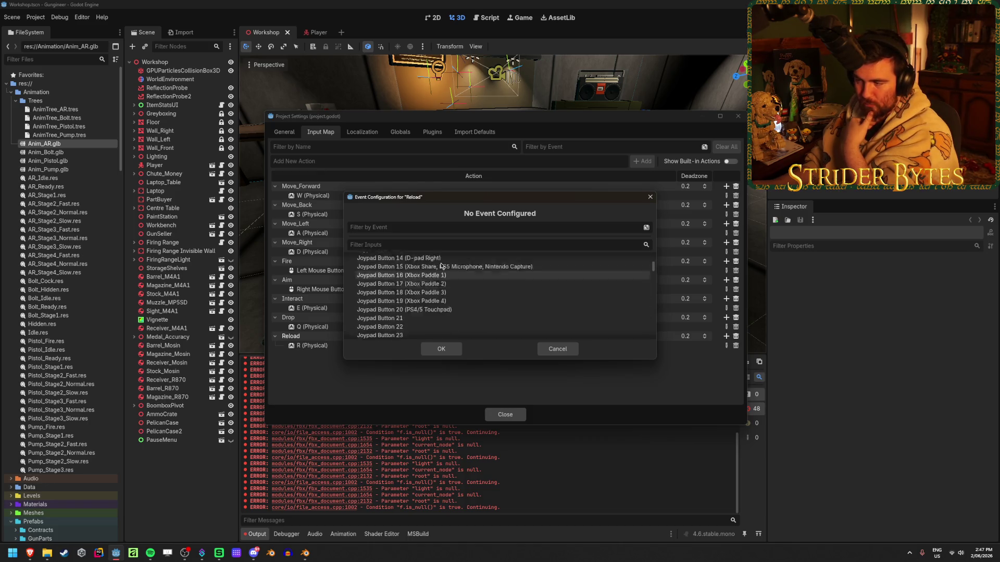
left_click(649, 197)
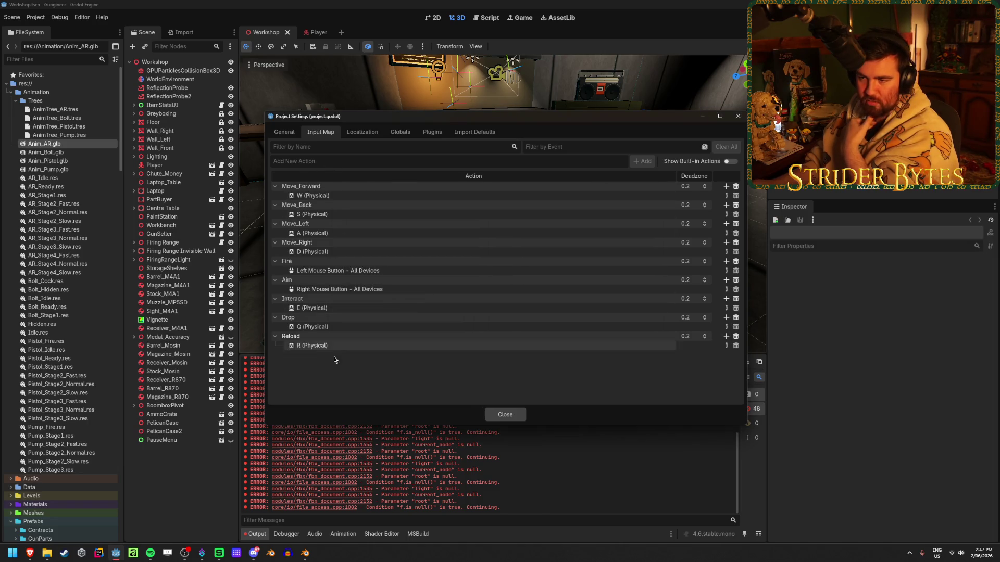
- Close Project Settings and switch back to the Blender window
left_click(505, 415)
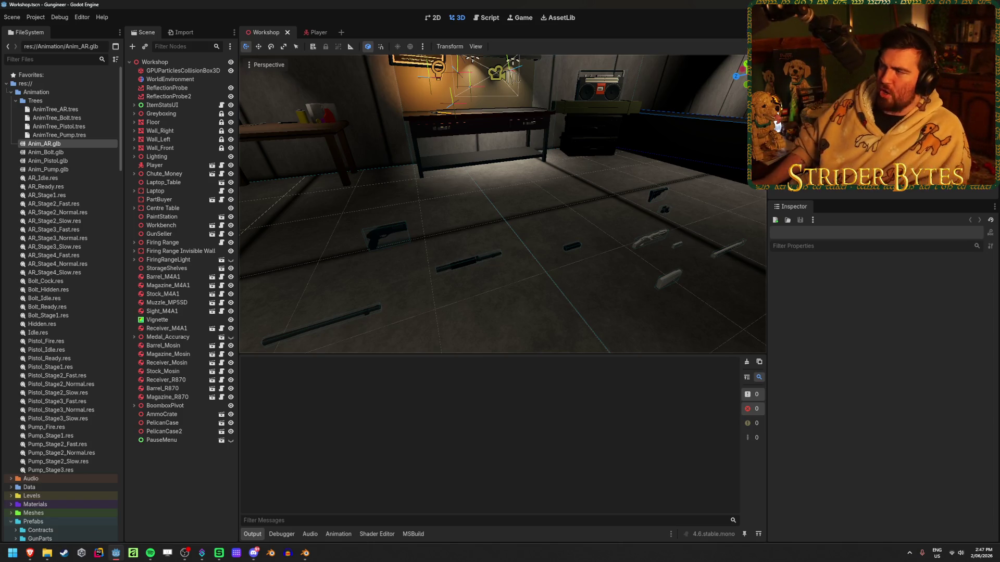
key("alt+Tab")
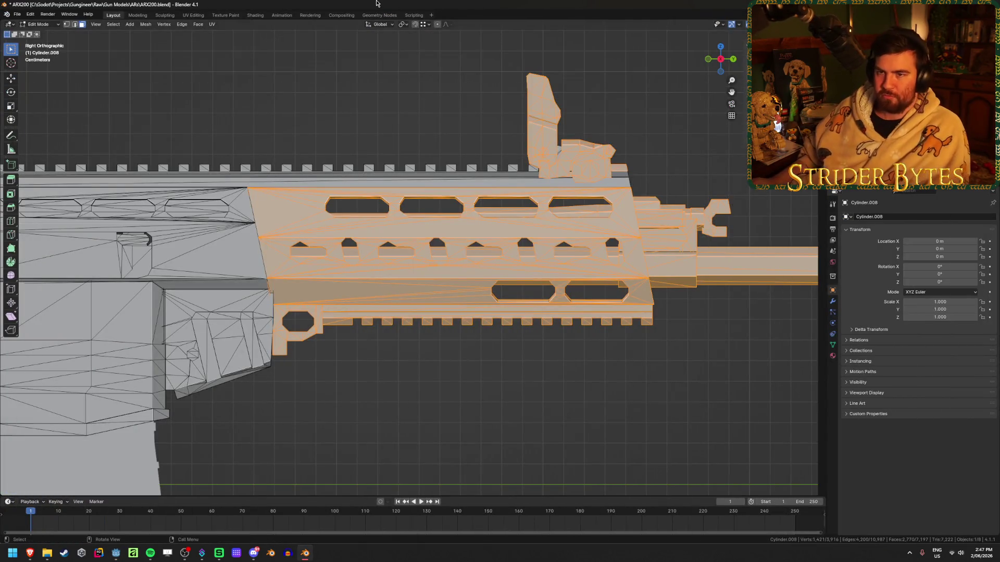
- Save ARX200.blend, then hide and reveal the selected handguard faces to check them
key("ctrl+s")
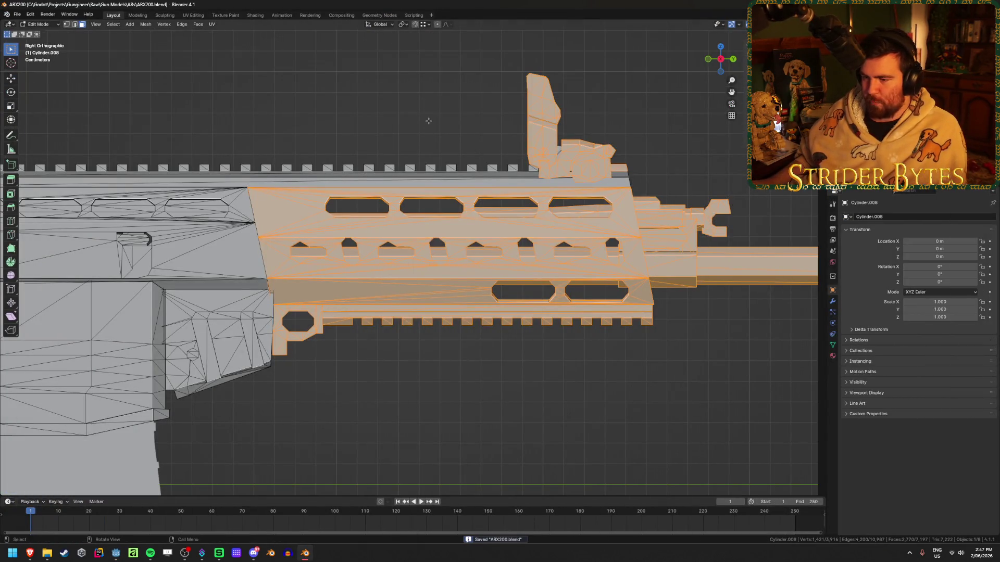
scroll(429, 120, "down", 2)
key("h")
middle_click_drag(428, 127, 417, 128)
scroll(420, 128, "up", 3)
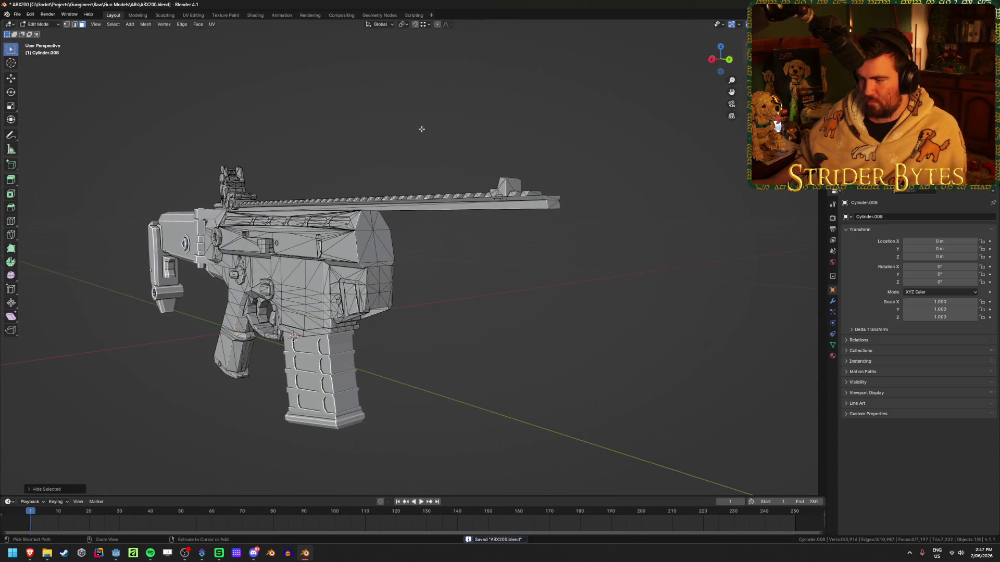
key("alt+h")
scroll(421, 128, "up", 2)
middle_click_drag(421, 128, 423, 138)
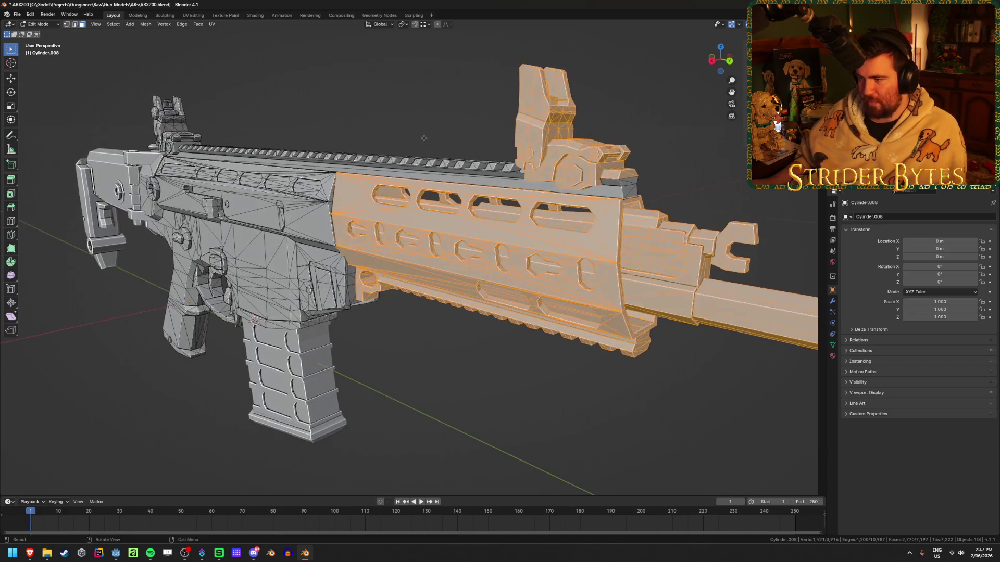
- Box-select the top rail faces in X-ray side view, then undo that selection
key("KP_3")
key("alt+z")
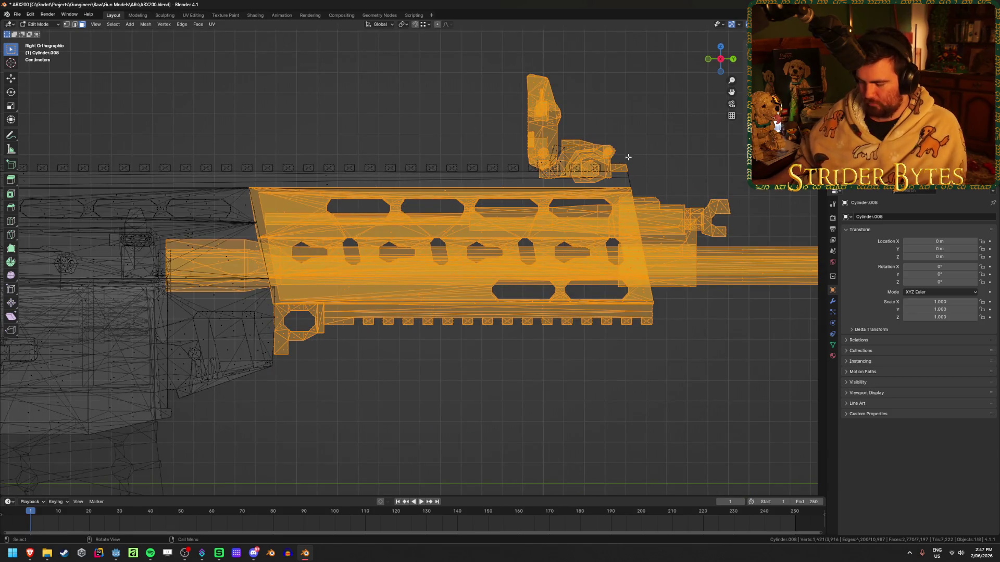
middle_click_drag(300, 125, 369, 142, "shift")
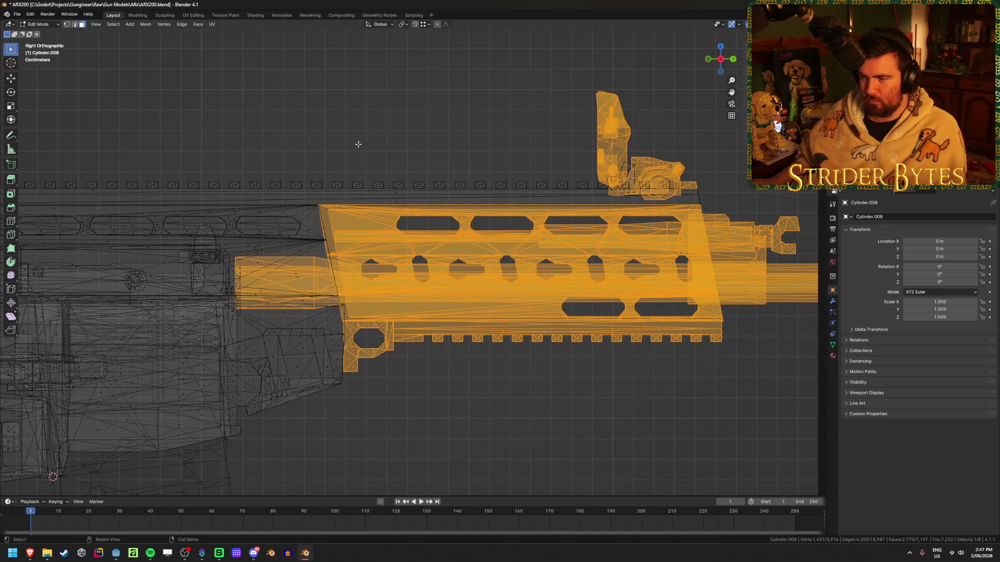
key("b")
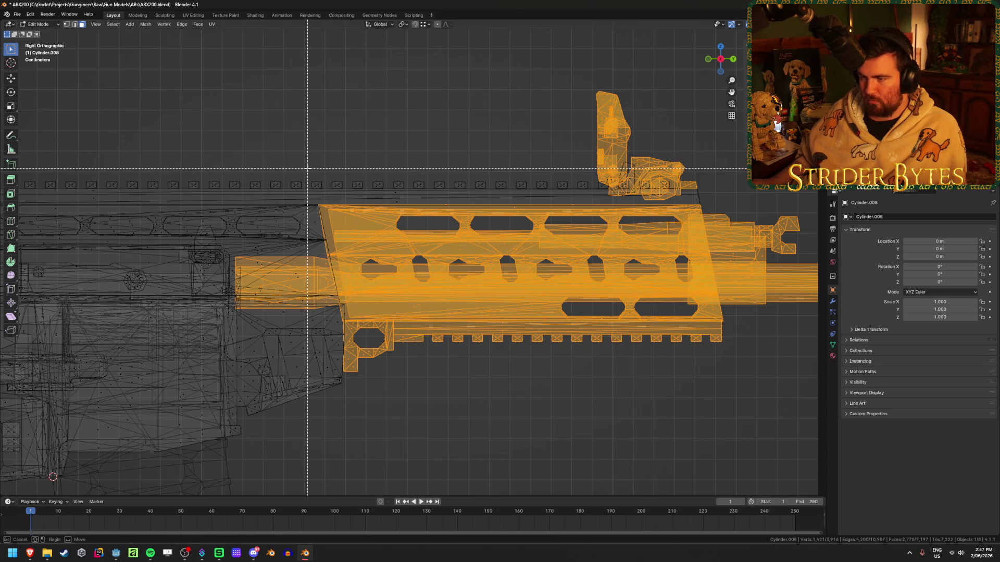
mouse_move(307, 168)
left_mouse_down()
mouse_move(703, 143)
mouse_move(694, 189)
left_mouse_up()
middle_click_drag(396, 156, 372, 149)
key("alt+z")
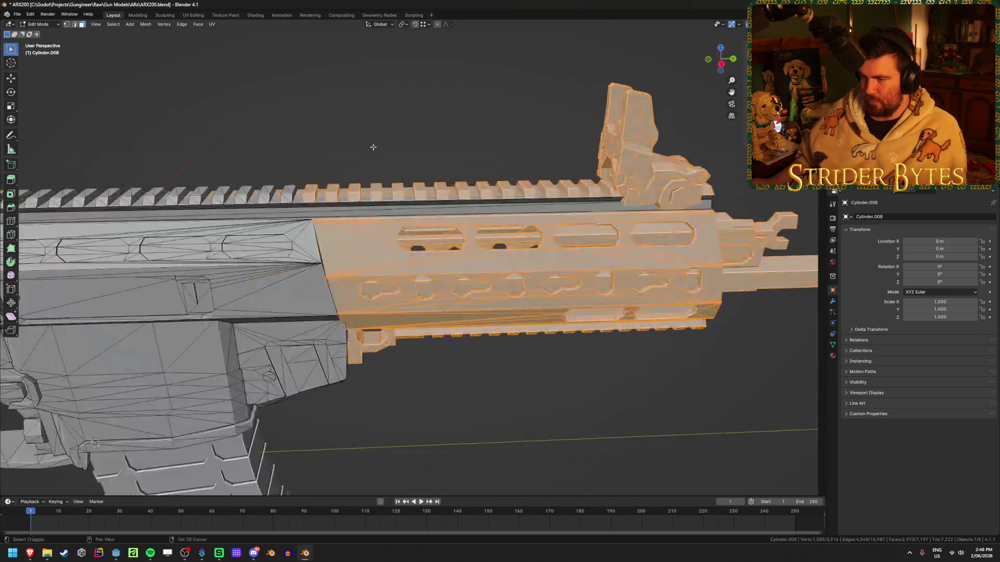
key("ctrl+z")
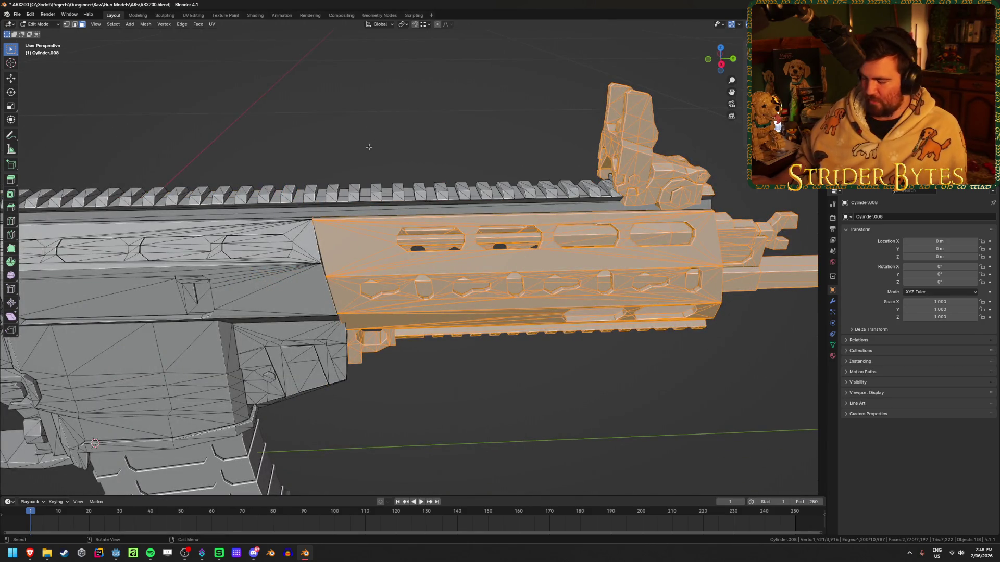
- Box-select the strip above the handguard in X-ray side view
key("KP_3")
scroll(368, 148, "up", 3)
middle_click_drag(369, 147, 290, 182, "shift")
key("alt+z")
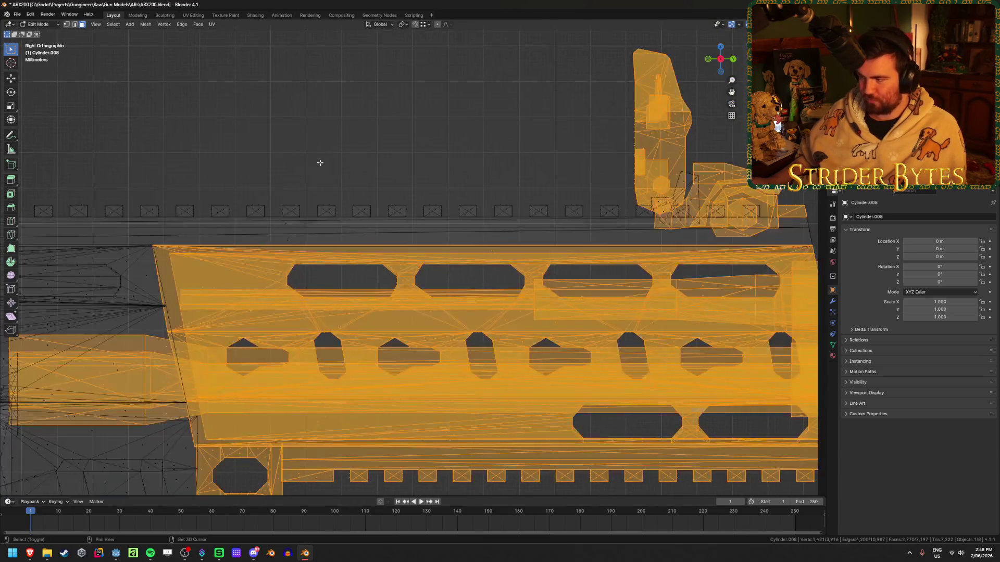
key("b")
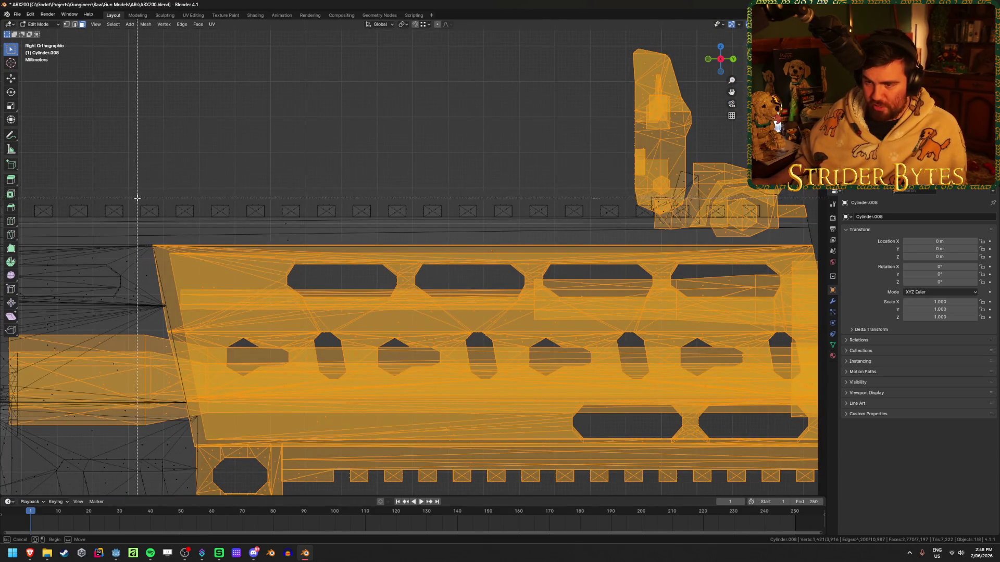
left_click_drag(134, 196, 770, 215)
key("alt+z")
mouse_move(769, 215)
middle_mouse_down()
mouse_move(321, 148)
mouse_move(350, 118)
mouse_move(378, 134)
middle_mouse_up()
key("alt+z")
key("alt+z")
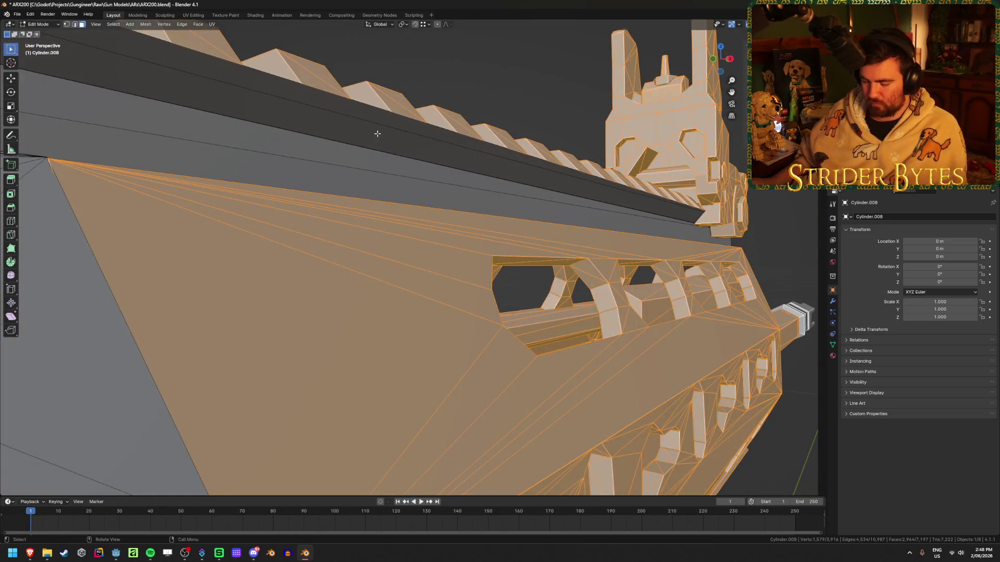
- Hide the selected handguard parts, clear the selection and return to Object Mode
key("h")
scroll(435, 135, "down", 4)
middle_click_drag(435, 136, 477, 126)
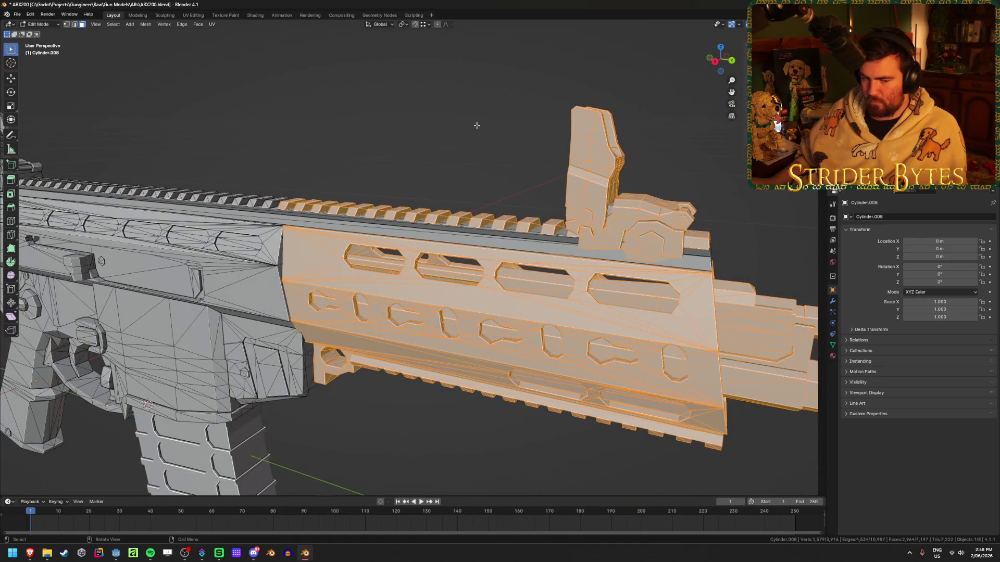
scroll(477, 125, "down", 5)
left_click(457, 220)
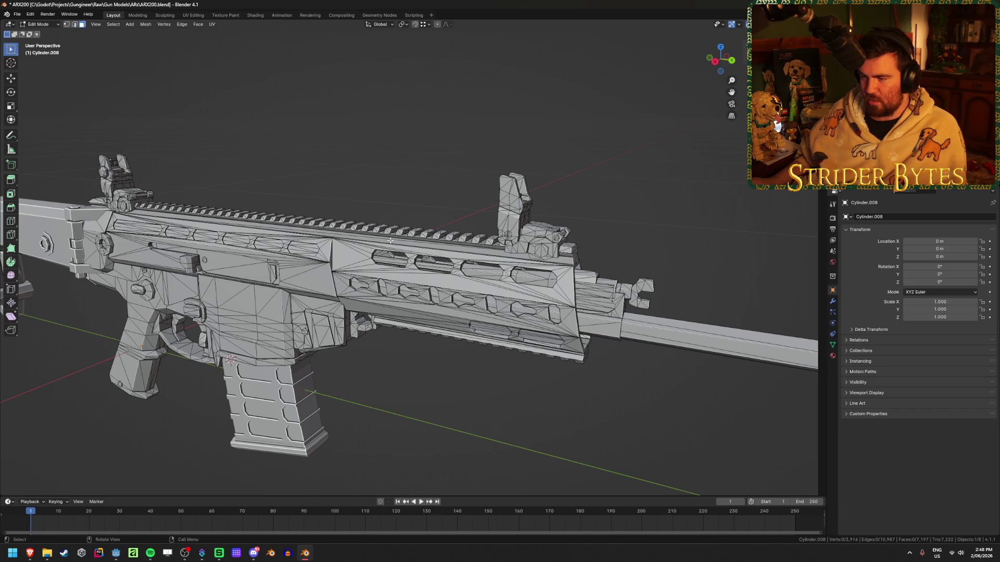
key("Tab")
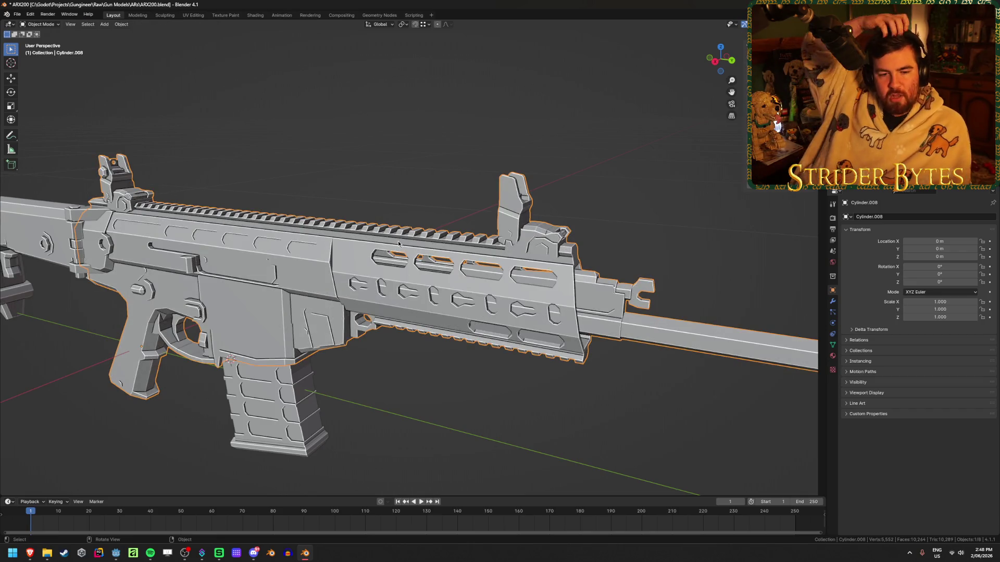
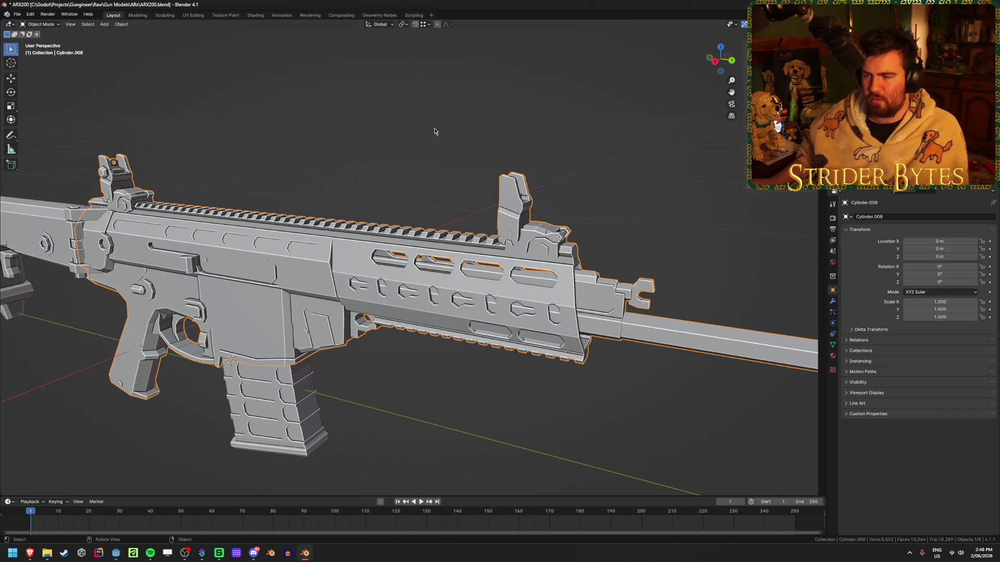
- In Edit Mode, select the connected top rail strip and hide the rest of the rifle mesh
middle_click_drag(387, 157, 391, 150)
scroll(401, 148, "up", 3)
key("Tab")
key("Tab")
key("Tab")
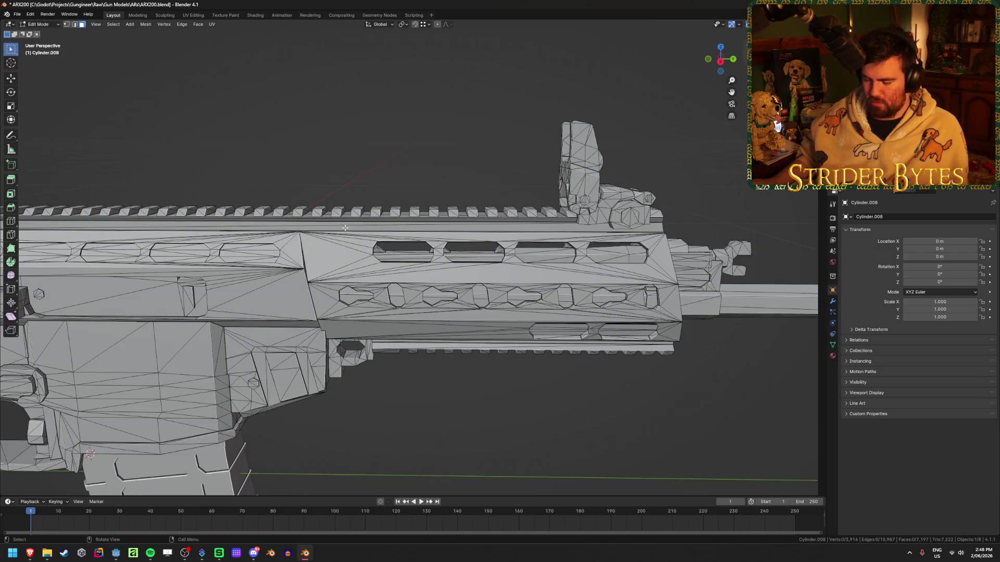
key("l")
key("shift+s")
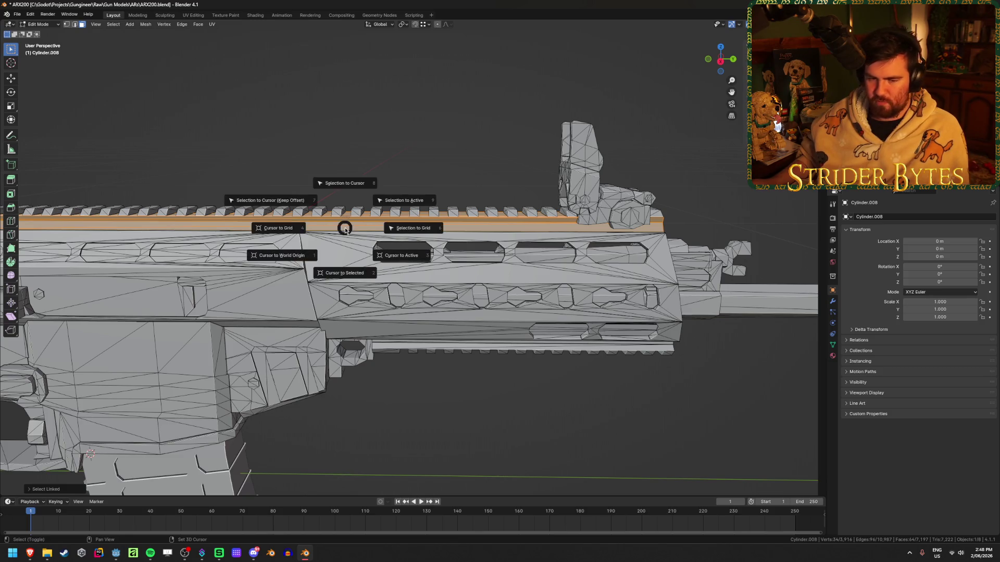
key("Escape")
key("shift+h")
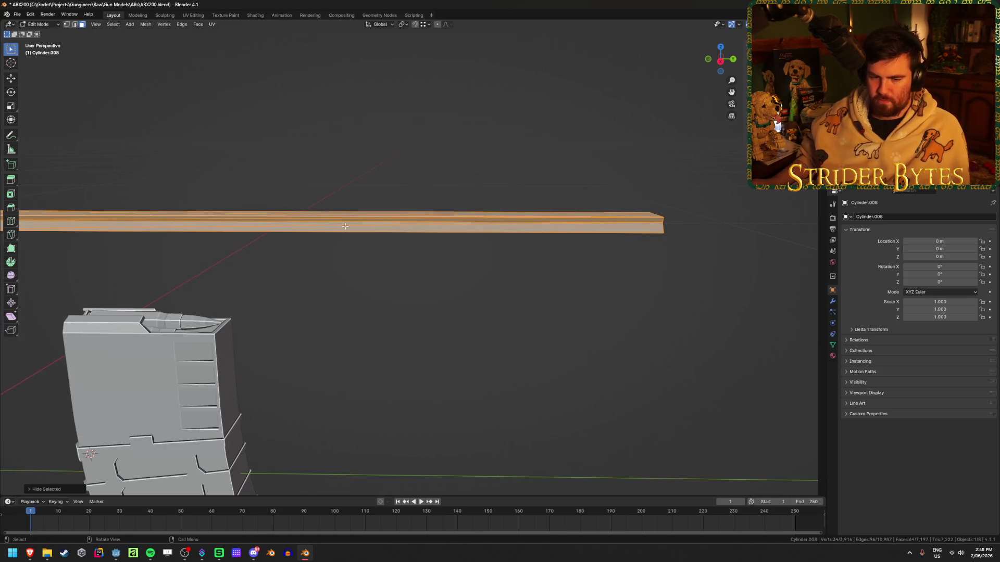
middle_click_drag(394, 239, 494, 292, "shift")
- Delete two faces at the rail end and select the opening's boundary loop
left_click(489, 297)
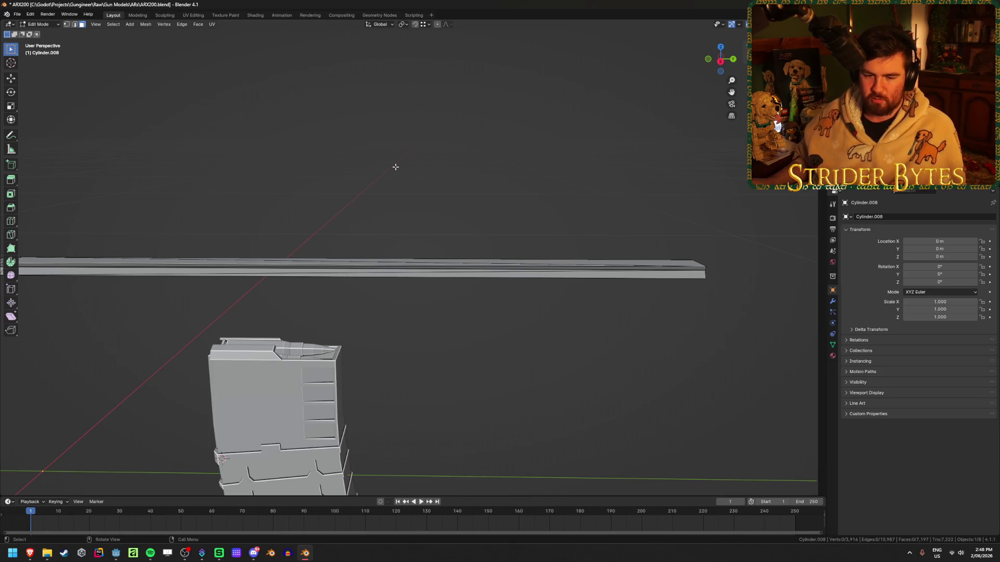
scroll(396, 167, "up", 3)
left_click(364, 296)
left_click(365, 284, "shift")
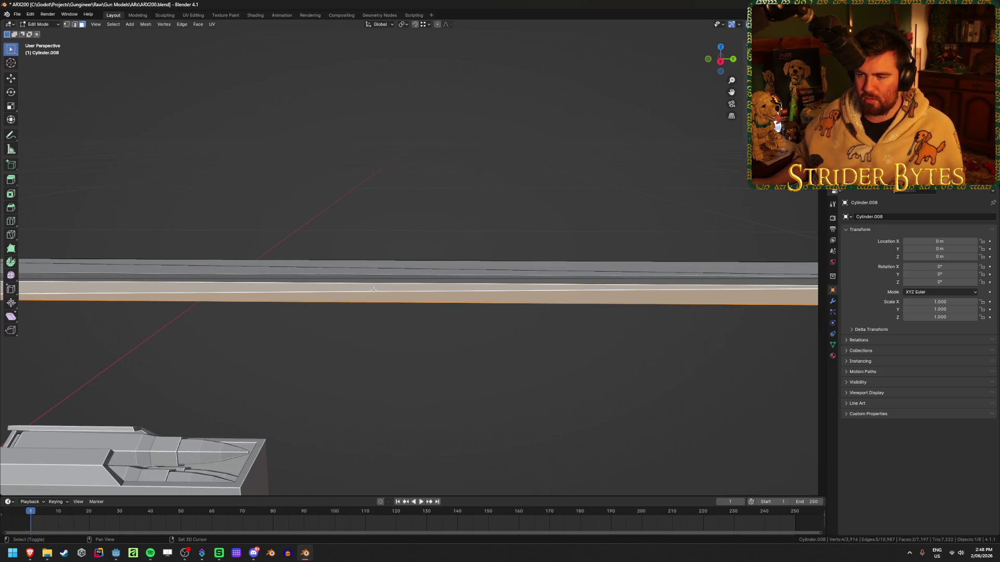
key("x")
left_click(366, 307)
mouse_move(369, 301)
middle_mouse_down()
mouse_move(461, 301)
mouse_move(410, 297)
middle_mouse_up()
left_click(757, 387, "alt")
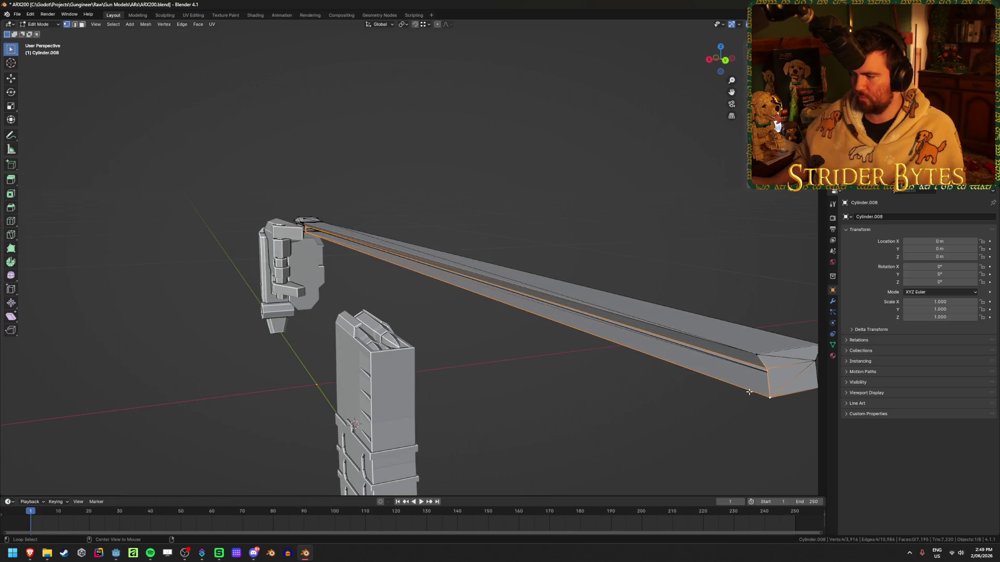
- Fill the rail-end opening, then replace the top rail faces with one filled face
key("f")
mouse_move(656, 368)
middle_mouse_down()
mouse_move(607, 332)
mouse_move(542, 312)
middle_mouse_up()
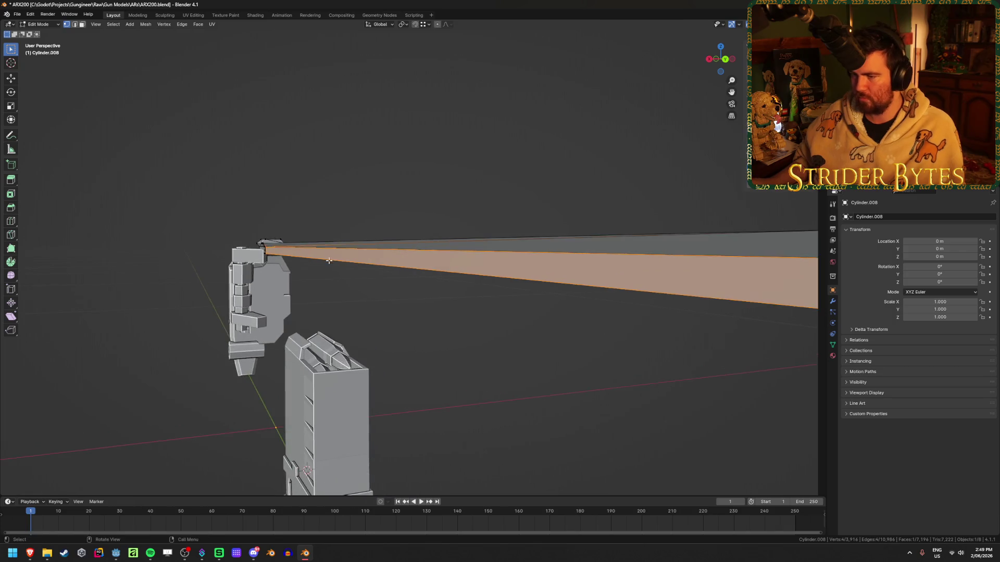
left_click(356, 245, "shift")
key("x")
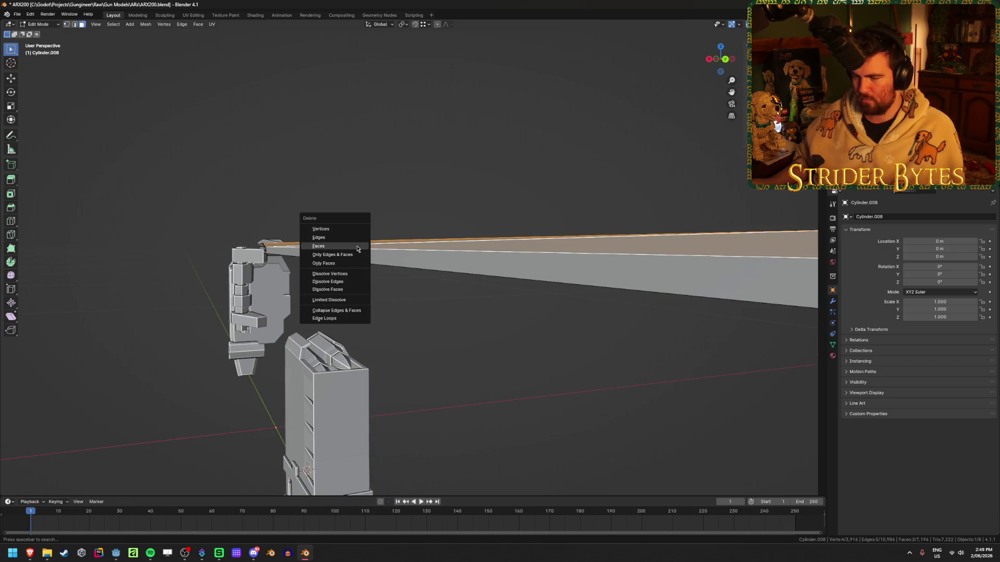
left_click(356, 246)
key("1")
left_click(477, 239, "alt")
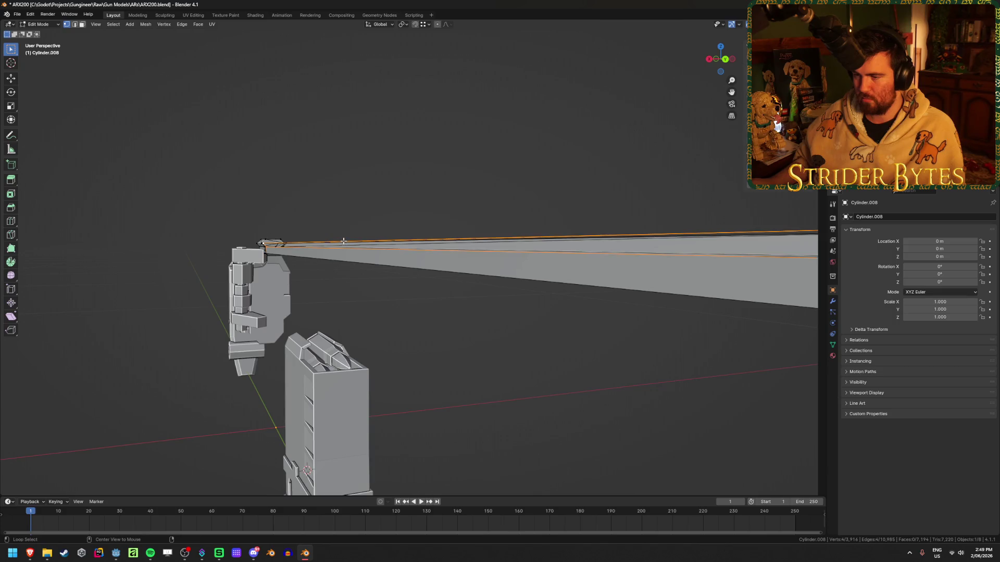
key("f")
middle_click_drag(477, 239, 359, 258)
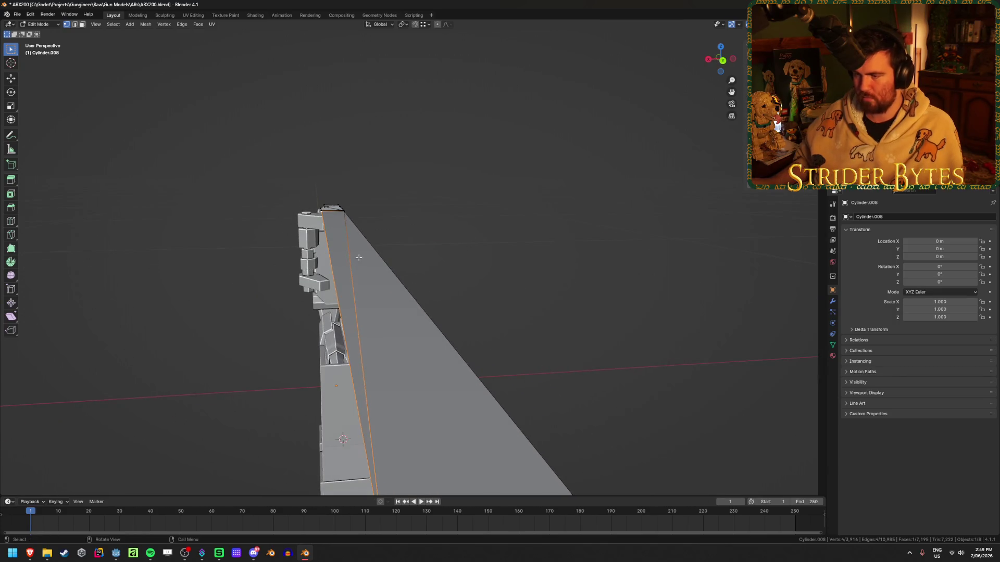
- Delete the large rail face pair and fill the hole with a single face
key("3")
left_click(376, 284, "shift")
key("x")
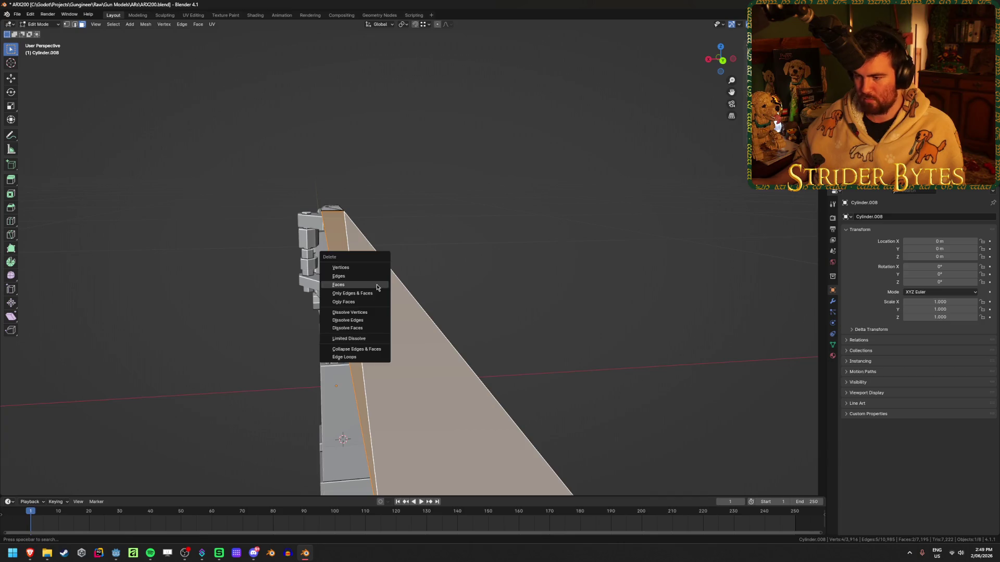
left_click(376, 284)
key("1")
left_click(416, 294, "alt")
key("f")
- At the rail's other end, replace two narrow faces with one filled face
mouse_move(417, 293)
middle_mouse_down()
mouse_move(410, 346)
mouse_move(440, 262)
middle_mouse_up()
key("3")
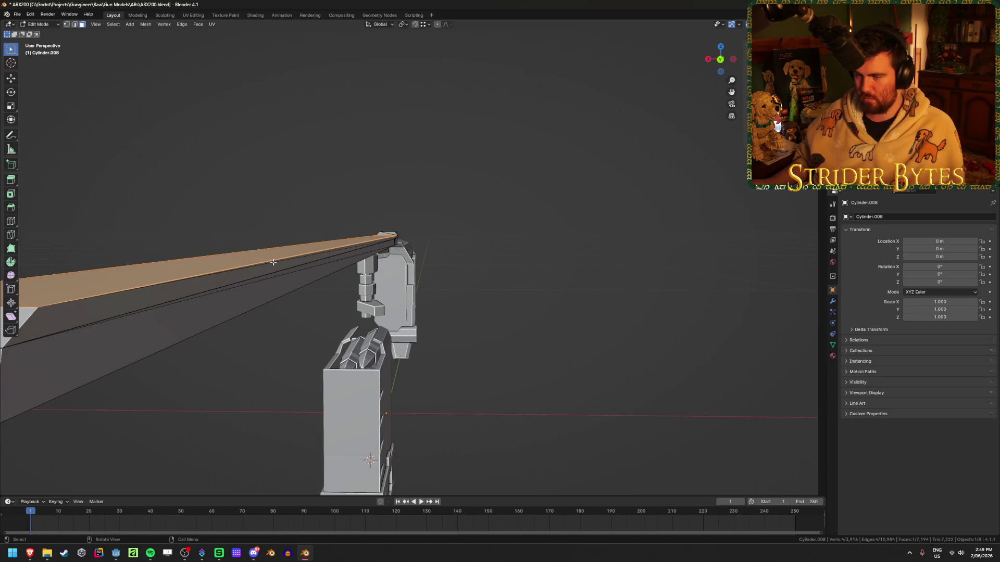
left_click(315, 265)
left_click(311, 262, "shift")
key("x")
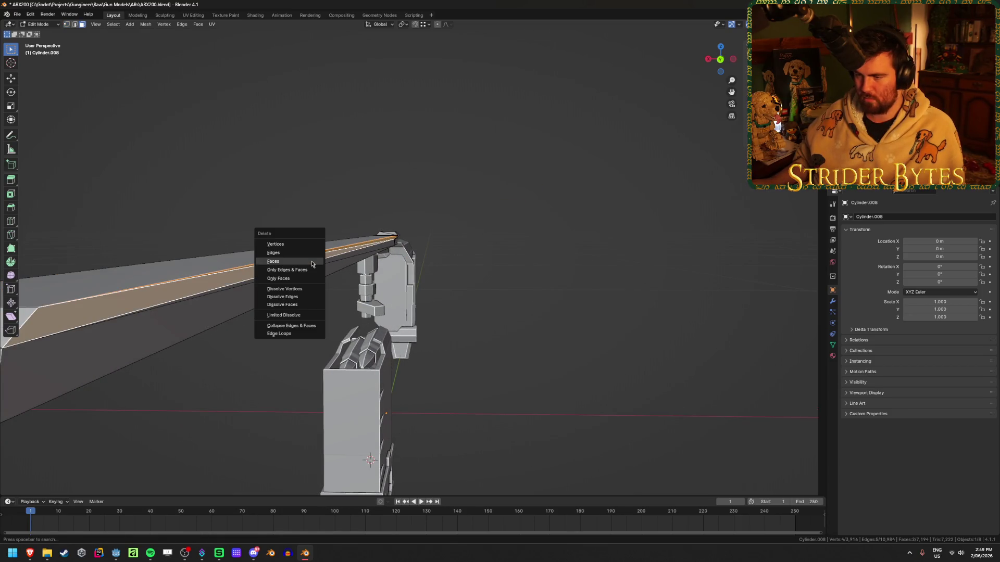
left_click(290, 262)
left_click(289, 257, "alt")
key("f")
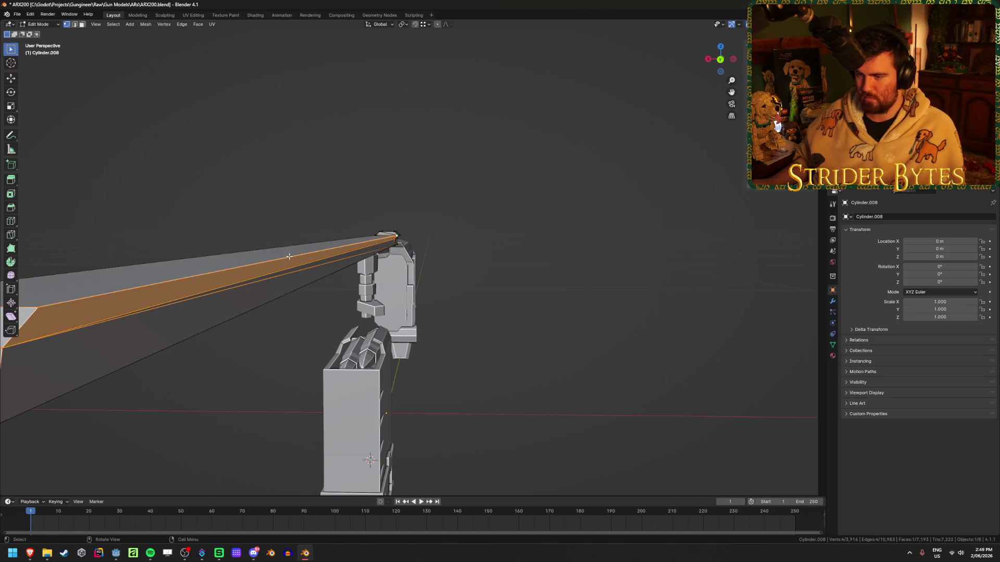
- Replace one more face pair with a filled face, then view from the right and unhide everything
left_click(301, 280, "shift")
key("x")
left_click(305, 278)
left_click(315, 271, "alt")
key("f")
scroll(529, 250, "down", 2)
left_click(528, 249)
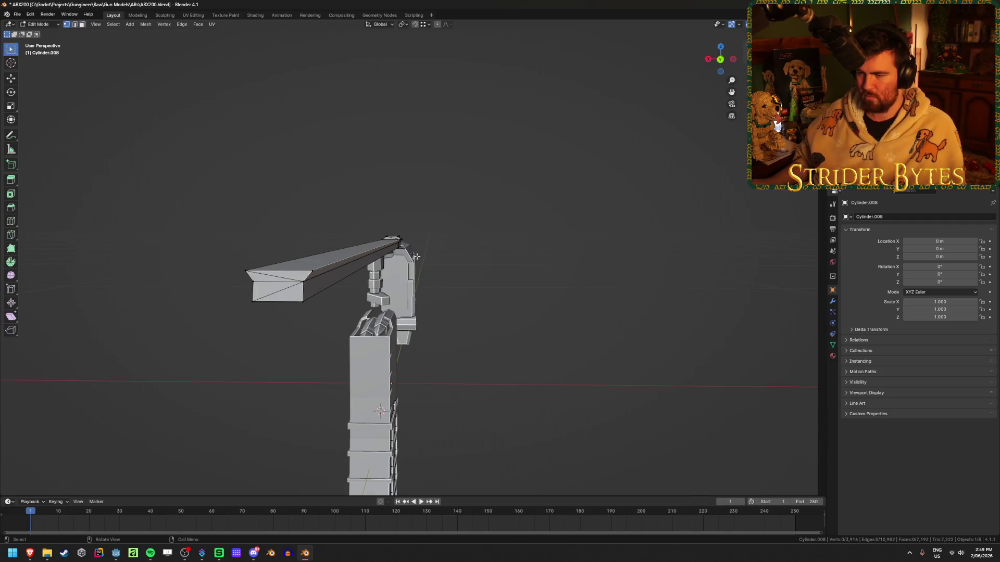
key("KP_3")
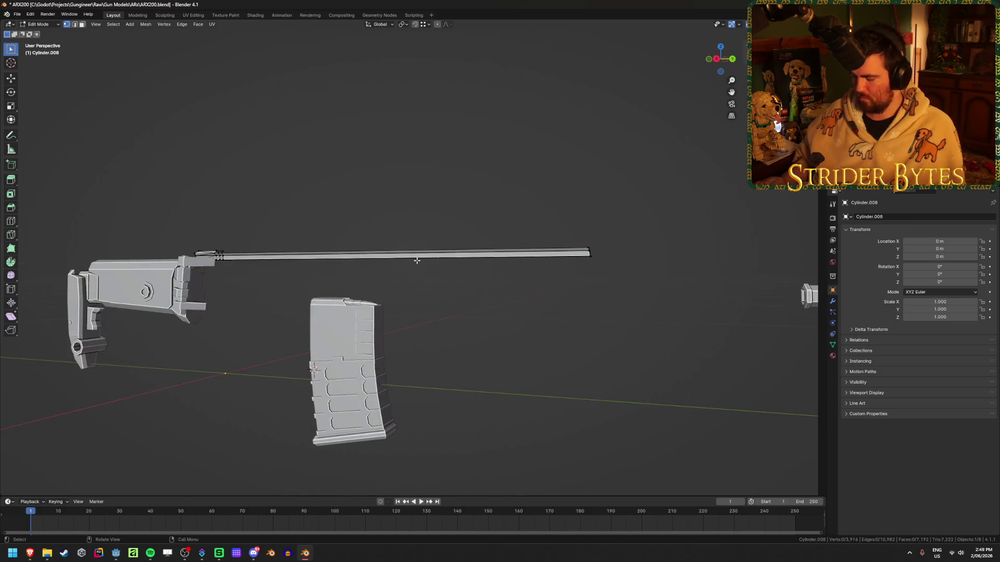
key("alt+h")
- Add a loop cut along the rail's top edge and flatten it on the Y axis
key("alt+a")
scroll(464, 292, "up", 5)
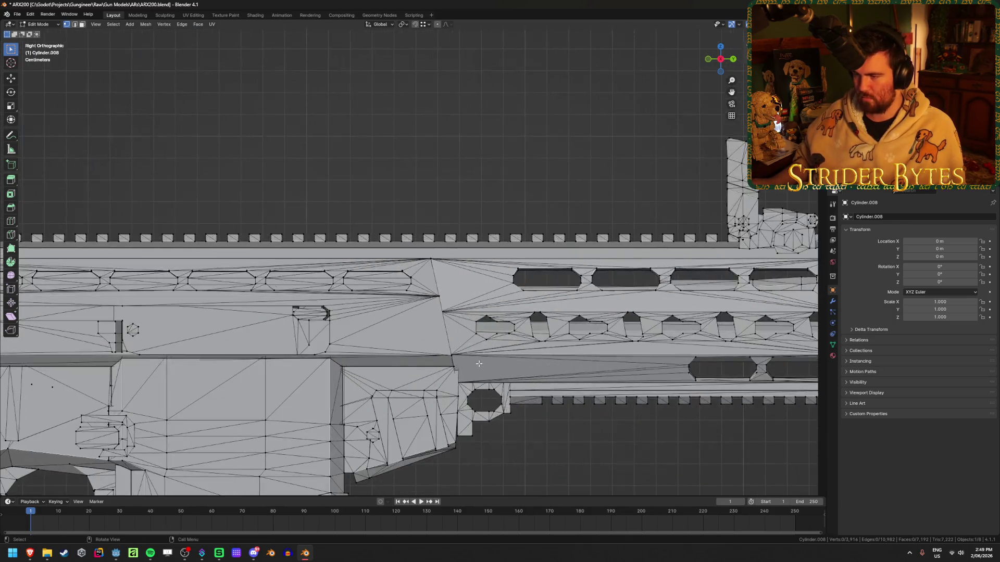
scroll(463, 291, "up", 2)
key("ctrl+r")
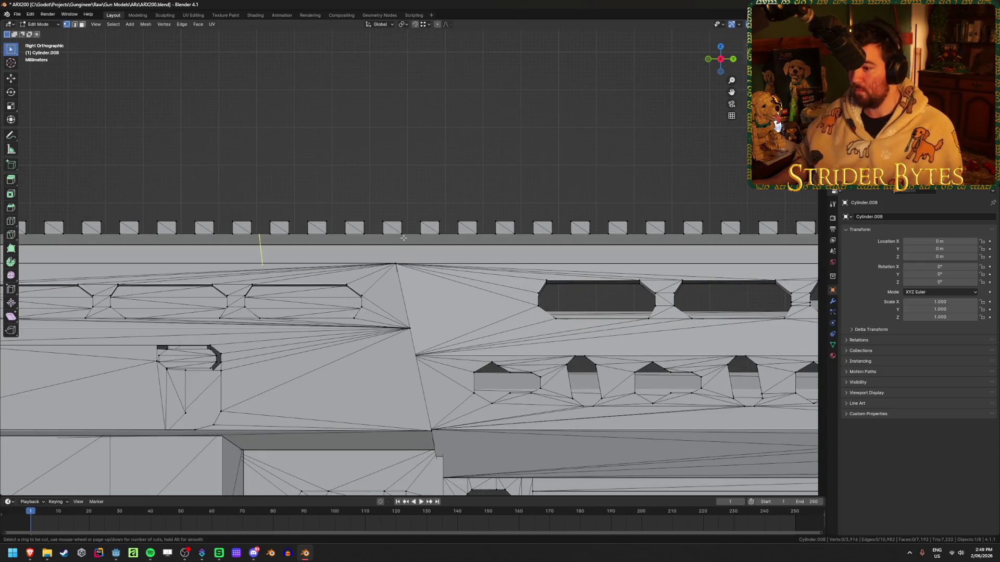
left_click(406, 238)
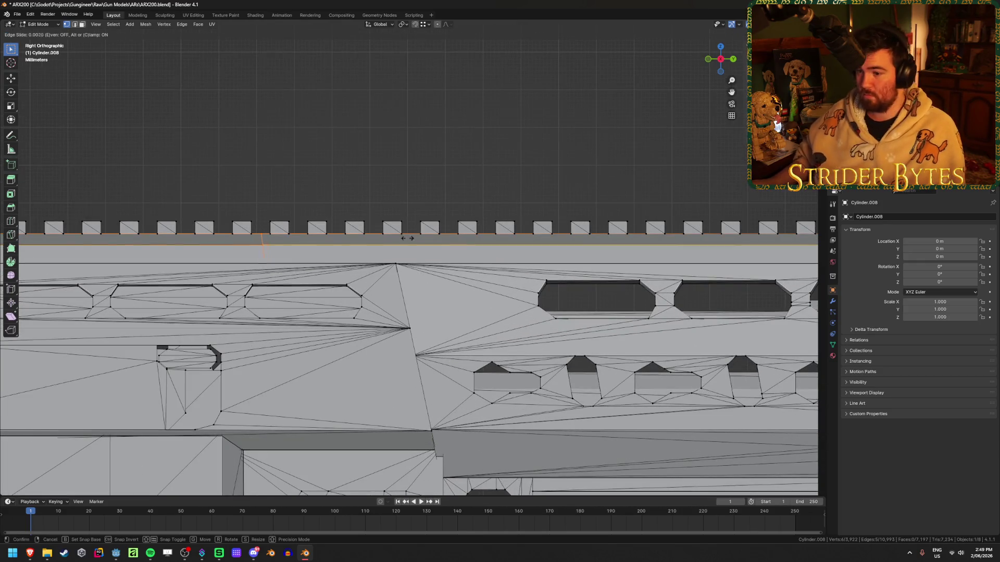
left_click(537, 263)
key("s")
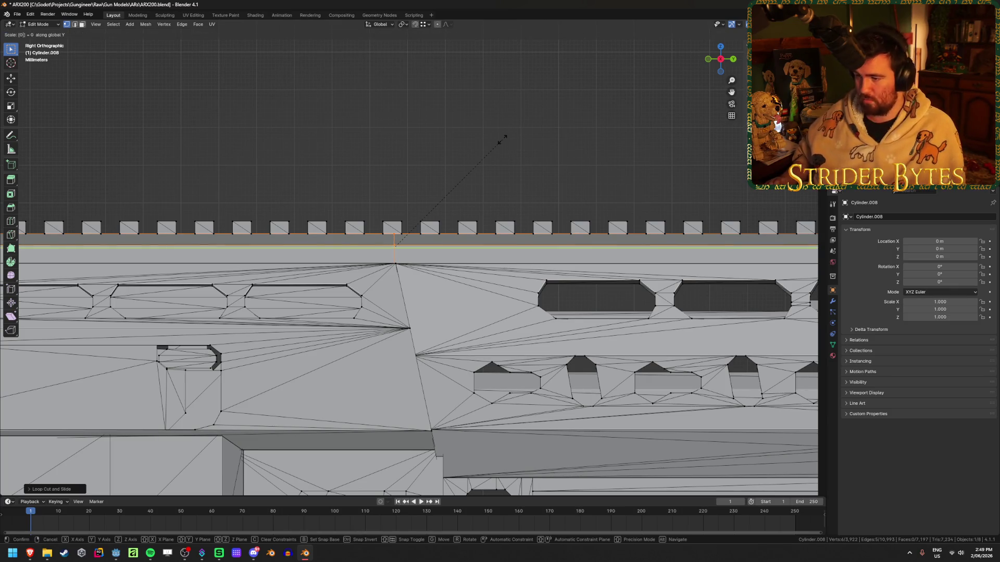
key("Return")
- Snap the new edge loop onto the handguard vertex and check the mesh in see-through view
scroll(393, 277, "up", 5)
middle_click_drag(393, 277, 417, 279, "shift")
key("g")
left_click(394, 275)
scroll(394, 275, "down", 10)
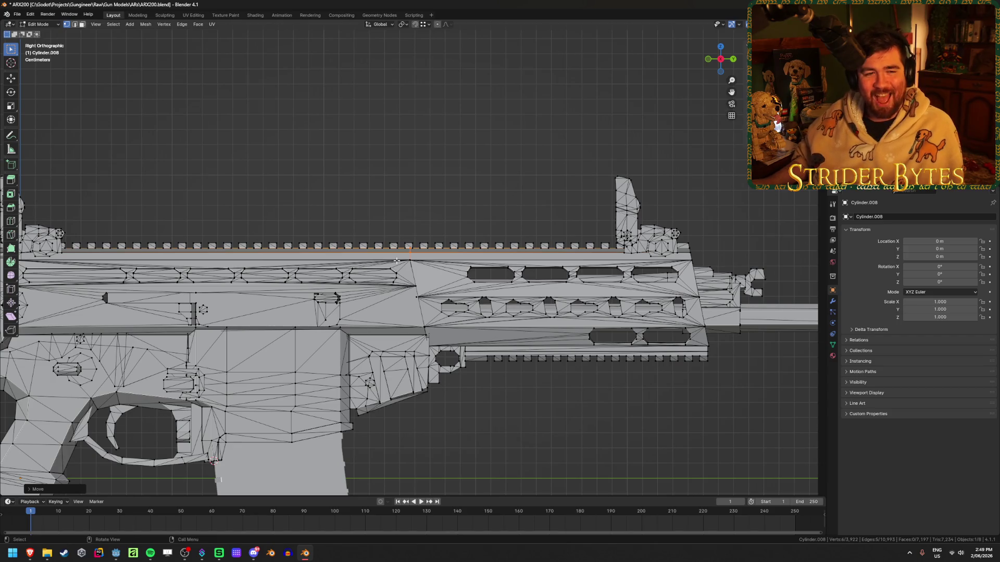
left_click(611, 401)
key("shift+z")
key("shift+z")
key("shift+z")
key("shift+z")
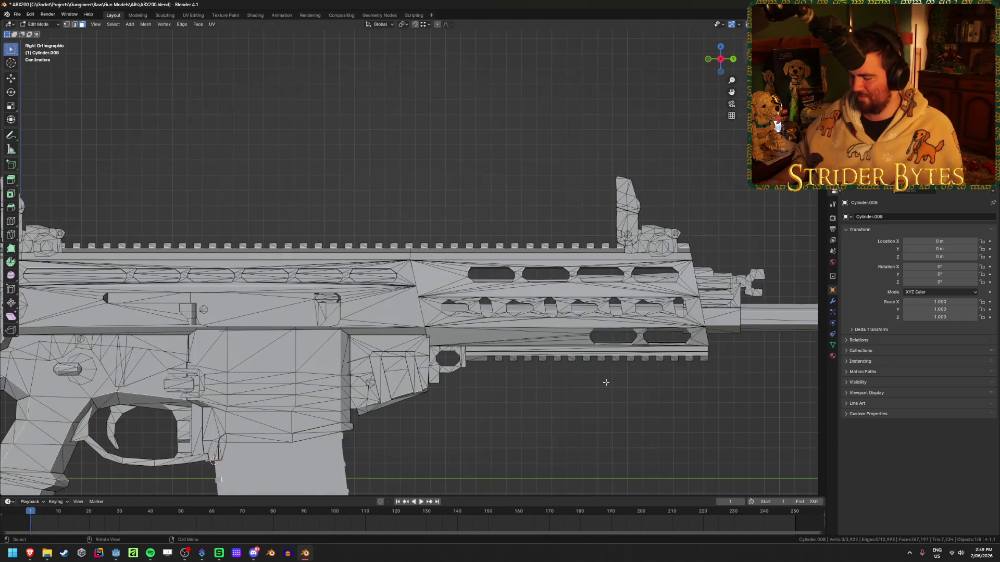
scroll(600, 375, "down", 4)
key("shift+z")
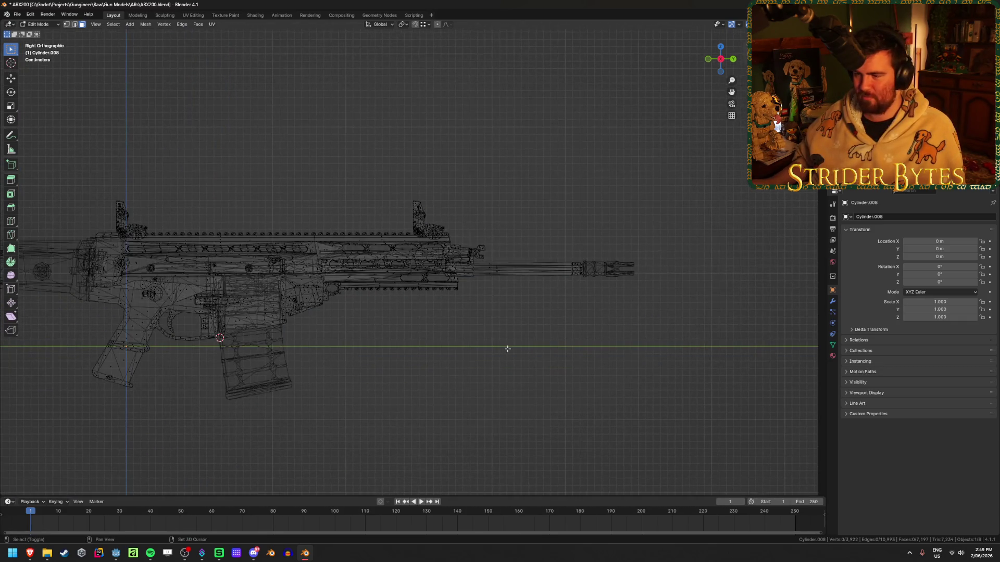
key("shift+z")
- Try selecting the handguard, rail teeth and barrel pieces, then undo that selection
scroll(406, 363, "up", 3)
scroll(495, 360, "down", 2)
scroll(495, 361, "up", 4)
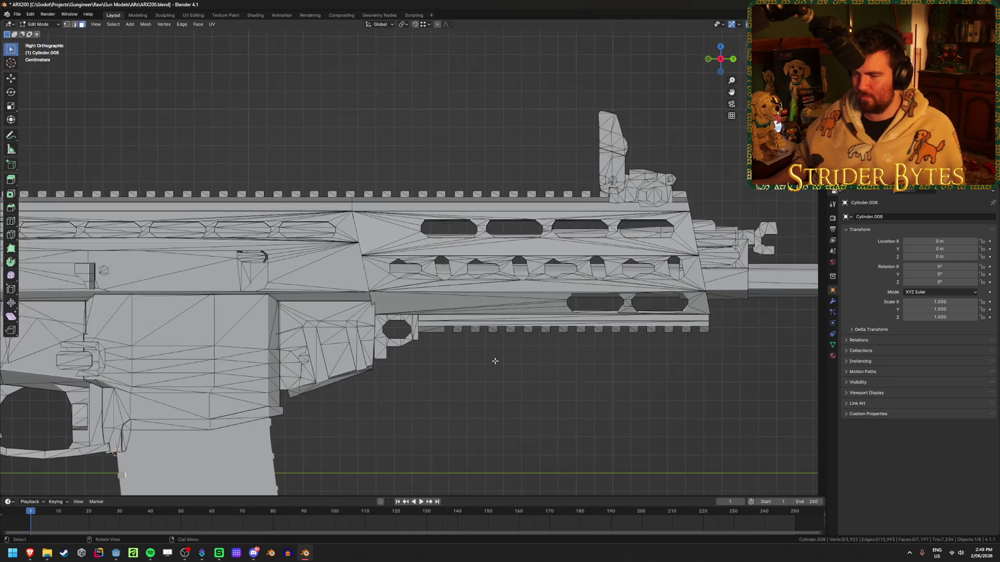
key("l")
key("l")
key("l")
key("shift+z")
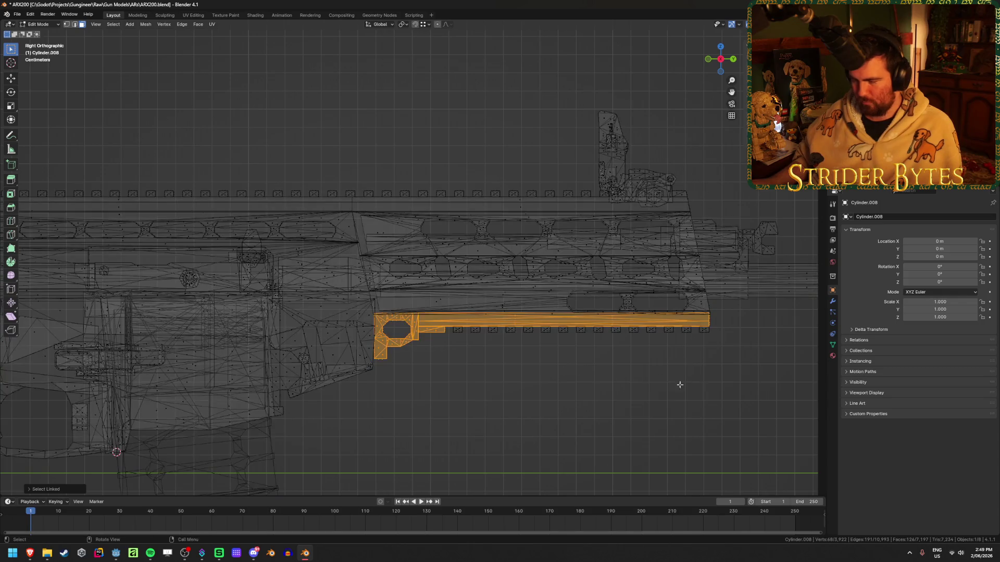
left_click_drag(710, 358, 442, 319, "shift")
key("shift+z")
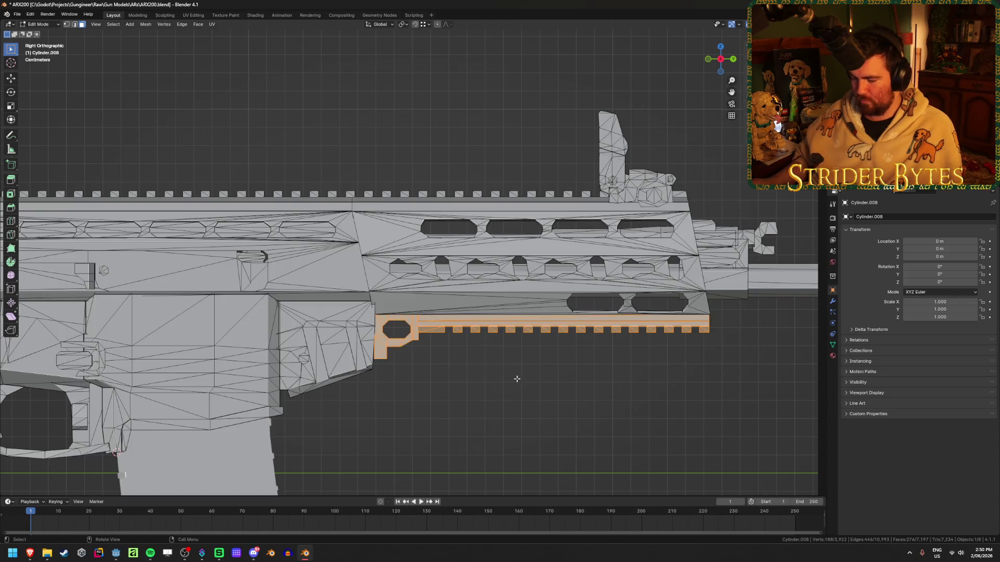
key("l")
key("l")
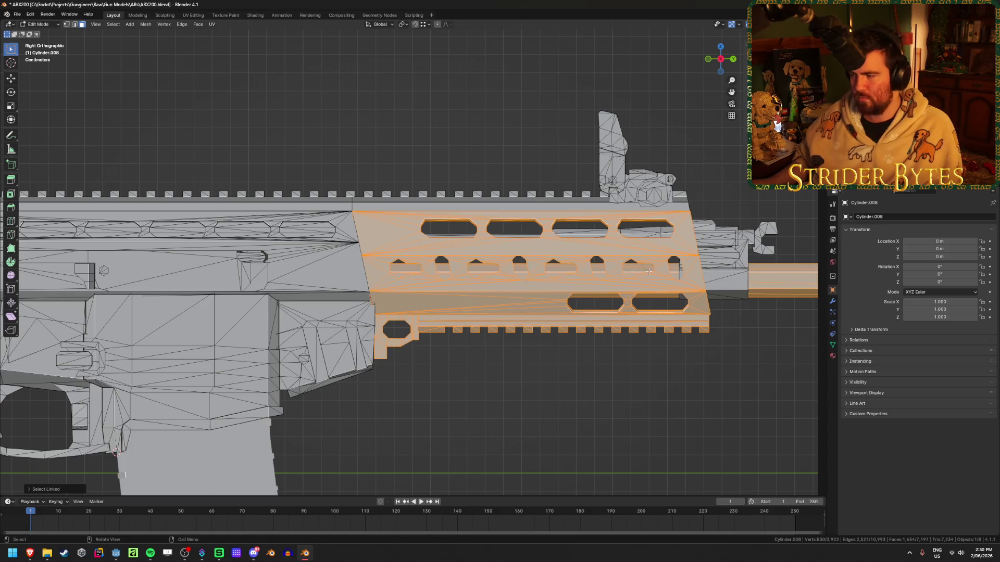
key("l")
key("l")
key("l")
key("l")
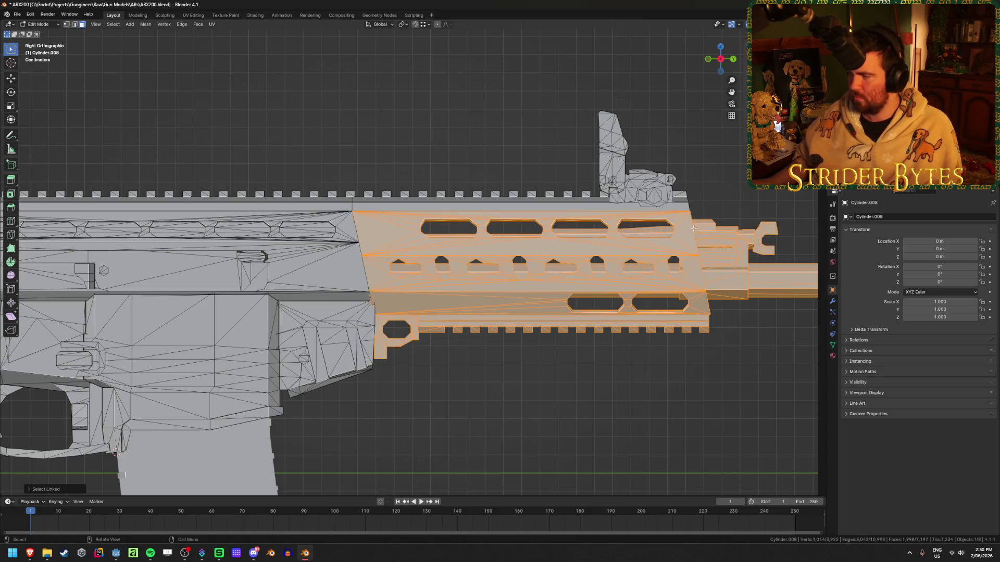
key("l")
key("ctrl+z")
key("alt+a")
key("Tab")
key("Tab")
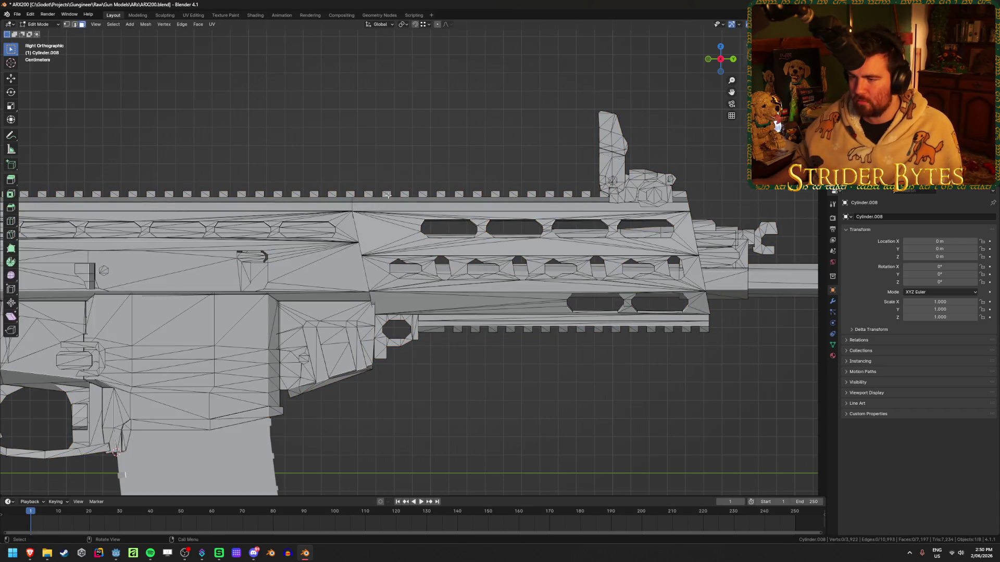
- Select the whole top rail strip and separate it into its own object, Cylinder.009
left_click(387, 209)
key("l")
key("shift+h")
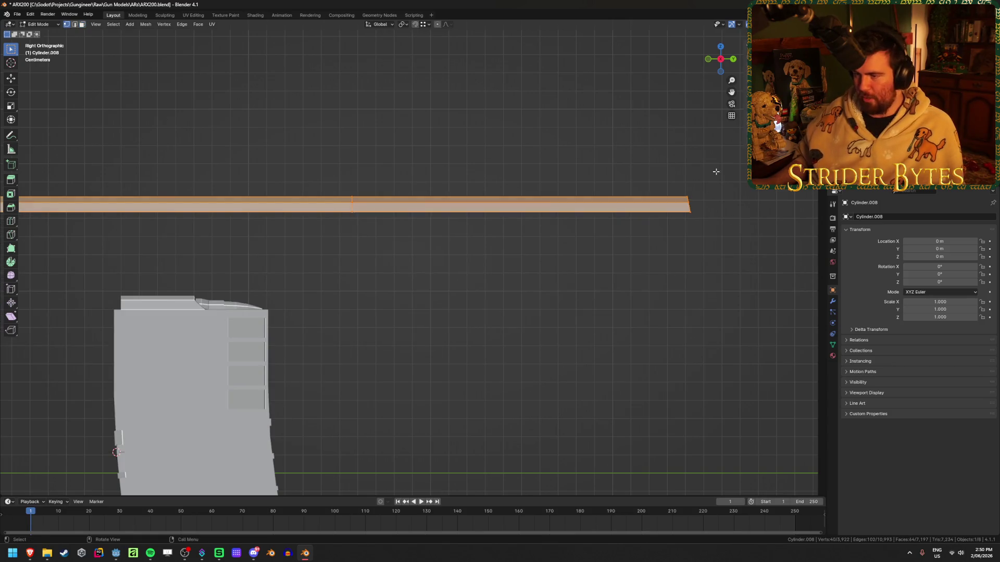
key("alt+z")
left_click_drag(736, 174, 332, 266)
key("alt+z")
key("p")
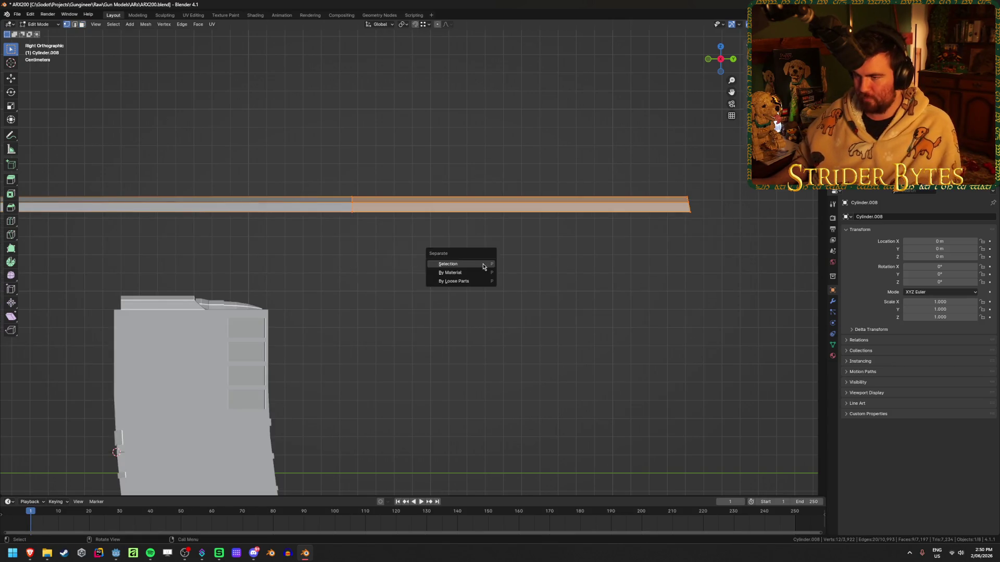
left_click(472, 262)
key("Tab")
left_click(367, 208)
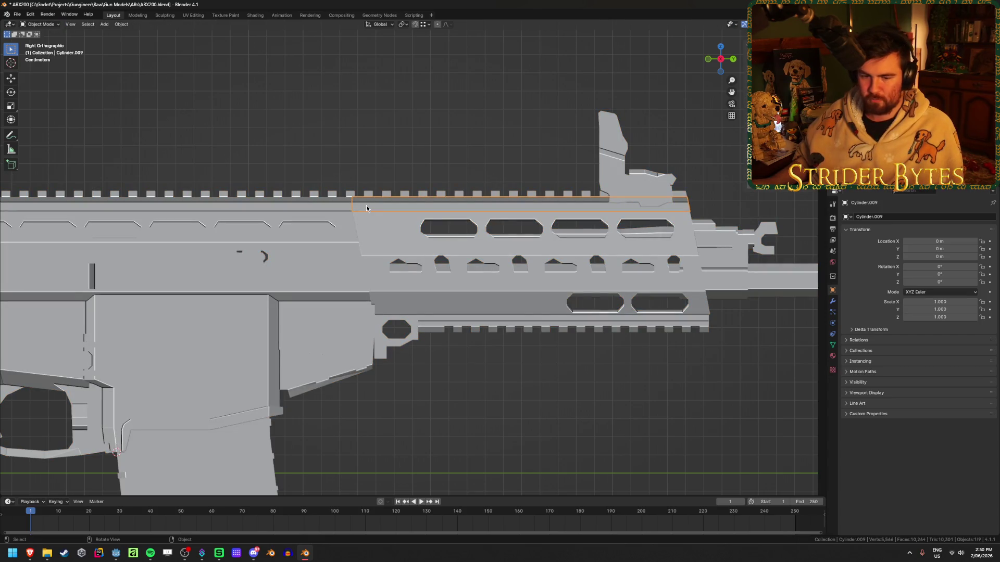
- Orbit and zoom around the separated top rail to inspect it up close
left_click(398, 194)
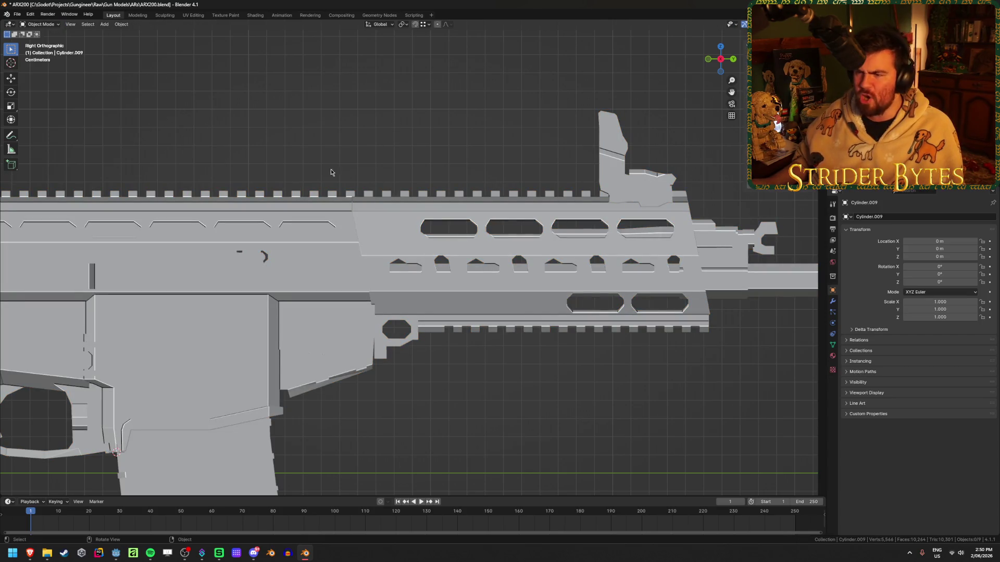
middle_click_drag(313, 189, 354, 162)
scroll(340, 193, "up", 8)
mouse_move(452, 311)
middle_mouse_down()
mouse_move(461, 255)
mouse_move(456, 264)
middle_mouse_up()
scroll(453, 276, "up", 3)
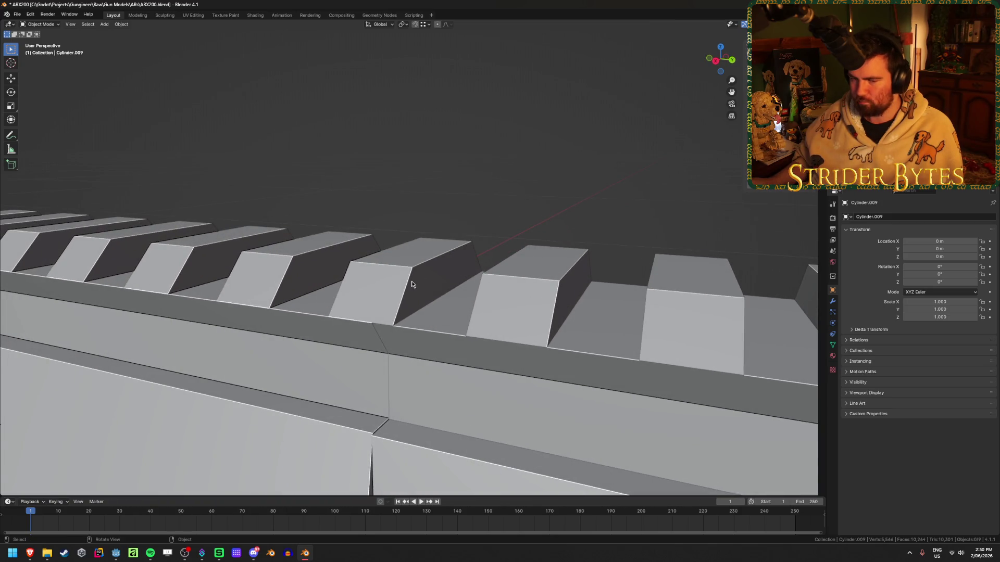
scroll(411, 284, "down", 6)
middle_click_drag(344, 243, 399, 244)
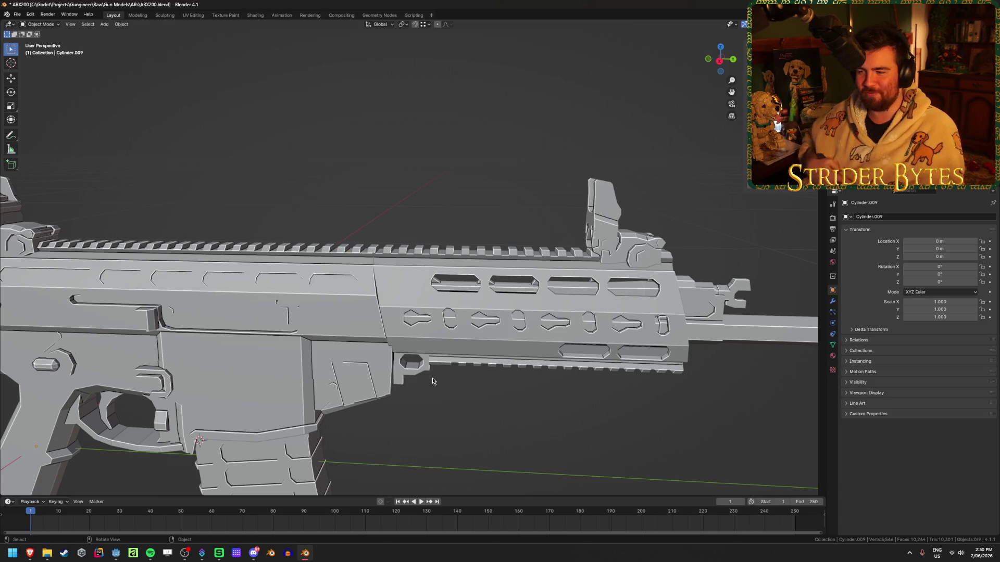
mouse_move(539, 334)
middle_mouse_down("shift")
mouse_move(404, 322)
mouse_move(359, 285)
middle_mouse_up("shift")
- Switch to Right view and enter Edit Mode on the gun body Cylinder.008
left_click(377, 315)
key("KP_3")
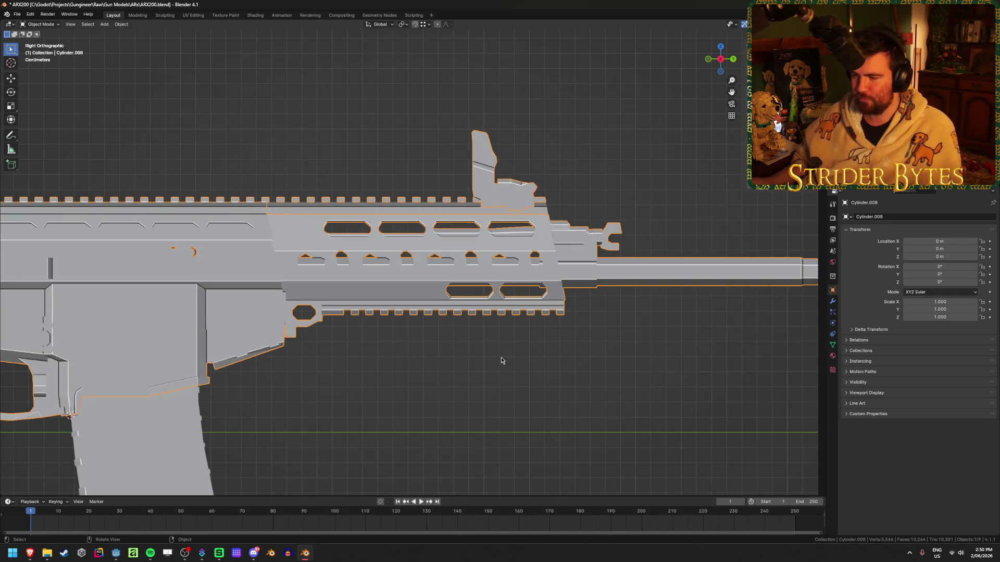
left_click(435, 359)
left_click(436, 212)
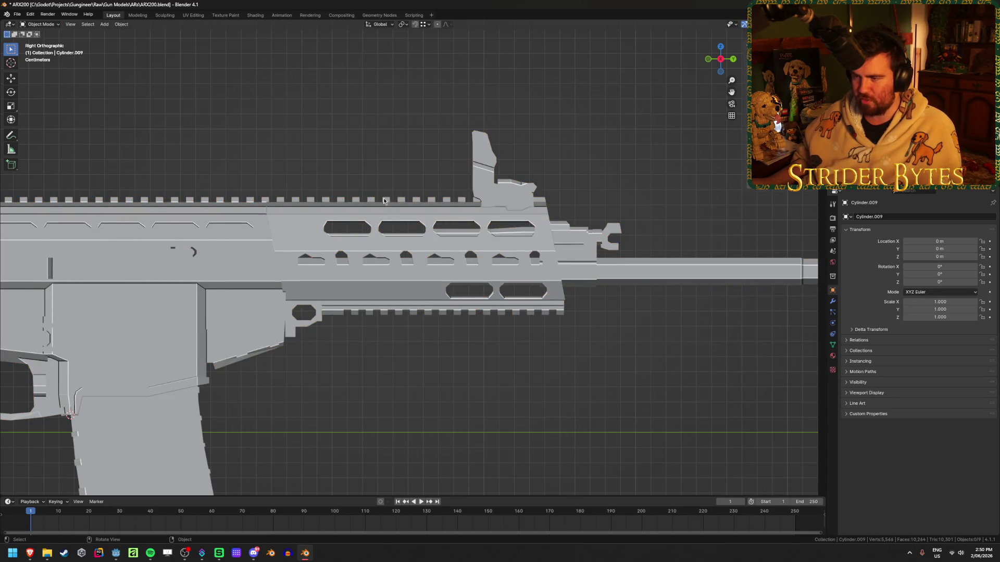
key("Tab")
key("alt+z")
key("alt+z")
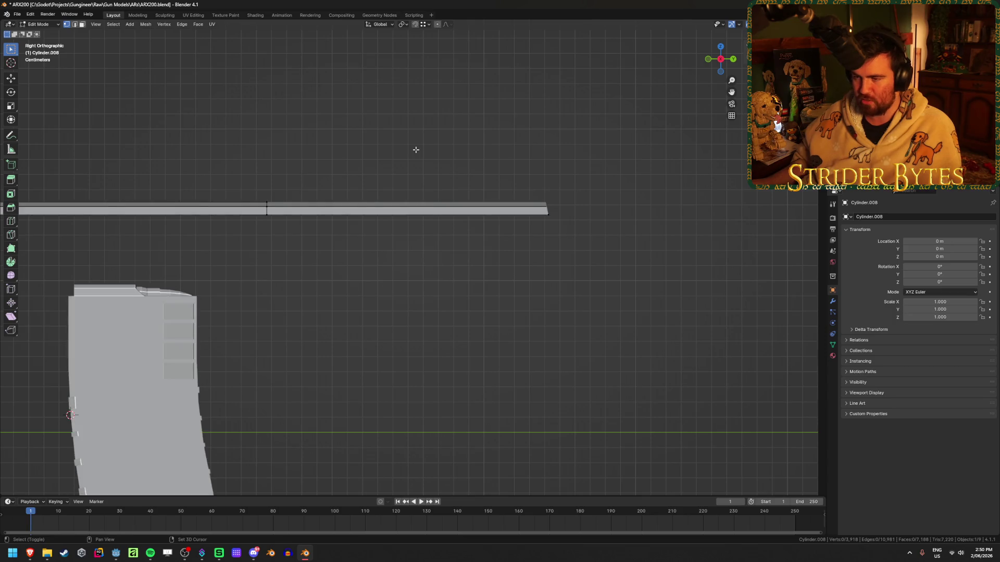
- Box-select the lower rail faces and extend the selection to the handguard, barrel, front sight and gas block
key("Tab")
left_click(416, 208)
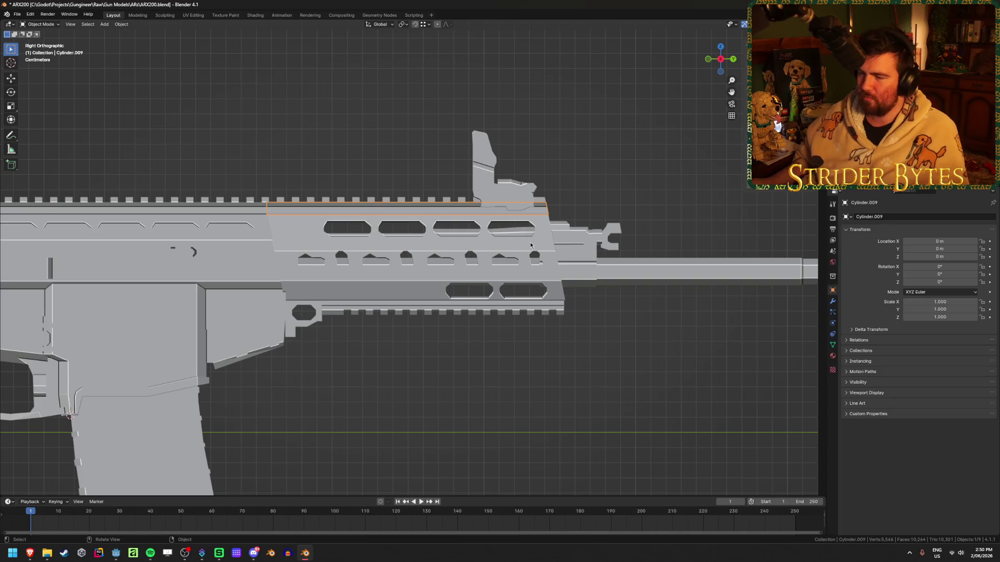
key("ctrl+z")
key("ctrl+z")
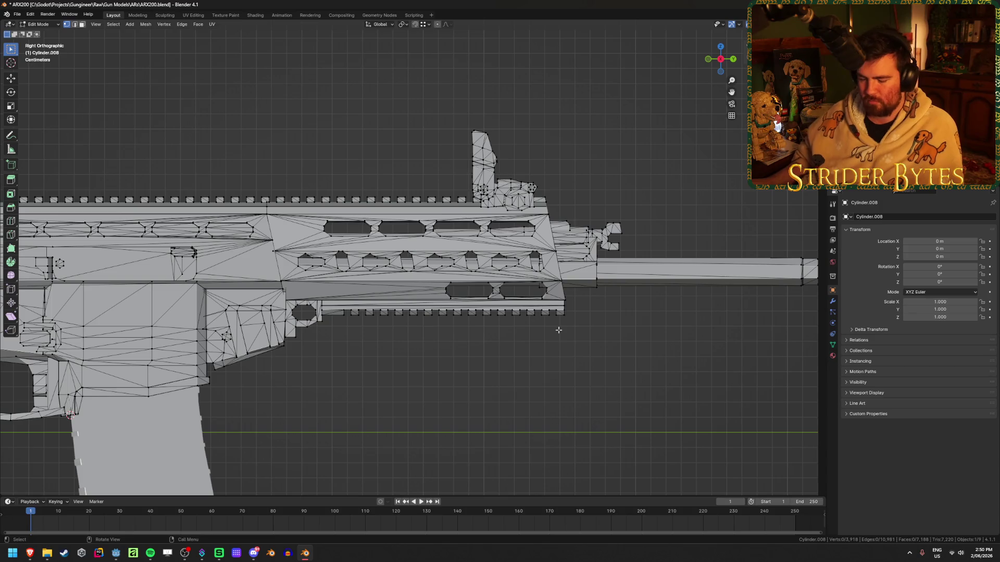
key("shift+z")
left_click_drag(628, 344, 314, 304)
key("shift+z")
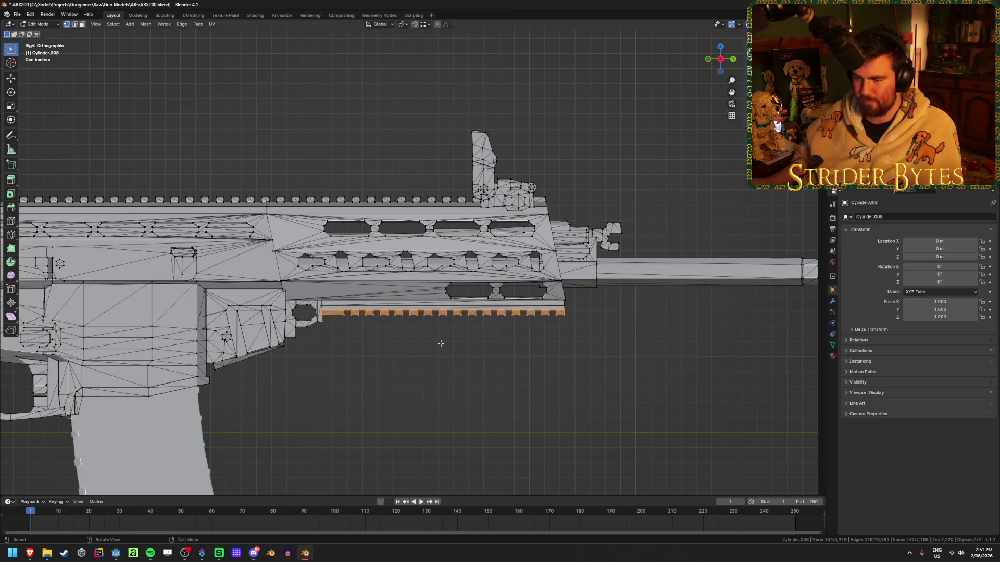
key("l")
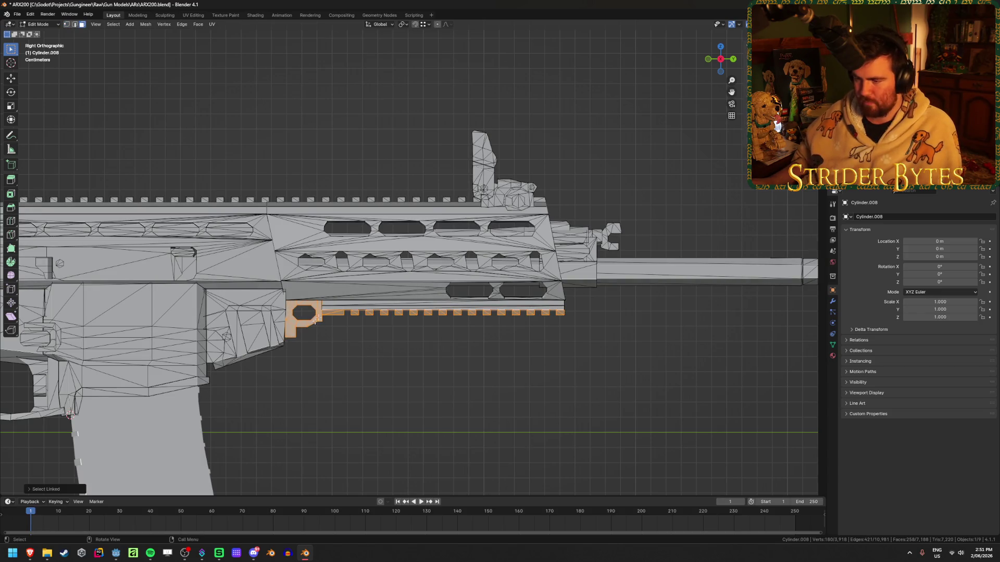
key("l")
key("l")
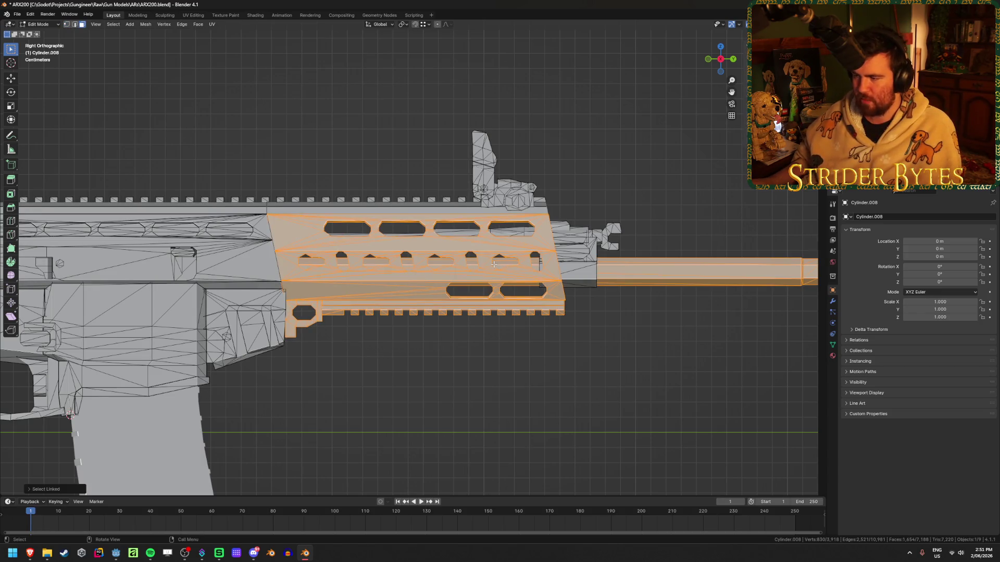
key("l")
key("l")
key("l")
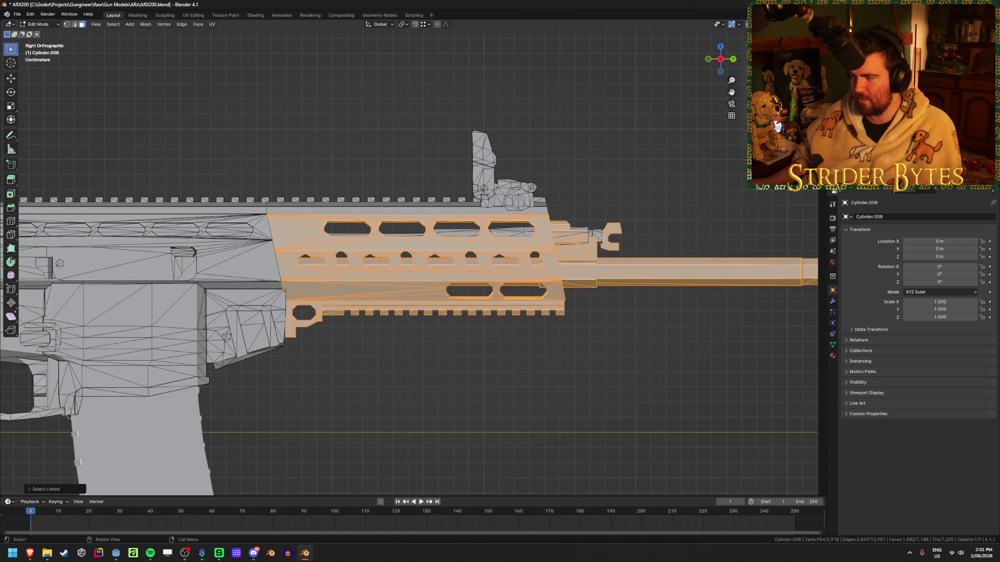
key("l")
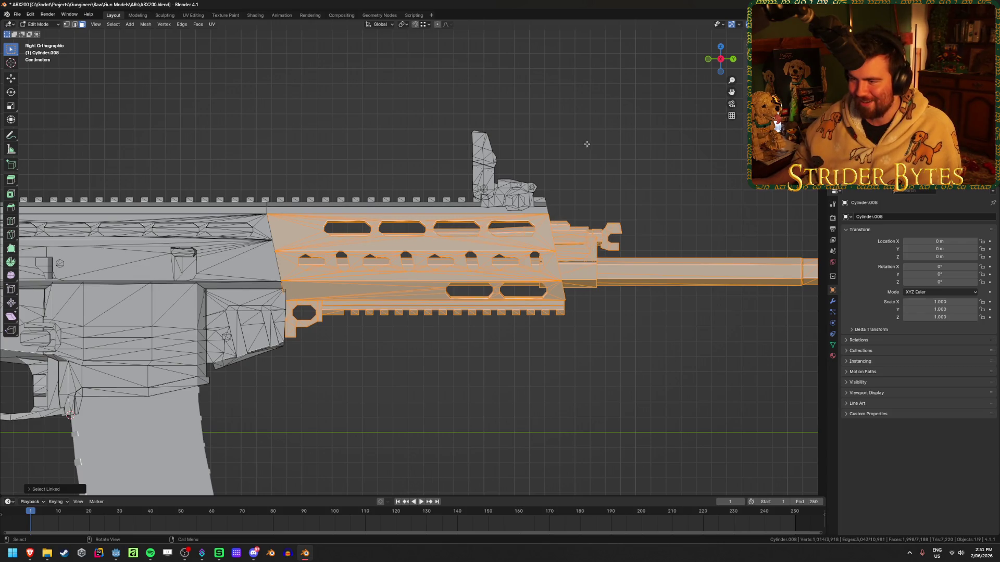
- Box-select the rifle's front section in wireframe, adjust the rail-end selection, then exit Edit Mode and deselect
key("shift+z")
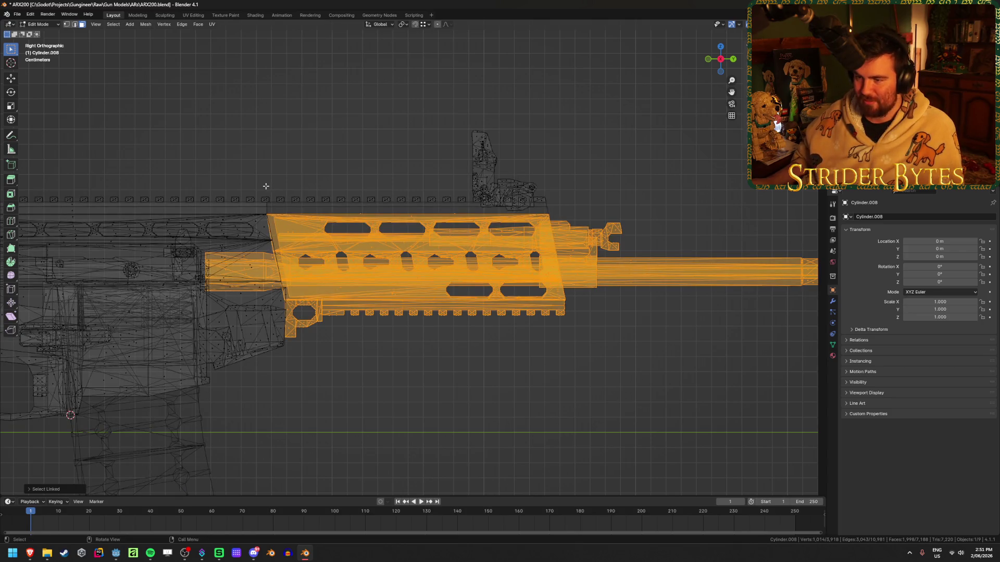
mouse_move(274, 144)
left_mouse_down()
mouse_move(292, 210)
mouse_move(630, 224)
left_mouse_up()
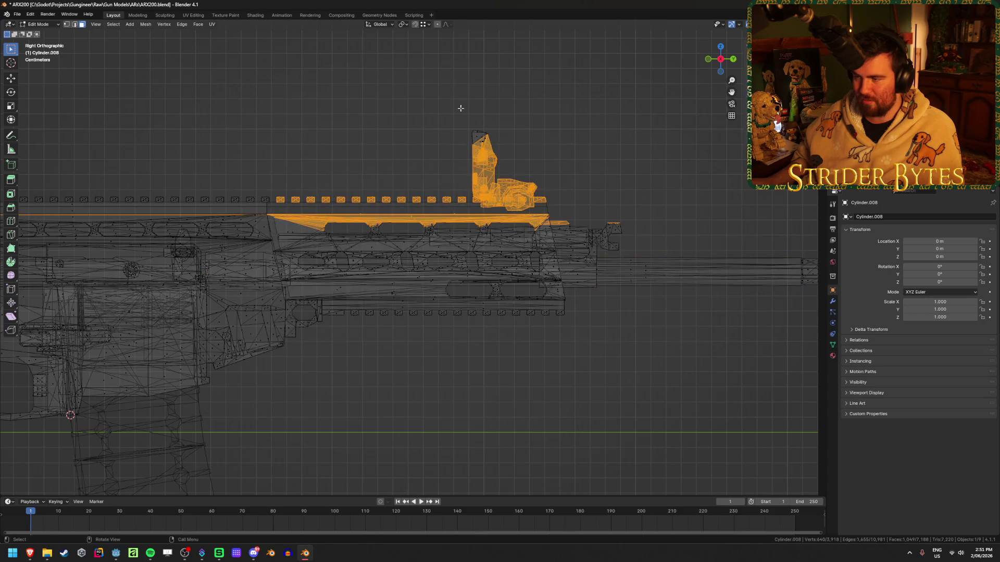
key("ctrl+z")
mouse_move(571, 101)
left_mouse_down()
mouse_move(369, 223)
mouse_move(273, 219)
left_mouse_up()
mouse_move(536, 253)
middle_mouse_down()
mouse_move(506, 350)
mouse_move(534, 295)
mouse_move(287, 216)
middle_mouse_up()
scroll(534, 296, "down", 3)
left_click(291, 180, "shift")
left_click(290, 182, "shift")
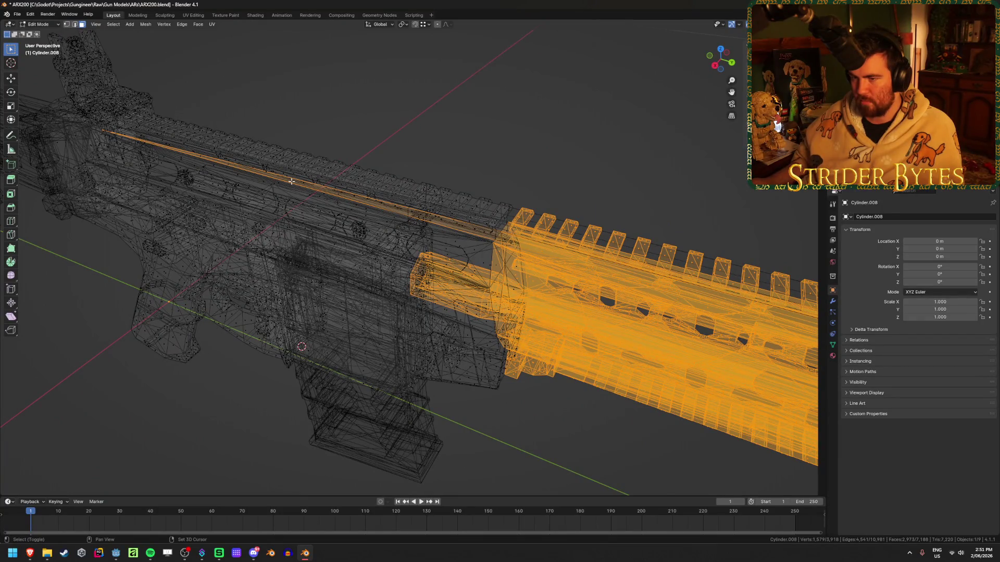
left_click(485, 238, "shift")
scroll(484, 237, "down", 5)
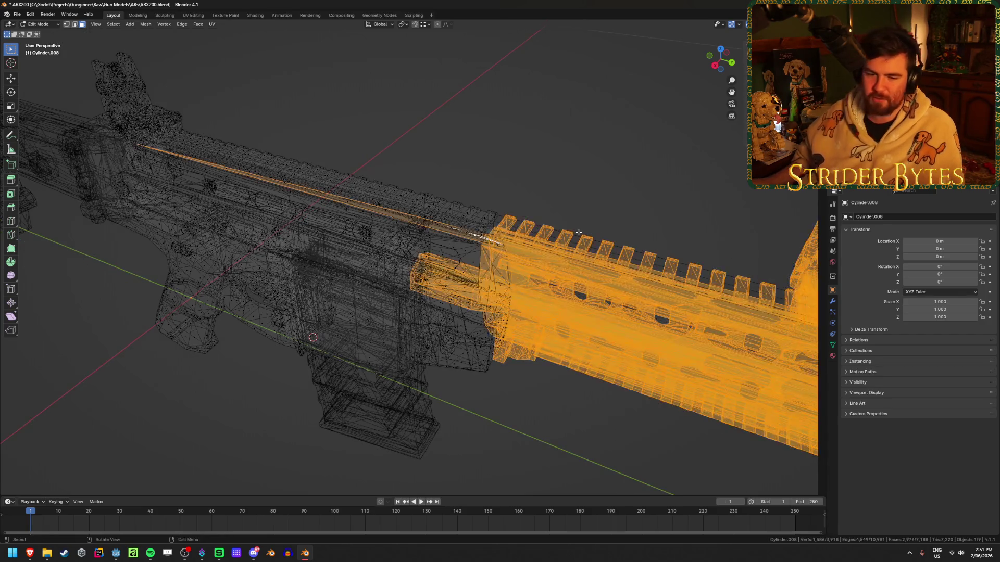
mouse_move(578, 232)
middle_mouse_down()
mouse_move(520, 196)
mouse_move(571, 180)
middle_mouse_up()
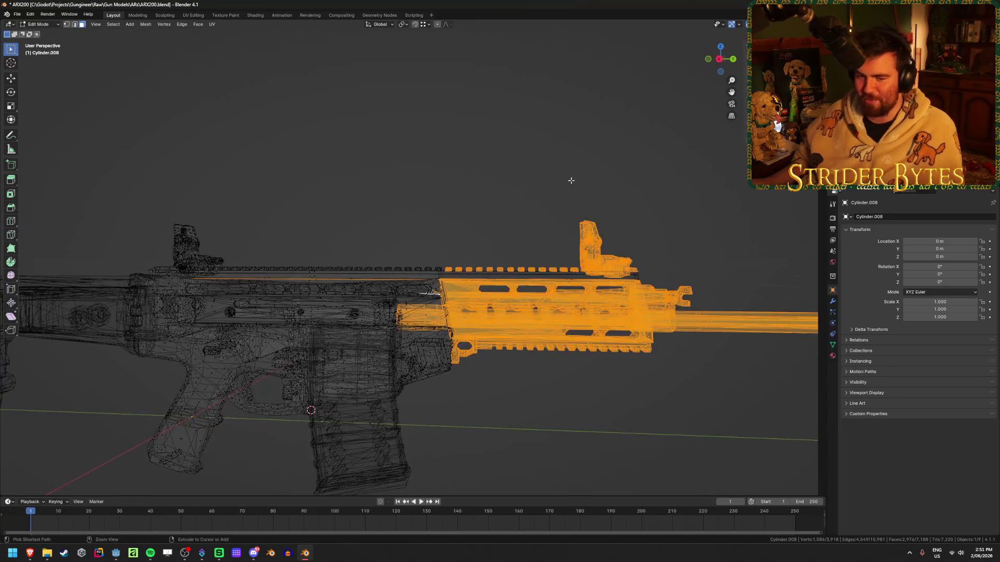
key("Tab")
left_click(570, 180)
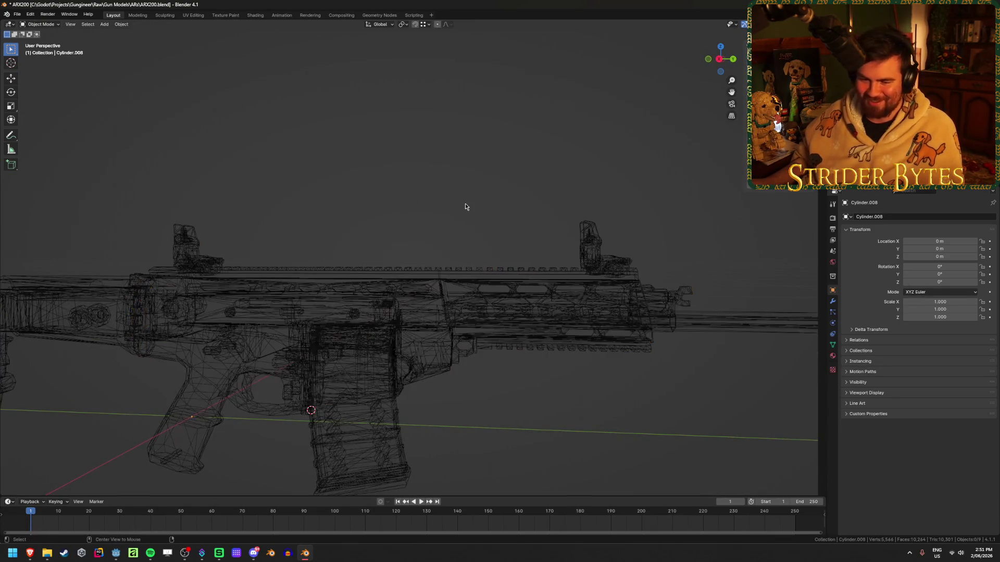
- Return to solid shading, select the gun body and enter Edit Mode with nothing selected
key("shift+z")
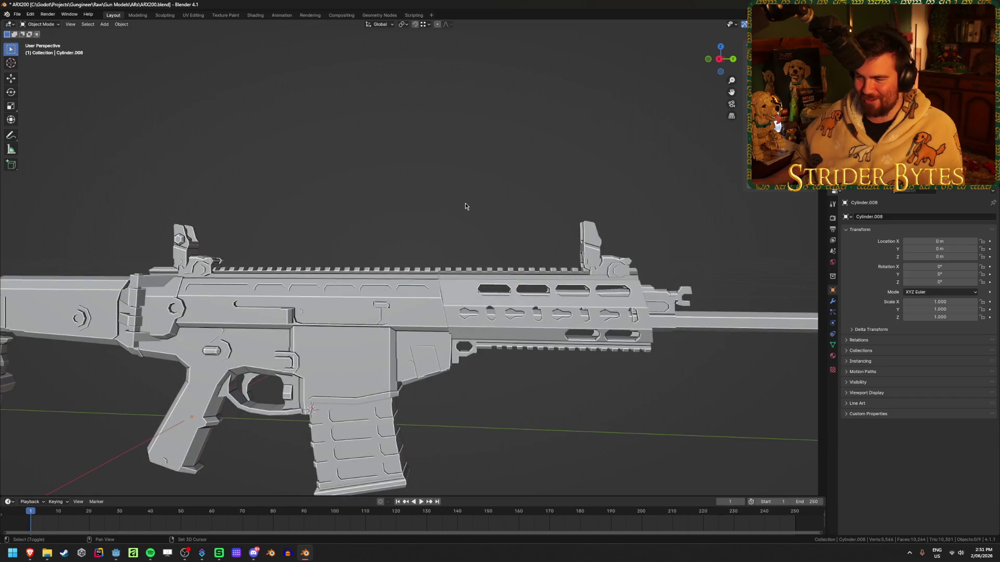
middle_click_drag(466, 205, 481, 250)
scroll(487, 273, "up", 3)
left_click(496, 297)
scroll(521, 328, "up", 4)
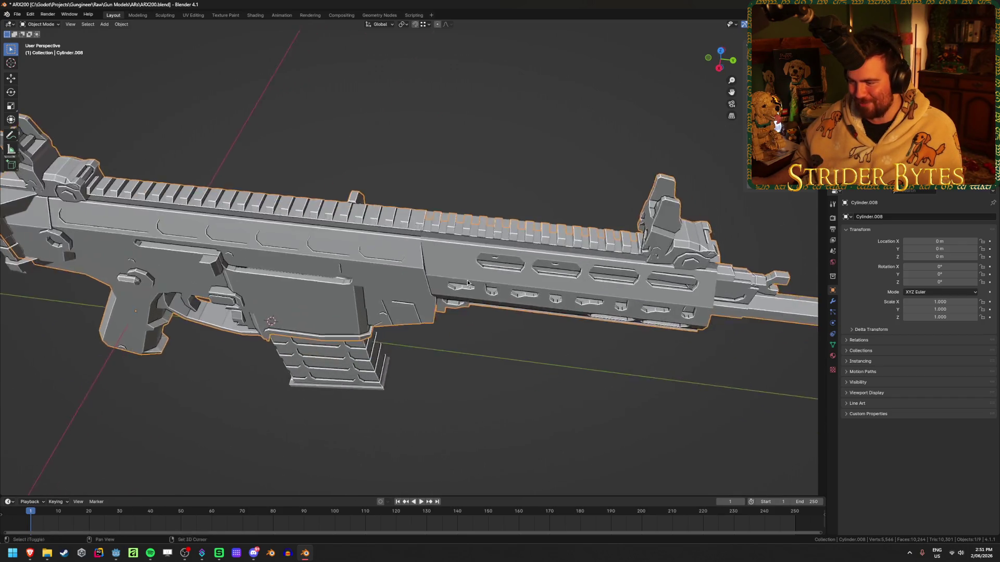
scroll(546, 364, "down", 5)
mouse_move(547, 364)
middle_mouse_down()
mouse_move(441, 337)
mouse_move(448, 323)
mouse_move(435, 331)
middle_mouse_up()
key("Tab")
key("alt+a")
- Select and hide the upper receiver faces to get a clear view of the handguard
mouse_move(530, 50)
middle_mouse_down()
mouse_move(528, 105)
mouse_move(505, 80)
middle_mouse_up()
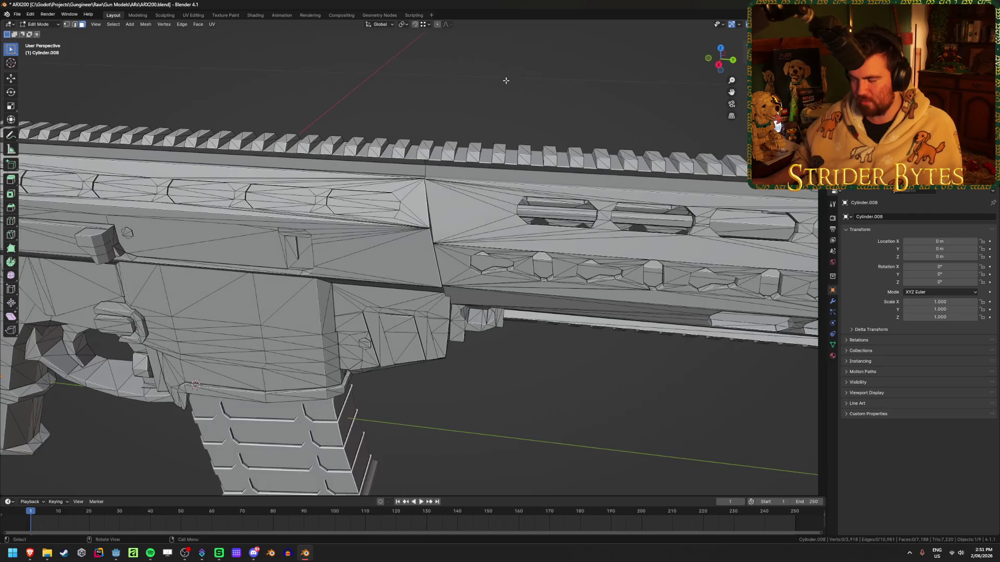
key("l")
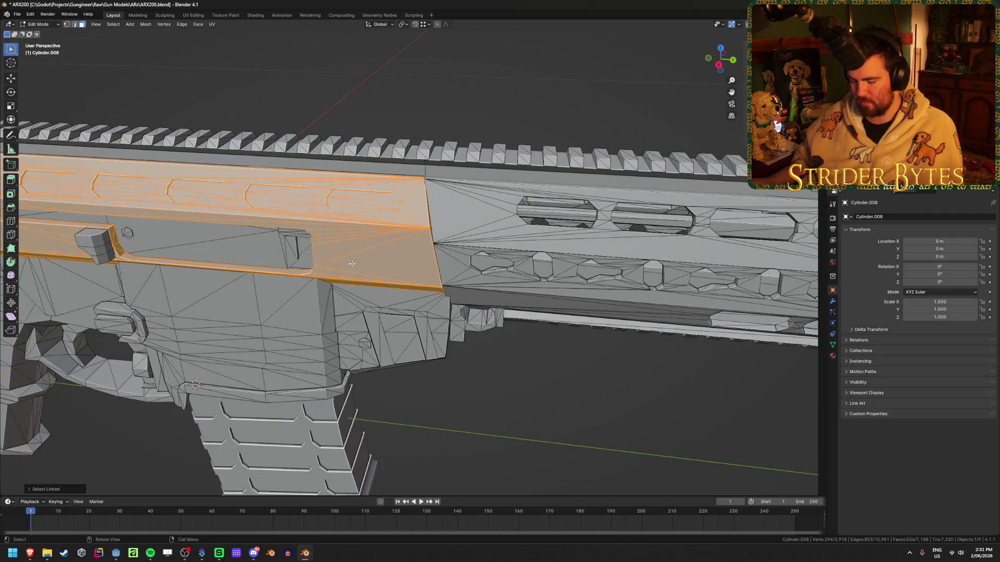
key("h")
mouse_move(352, 264)
middle_mouse_down()
mouse_move(387, 247)
mouse_move(367, 211)
mouse_move(458, 94)
mouse_move(441, 149)
mouse_move(395, 198)
middle_mouse_up()
key("l")
key("h")
scroll(396, 198, "down", 5)
scroll(367, 223, "up", 1)
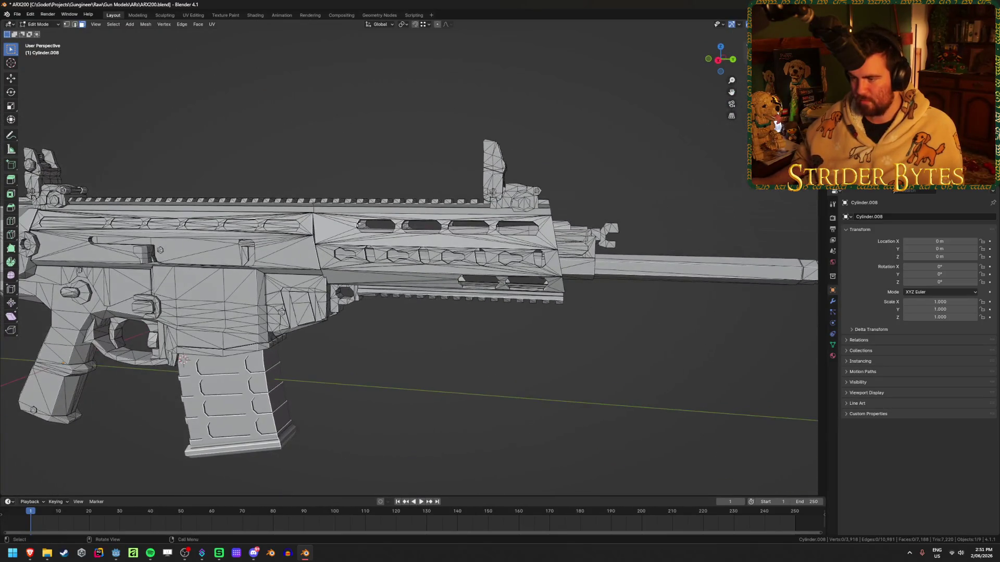
scroll(343, 225, "up", 2)
middle_click_drag(333, 225, 324, 225)
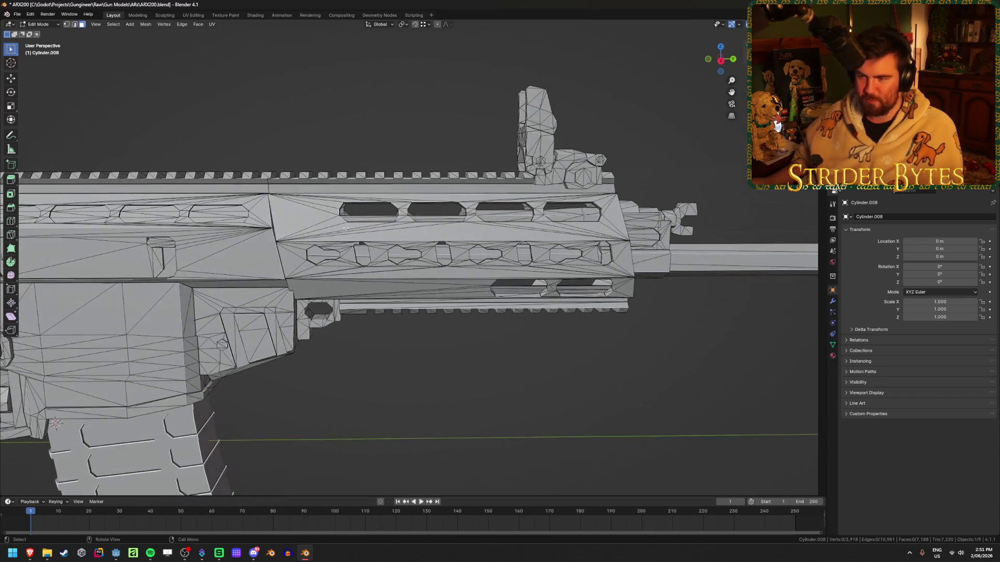
- Select the handguard, lower rail, barrel, muzzle block and connector pieces, and separate them
key("l")
key("l")
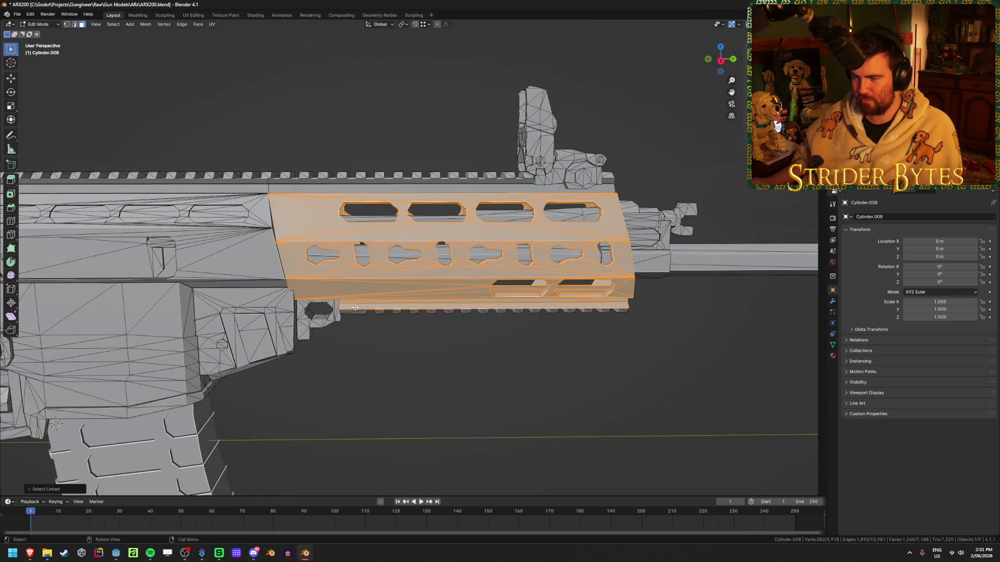
key("l")
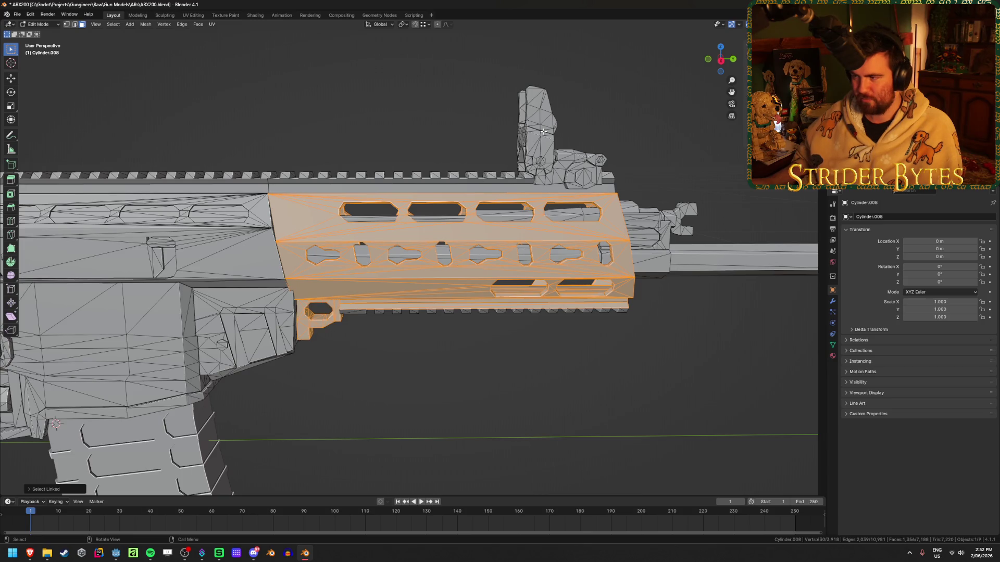
key("l")
key("l")
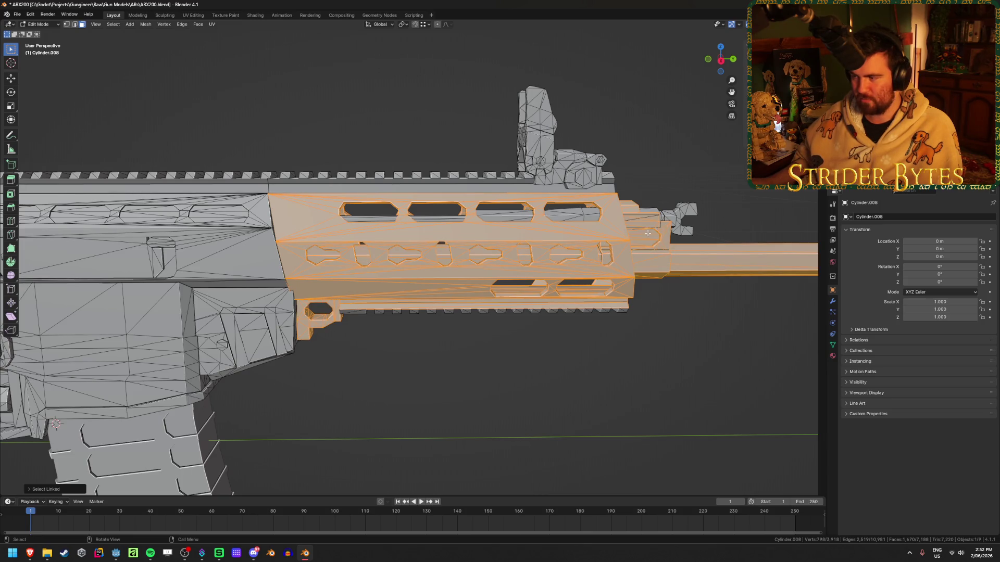
key("l")
key("l")
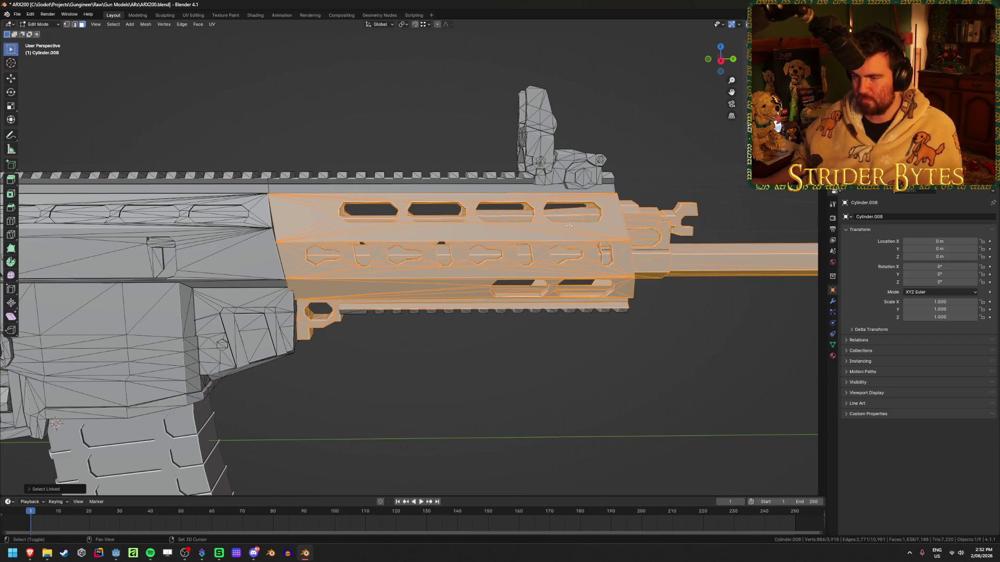
key("shift+z")
key("p")
left_click(432, 234)
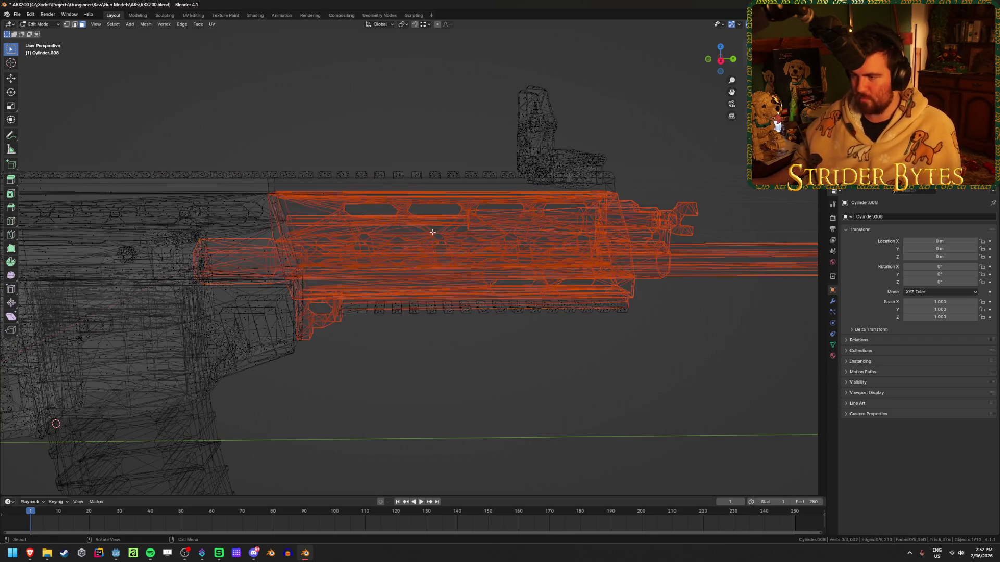
- Separate the selected handguard geometry into its own object and hide it
key("Tab")
left_click(472, 376)
left_click(424, 270)
key("shift+z")
key("h")
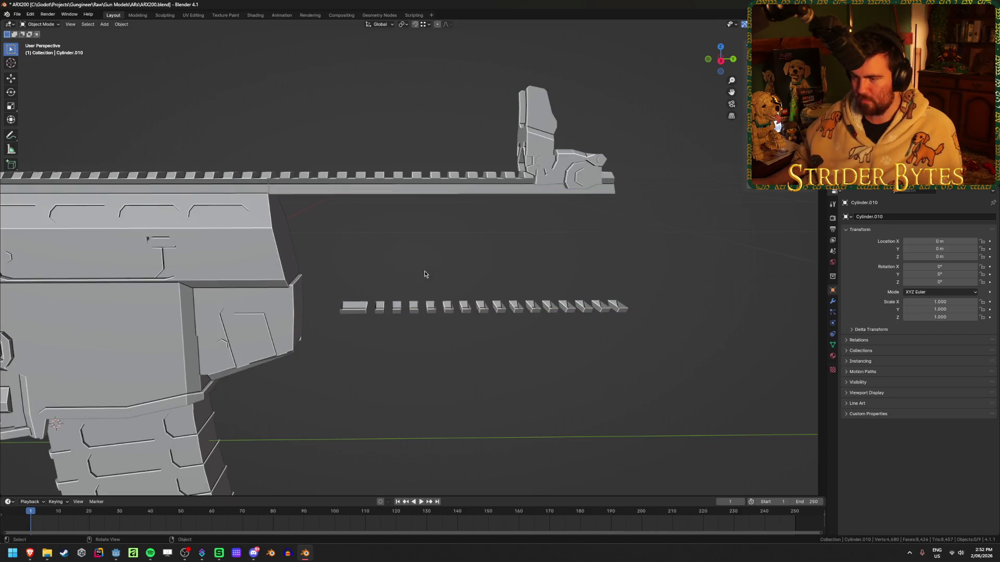
- Hide the rail piece briefly, then reveal it again and clear the selection
mouse_move(384, 282)
middle_mouse_down()
mouse_move(359, 259)
mouse_move(379, 263)
middle_mouse_up()
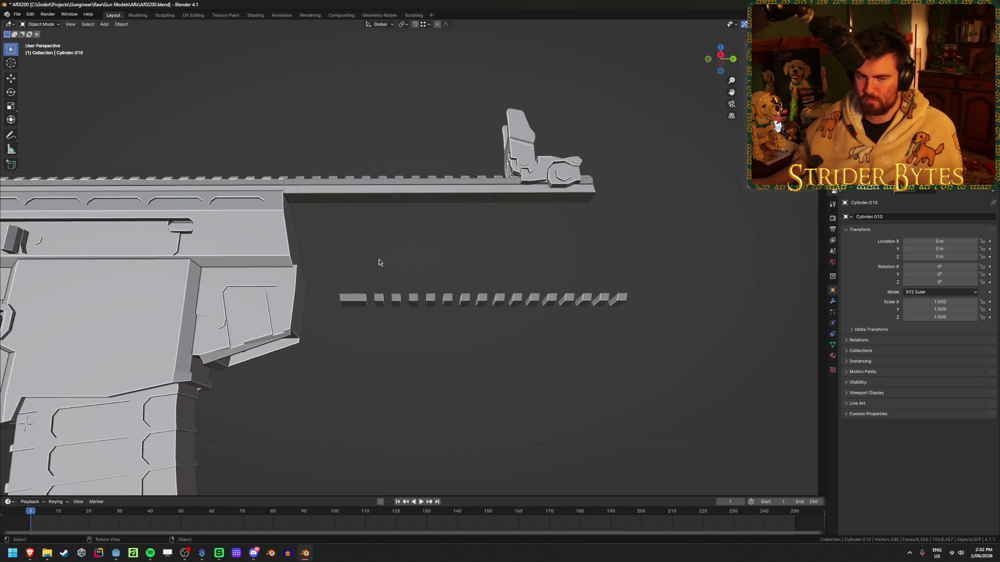
left_click(410, 194)
key("h")
key("a")
mouse_move(410, 194)
middle_mouse_down()
mouse_move(404, 219)
mouse_move(411, 161)
mouse_move(400, 221)
middle_mouse_up()
key("alt+a")
key("alt+h")
scroll(412, 164, "up", 3)
left_click(399, 222)
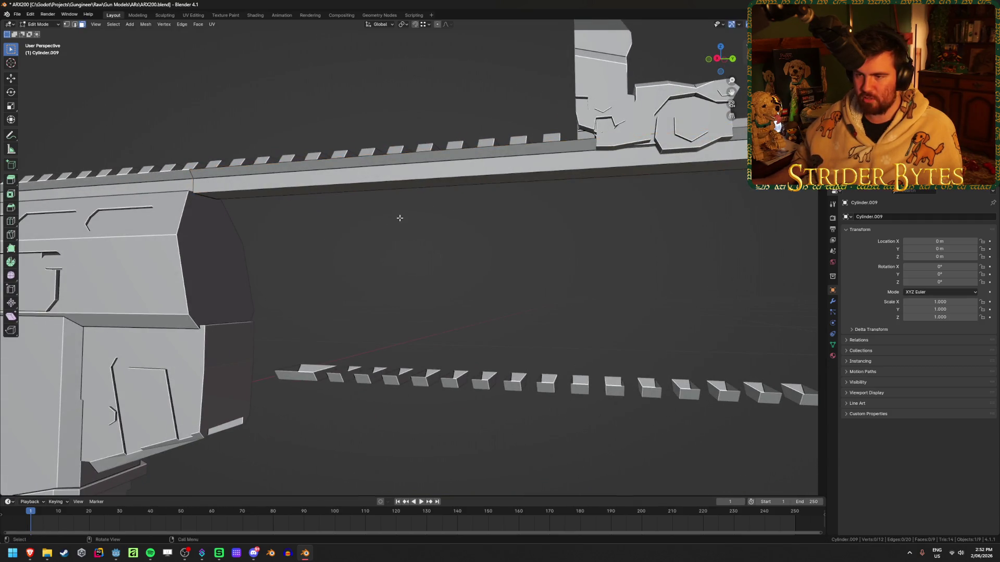
left_click(221, 215)
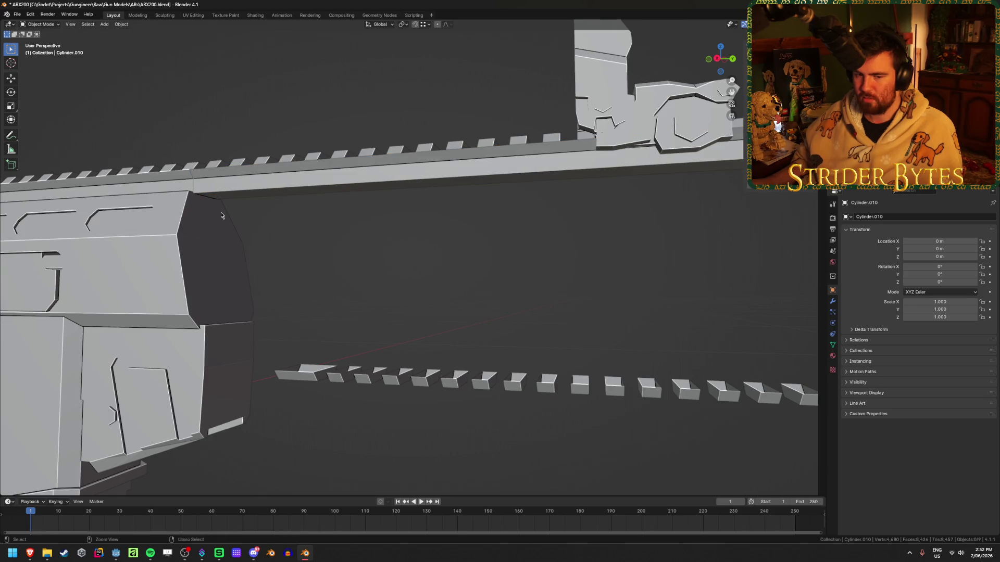
- Select the receiver and the rail body and merge the rail into the receiver object
mouse_move(375, 241)
middle_mouse_down()
mouse_move(372, 226)
mouse_move(326, 199)
middle_mouse_up()
left_click(326, 199)
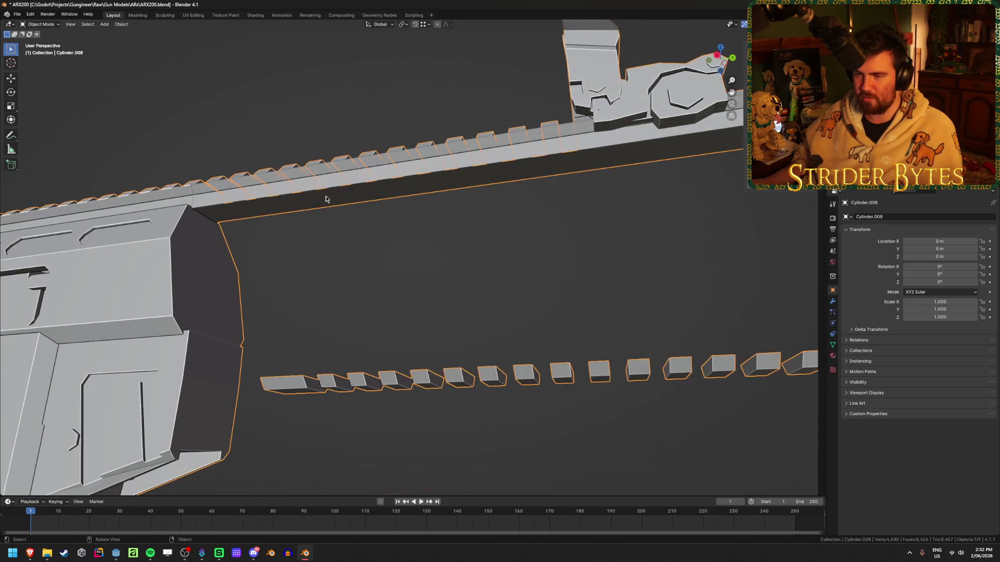
key("Tab")
key("Tab")
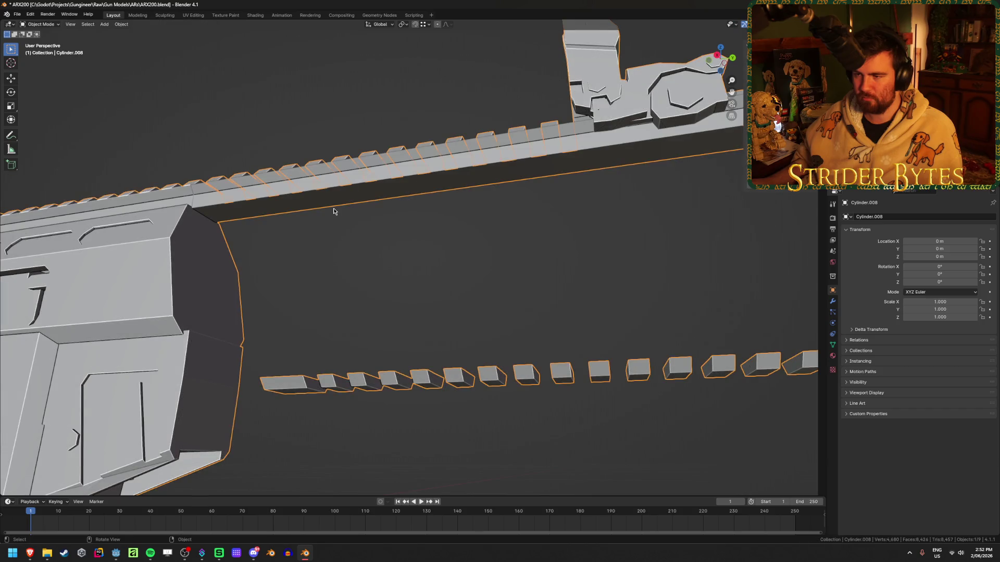
left_click(328, 206)
key("ctrl+z")
key("ctrl+z")
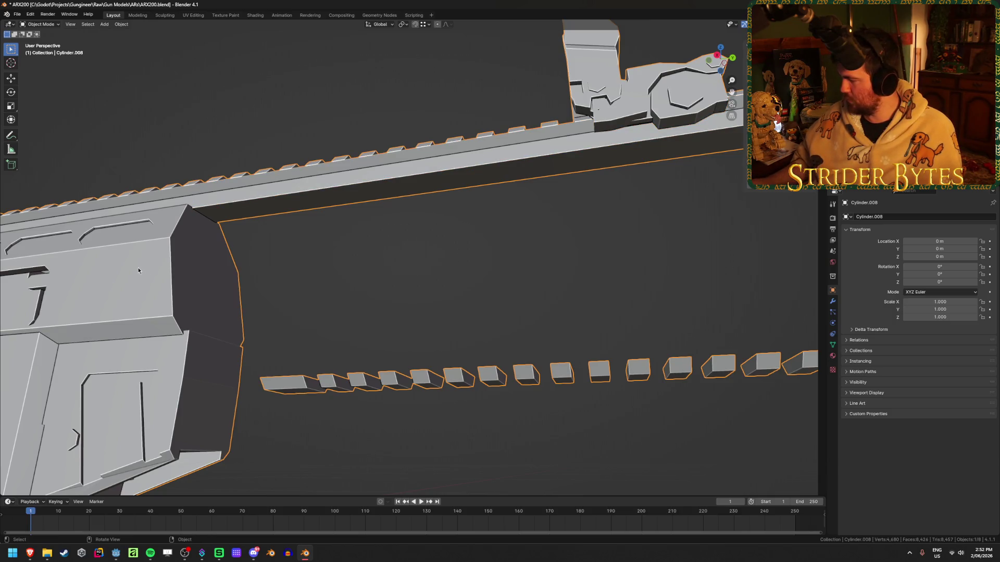
key("Tab")
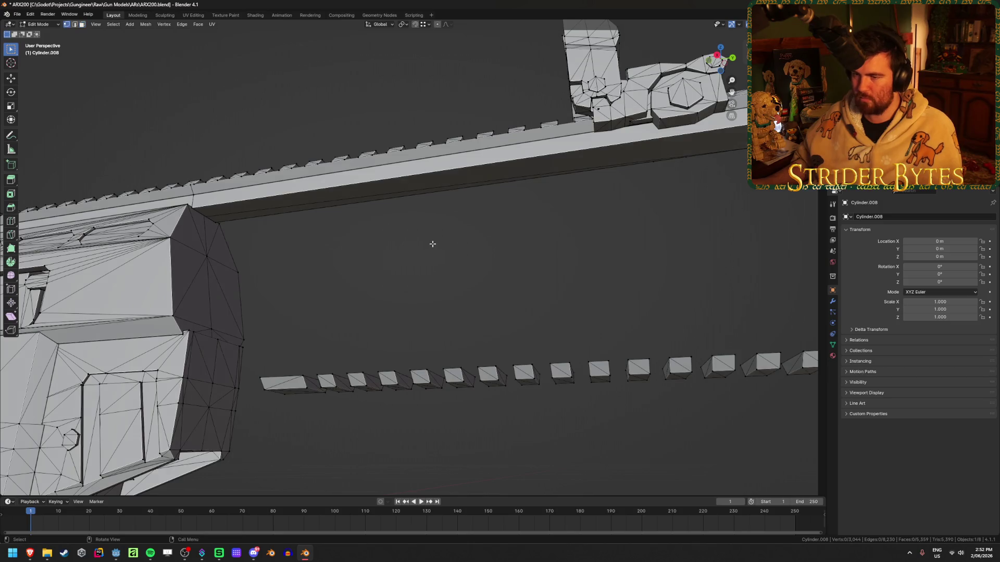
- Delete the two face strips under the top rail from the receiver mesh
key("a")
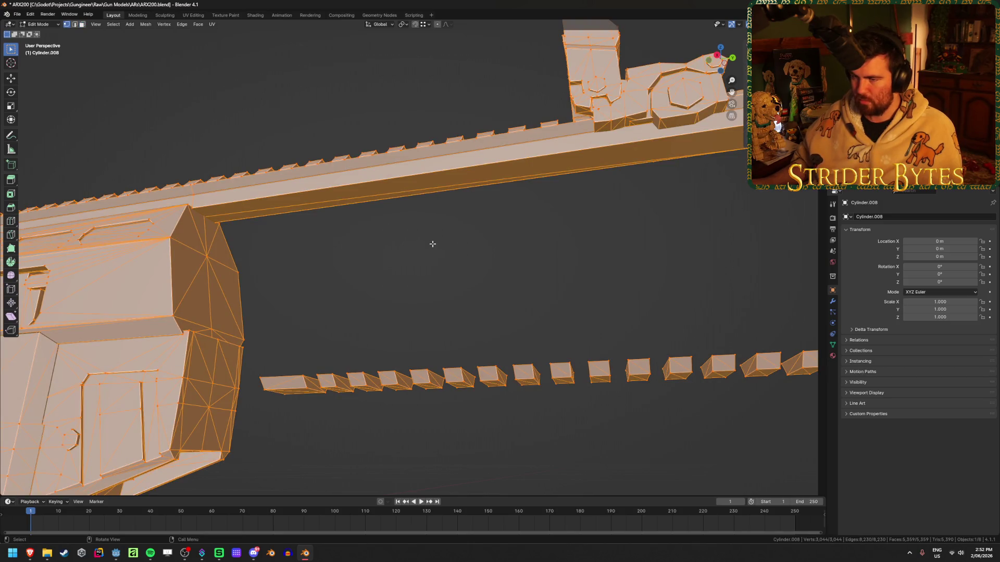
left_click(432, 243)
key("3")
left_click(243, 216)
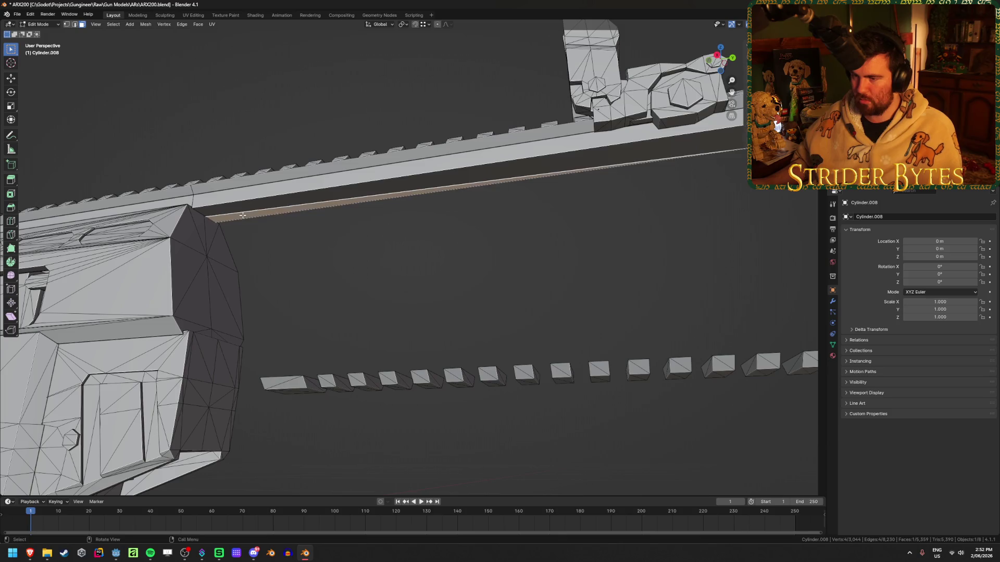
left_click(255, 207, "shift")
key("x")
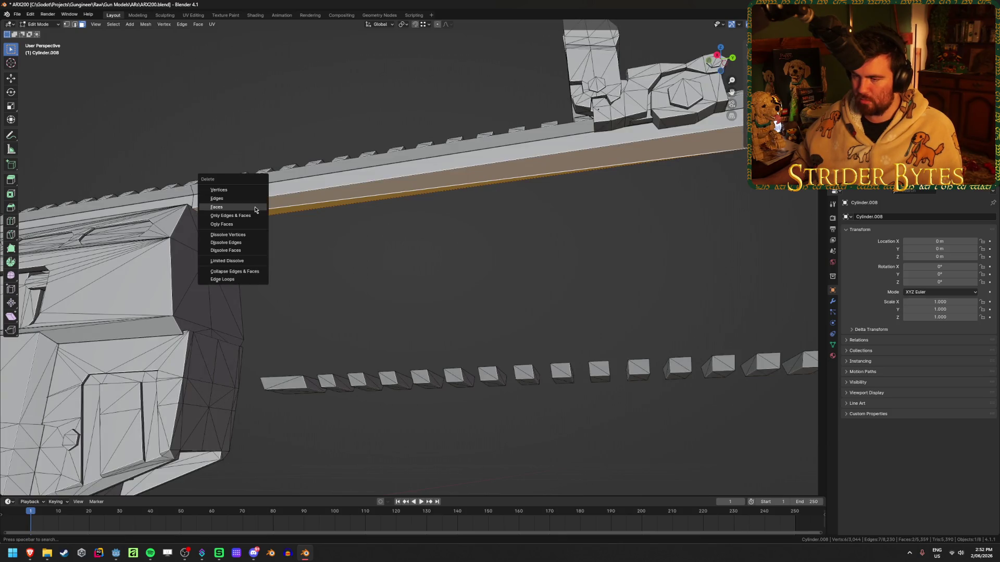
left_click(255, 208)
- Fill a new face across the gap along the rail's lower edge
key("1")
left_click(283, 192, "alt")
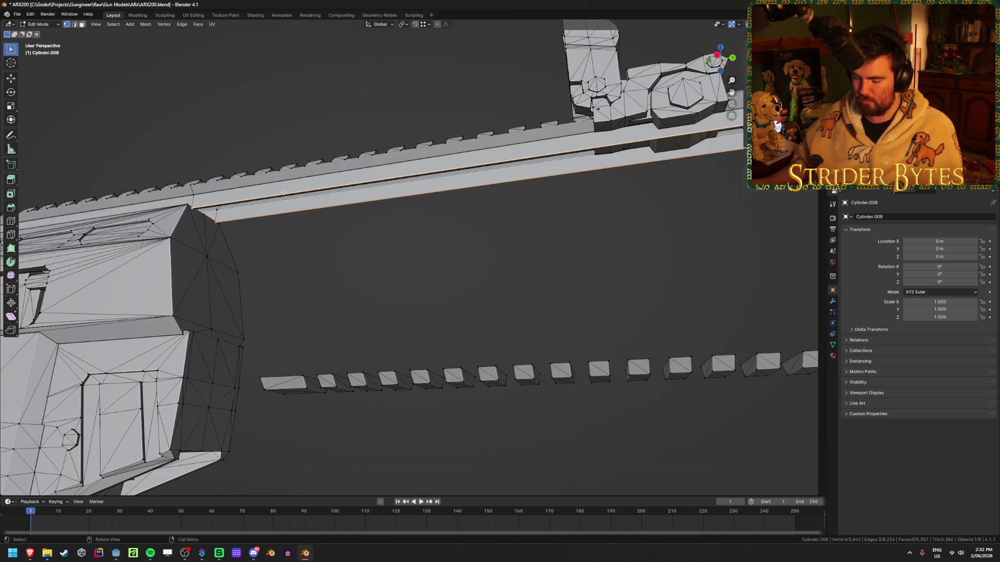
key("shift+z")
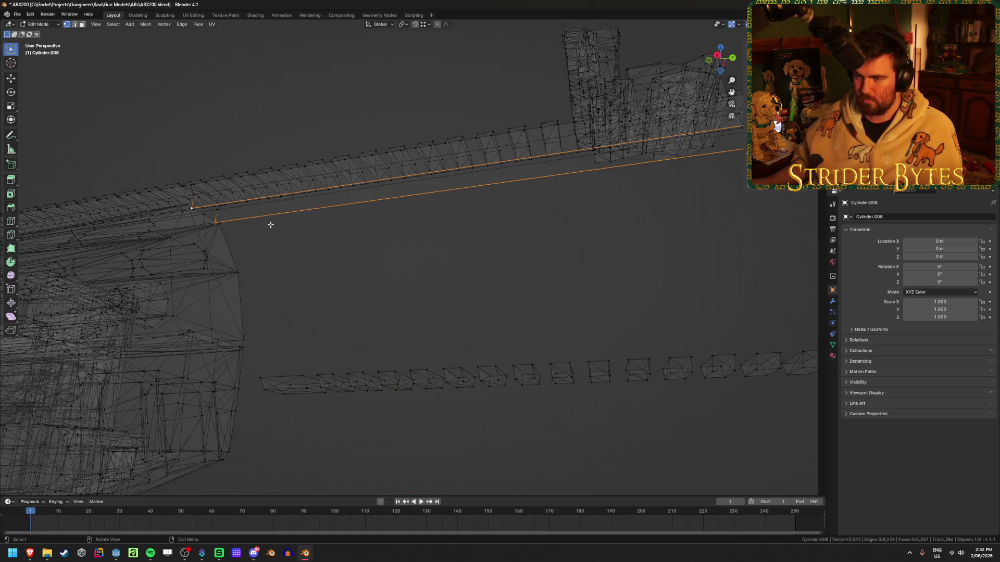
key("f")
scroll(501, 291, "up", 5)
key("shift+z")
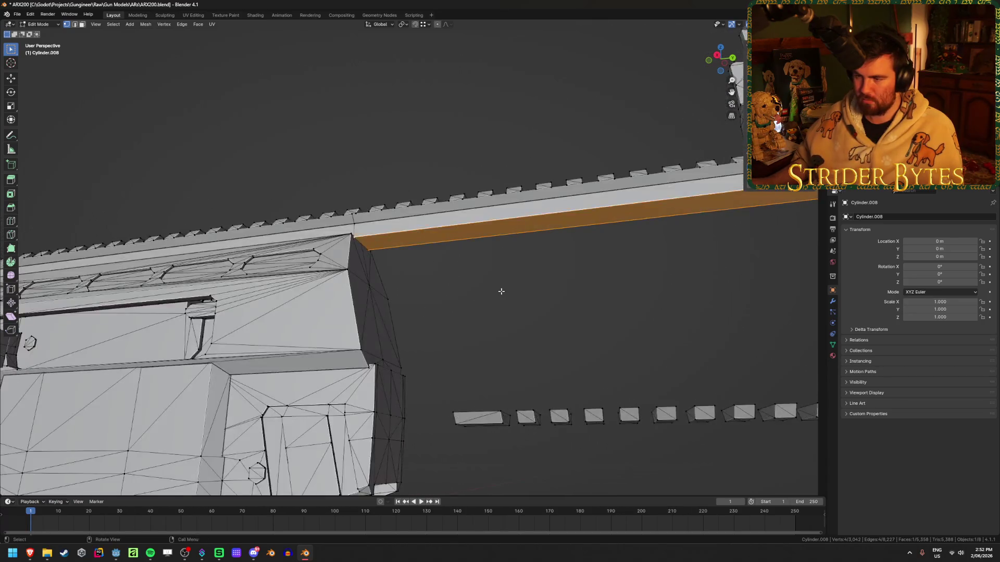
scroll(500, 292, "down", 2)
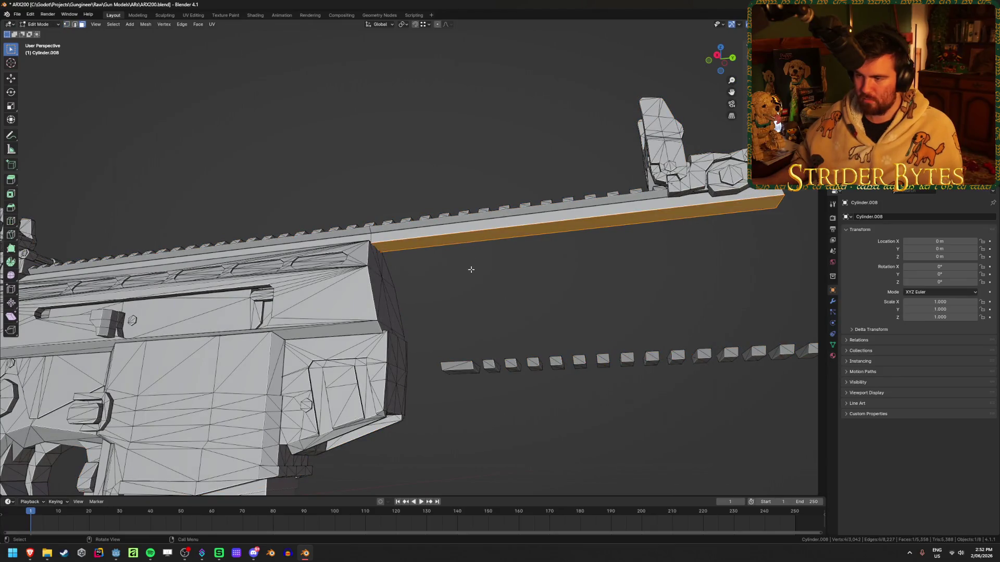
key("alt+a")
- Select the whole rail, check it is detached, and separate it into its own object
key("l")
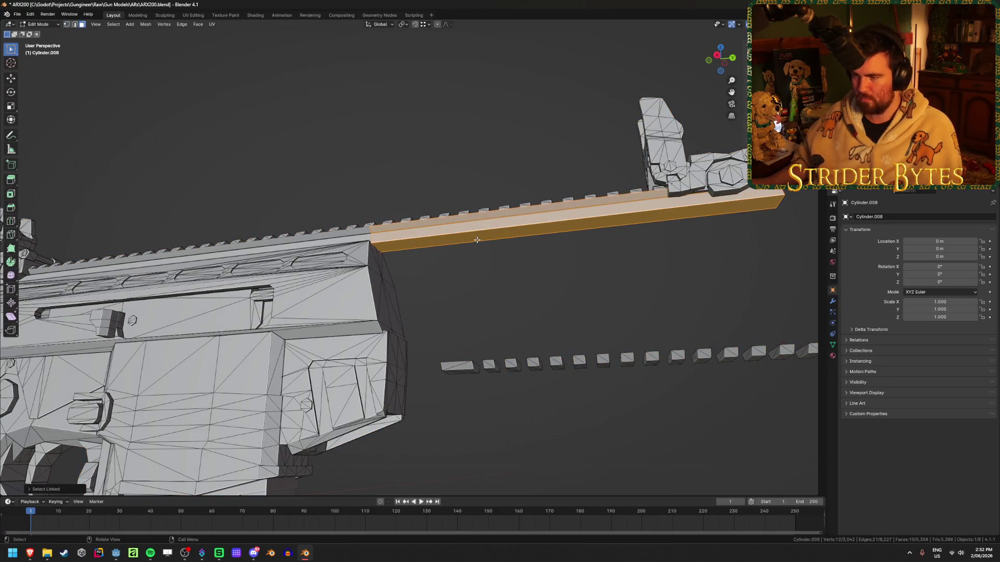
key("g")
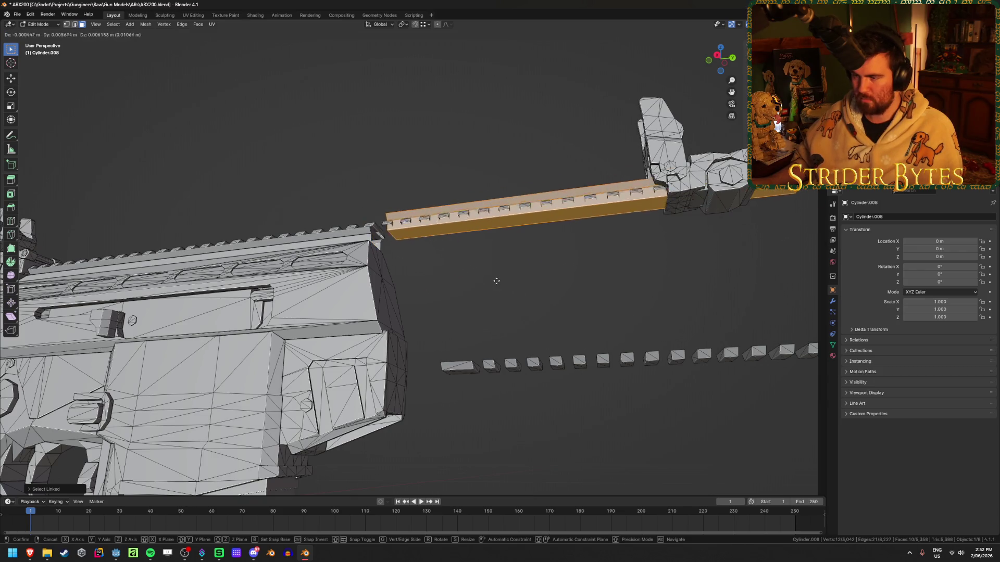
right_click(494, 280)
key("p")
left_click(494, 280)
- Back in Object Mode, select the gun body and switch to the right orthographic view
key("Tab")
left_click(438, 227)
left_click(440, 238)
left_click(440, 238)
mouse_move(408, 257)
middle_mouse_down()
mouse_move(438, 282)
mouse_move(480, 273)
mouse_move(439, 310)
mouse_move(465, 308)
middle_mouse_up()
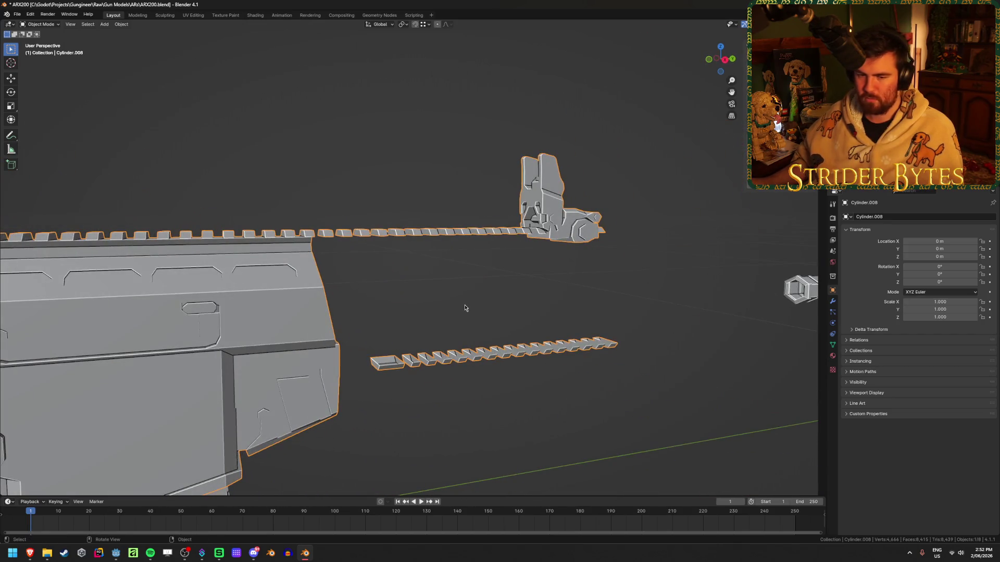
key("KP_3")
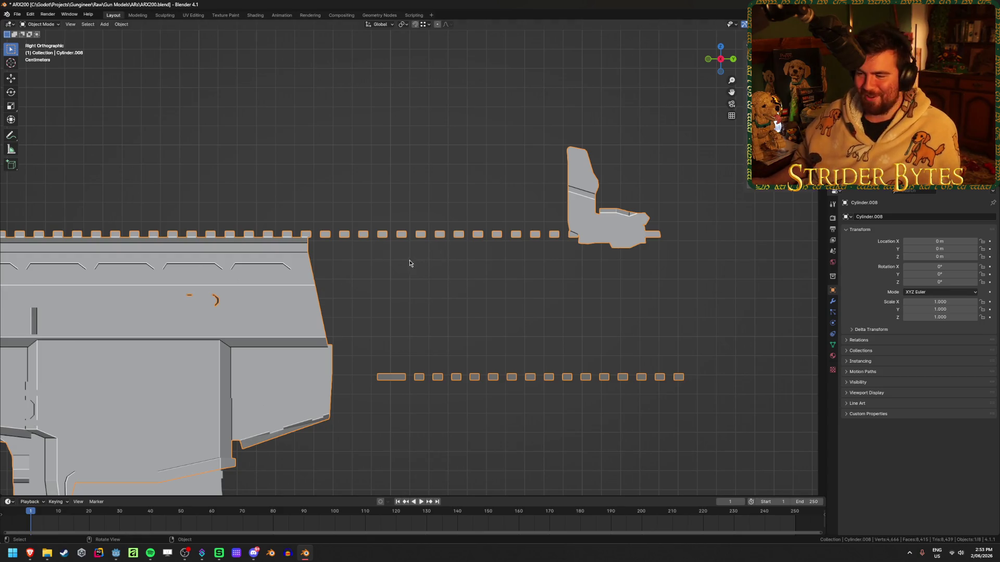
- In X-ray, box-select the receiver's top rail and lower teeth and separate them into their own object
key("Tab")
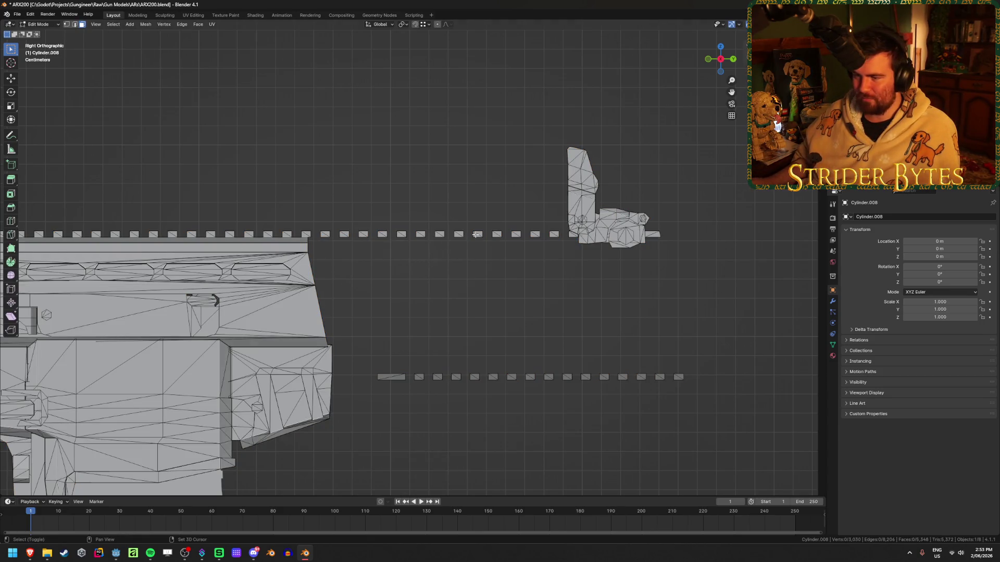
key("alt+z")
key("b")
mouse_move(316, 243)
left_mouse_down()
mouse_move(764, 207)
mouse_move(731, 106)
left_mouse_up()
key("b")
mouse_move(357, 342)
left_mouse_down()
mouse_move(630, 397)
mouse_move(739, 432)
left_mouse_up()
scroll(670, 373, "down", 6)
scroll(663, 365, "up", 2)
key("p")
left_click(663, 364)
- Reveal all hidden parts and join the rear sight onto the handguard and barrel object
key("Tab")
key("alt+a")
key("alt+h")
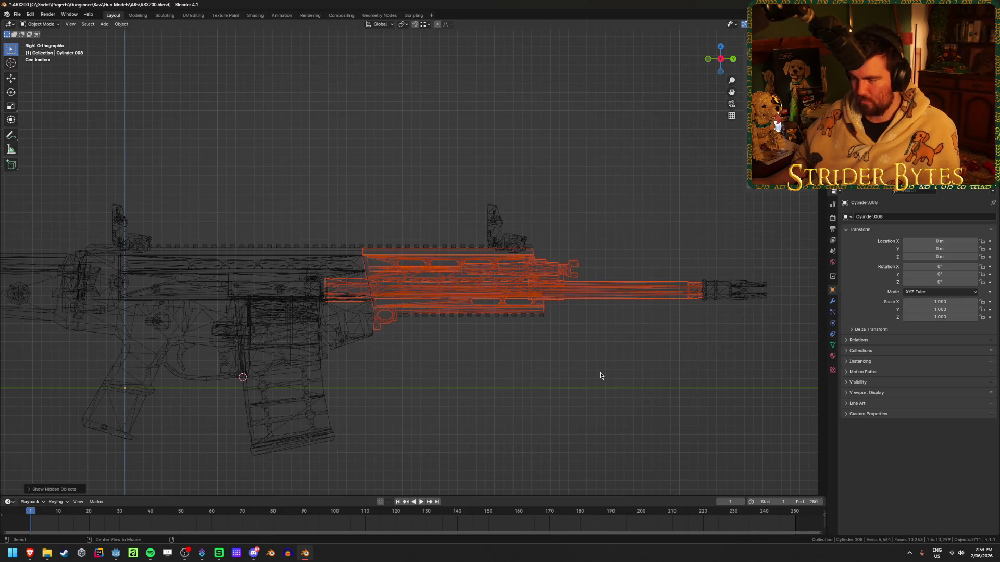
key("shift+z")
left_click(496, 235)
left_click(473, 275)
scroll(471, 274, "up", 3)
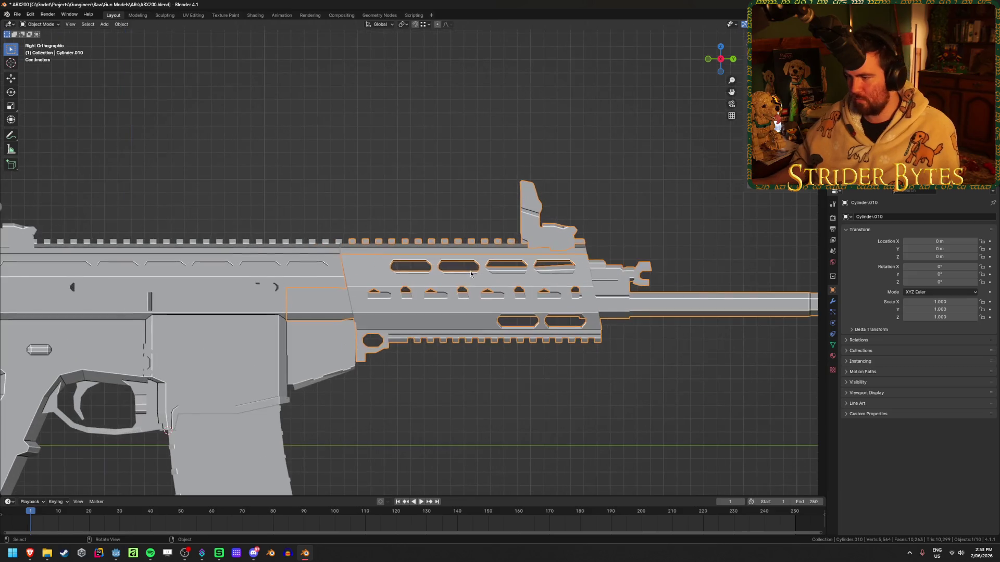
left_click(529, 208, "shift")
key("ctrl+j")
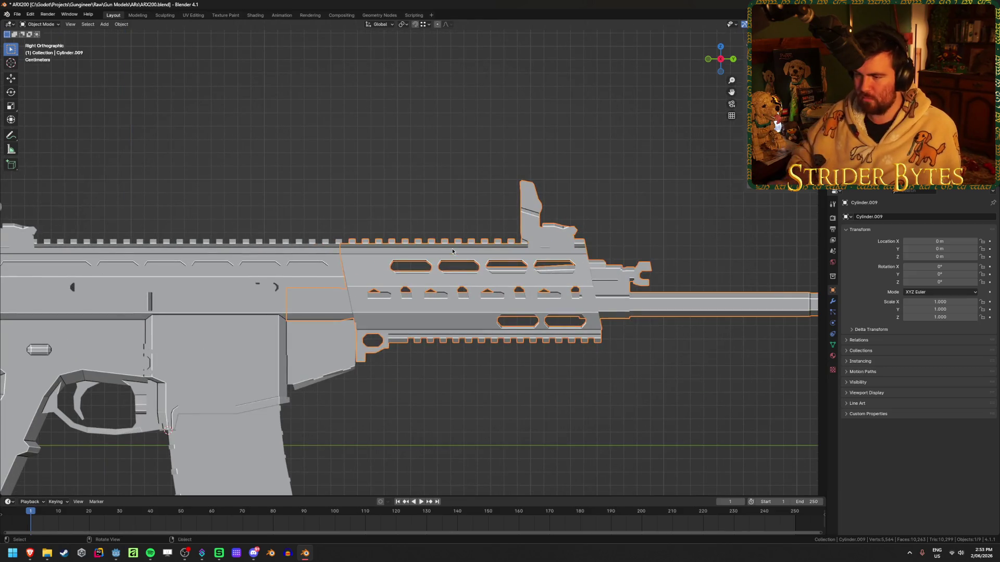
- Test-move the handguard to confirm it is separate, cancel, and check the receiver selection
left_click(473, 177)
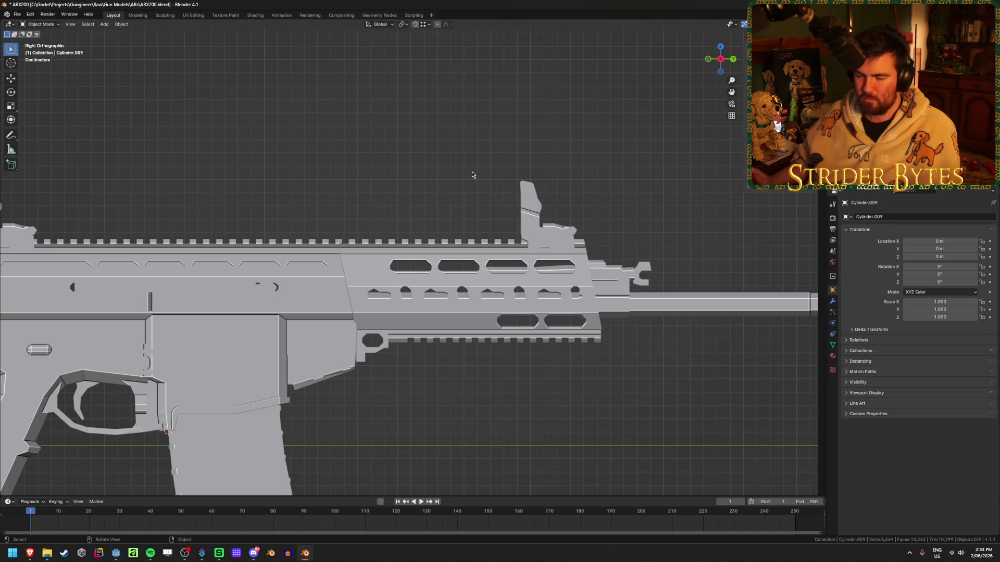
left_click(466, 313)
key("g")
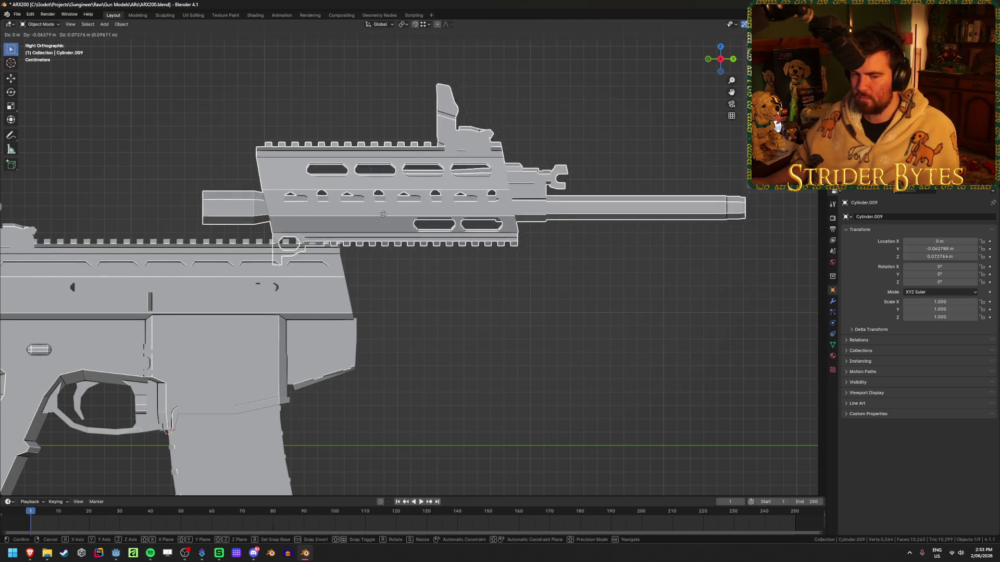
right_click(474, 317)
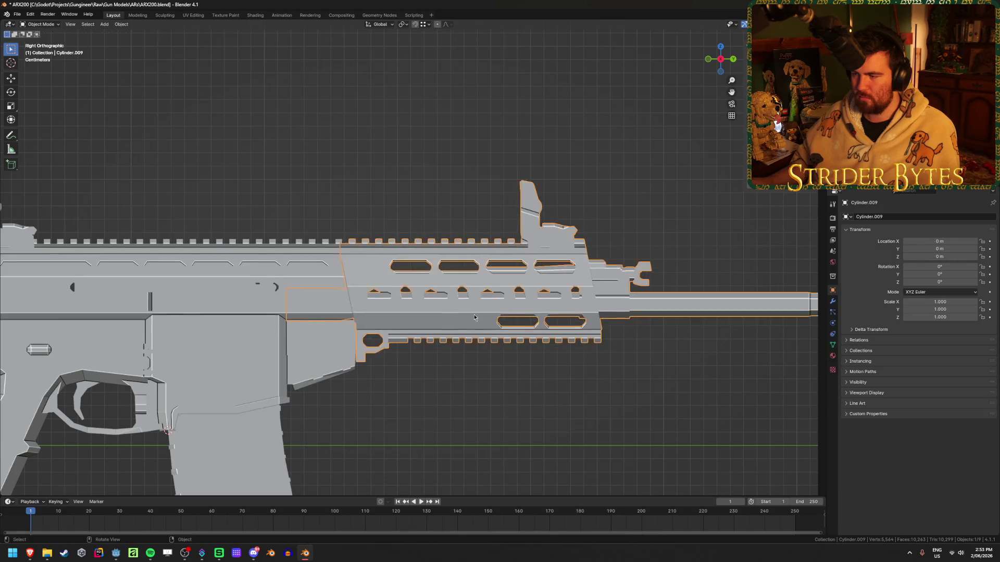
scroll(474, 317, "down", 5)
mouse_move(491, 339)
middle_mouse_down()
mouse_move(551, 328)
mouse_move(260, 323)
mouse_move(468, 349)
mouse_move(548, 342)
middle_mouse_up()
left_click(547, 342)
left_click(459, 333)
left_click(580, 389)
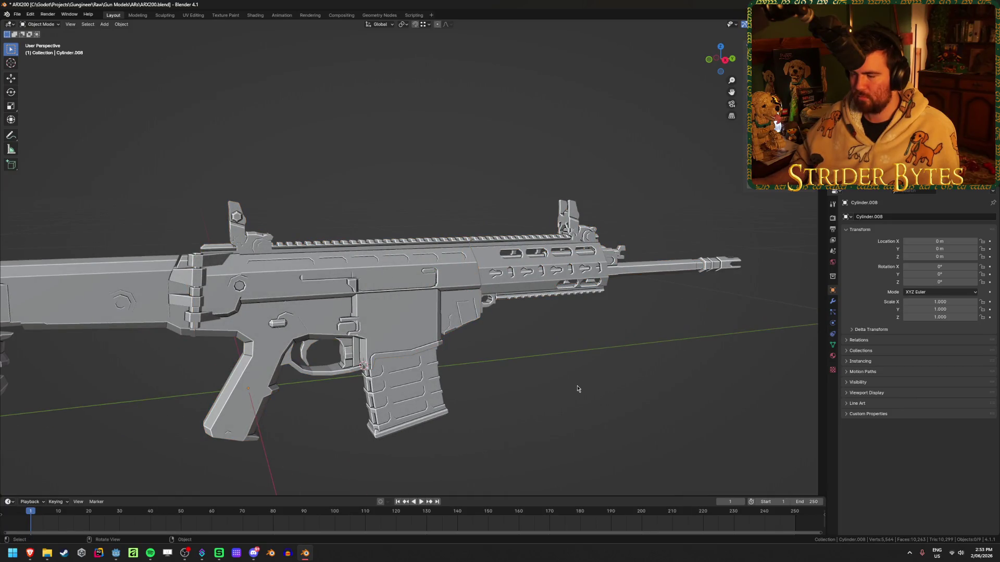
left_click(314, 307)
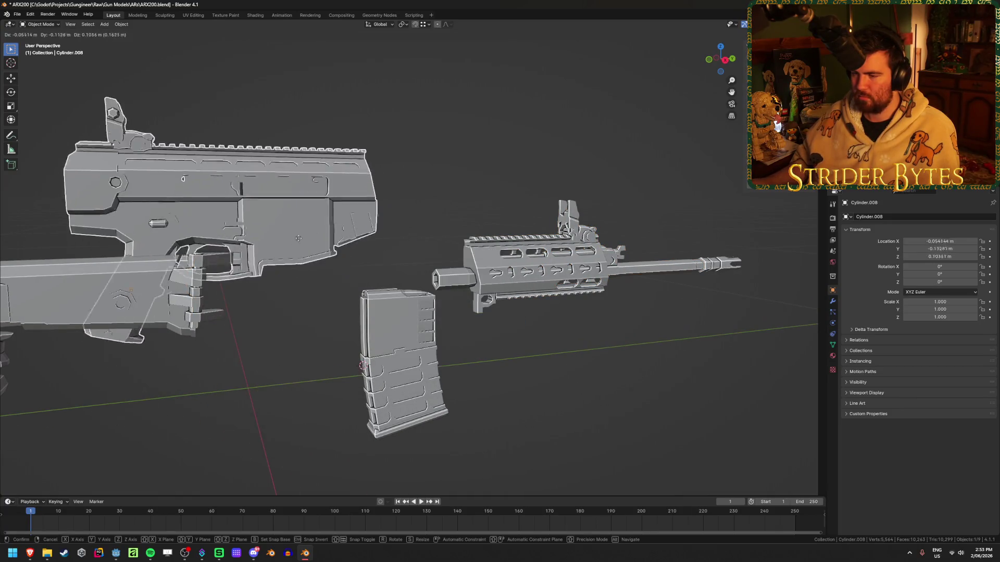
left_click(546, 388)
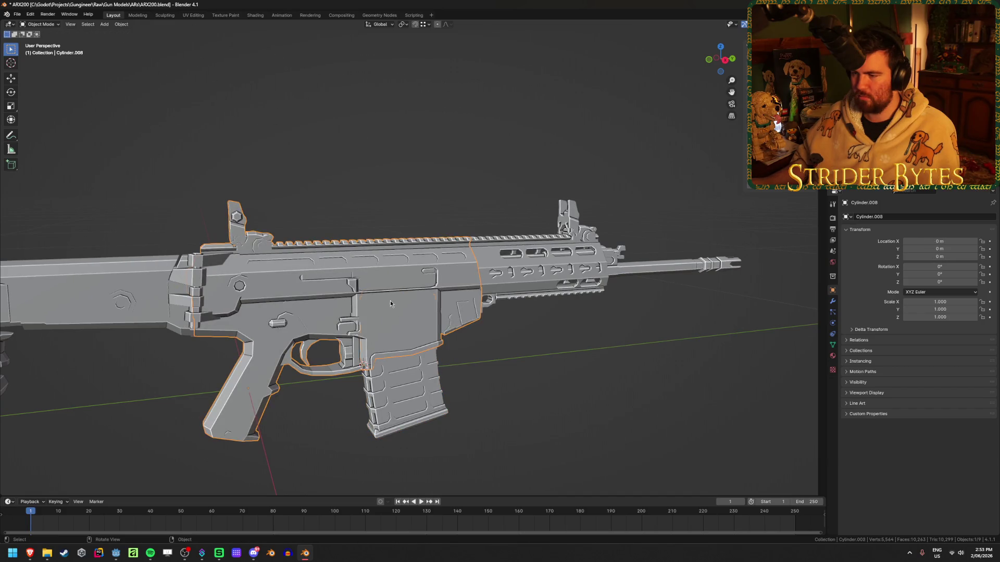
- Select the handguard, hide the receiver, and put the 3D cursor on the barrel-join vertex
middle_click_drag(583, 401, 405, 281)
scroll(405, 281, "down", 2)
left_click(468, 276)
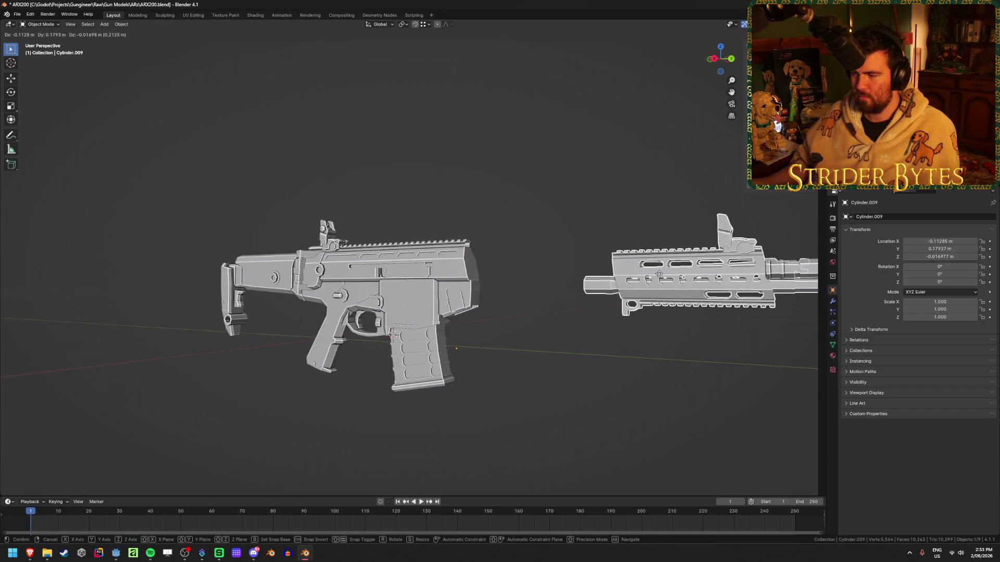
scroll(536, 334, "up", 3)
scroll(536, 334, "down", 3)
middle_click_drag(536, 335, 362, 296)
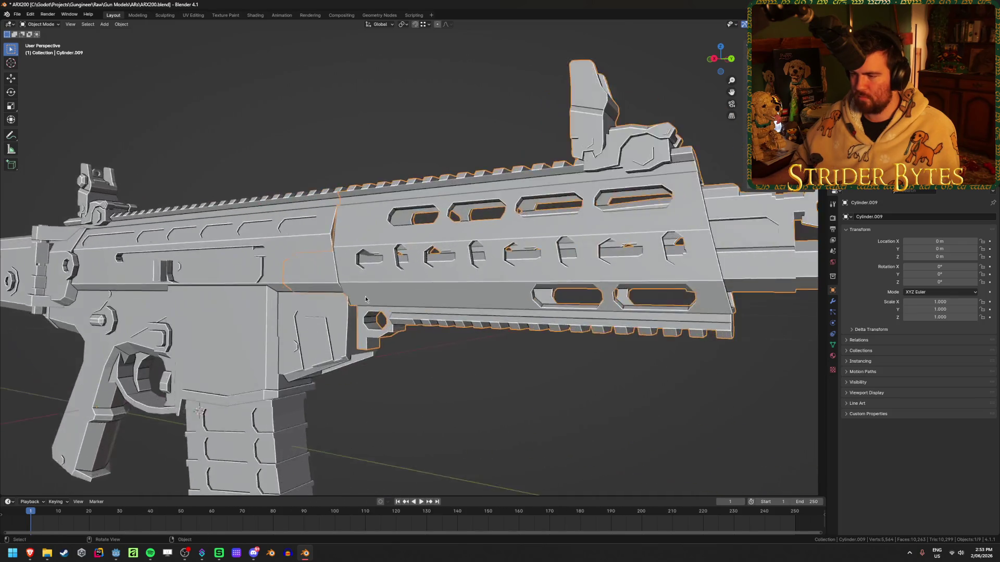
scroll(444, 306, "up", 4)
mouse_move(445, 307)
middle_mouse_down()
mouse_move(388, 306)
mouse_move(401, 274)
mouse_move(355, 293)
middle_mouse_up()
key("ctrl+z")
key("Tab")
key("ctrl+Tab")
left_click(582, 279)
- Add a plain-axes empty at the 3D cursor, shrink it, and apply its scale to 1
middle_click_drag(581, 279, 484, 341)
key("shift+a")
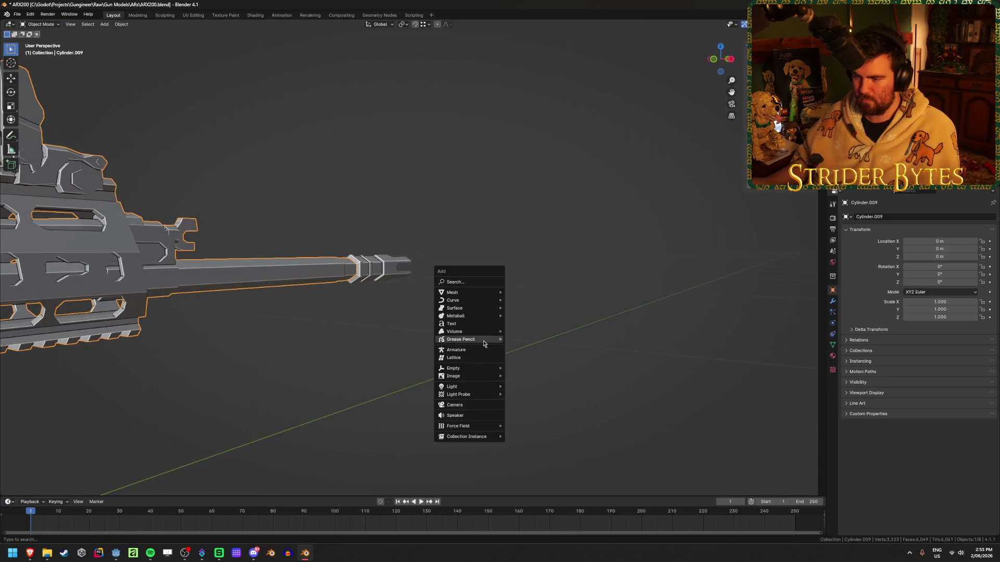
mouse_move(485, 368)
left_click(526, 368)
mouse_move(525, 368)
middle_mouse_down()
mouse_move(480, 364)
mouse_move(386, 318)
mouse_move(241, 295)
mouse_move(532, 217)
middle_mouse_up()
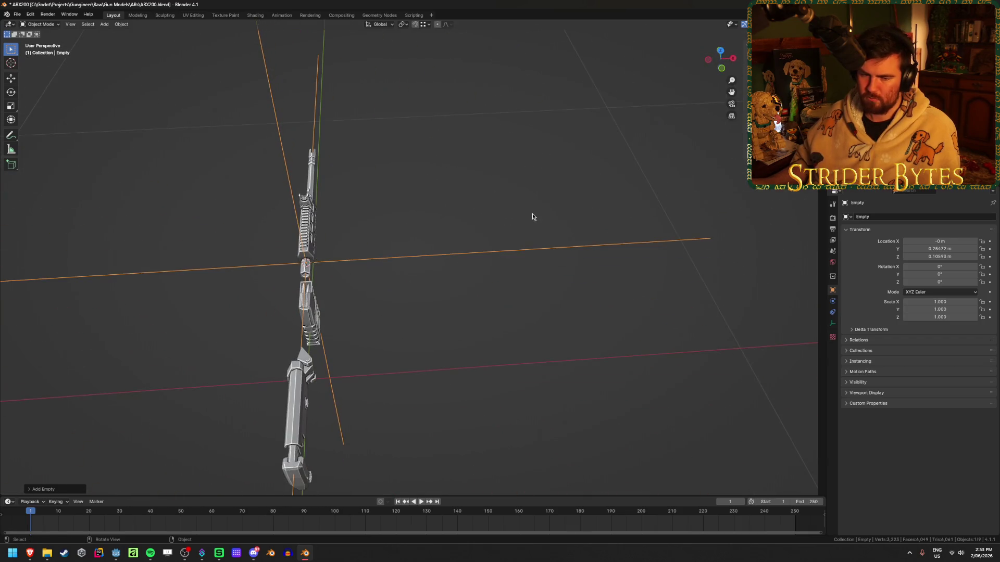
key("s")
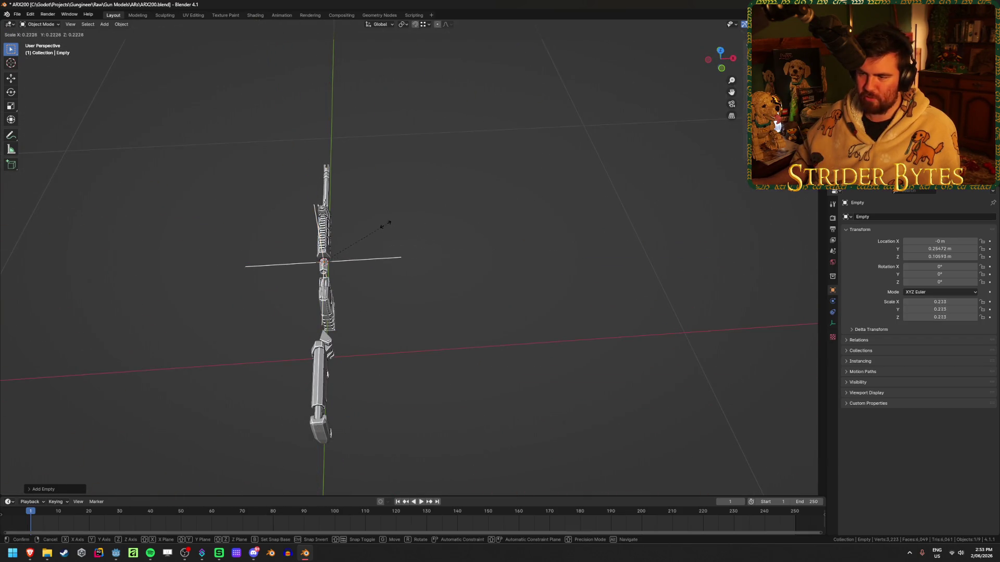
left_click(390, 223)
key("ctrl+a")
left_click(388, 242)
- Reselect the empty and frame the view on it from the side
key("alt+Tab")
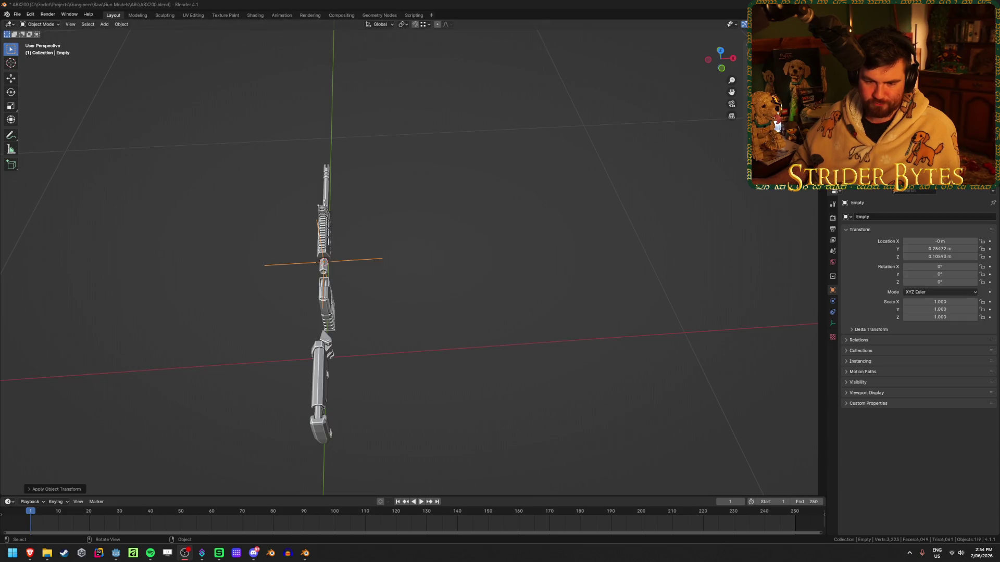
left_click(384, 279)
middle_click_drag(384, 279, 359, 313)
scroll(335, 335, "up", 5)
left_click(191, 269)
key("KP_Decimal")
mouse_move(469, 325)
middle_mouse_down()
mouse_move(501, 296)
mouse_move(476, 287)
mouse_move(440, 294)
middle_mouse_up()
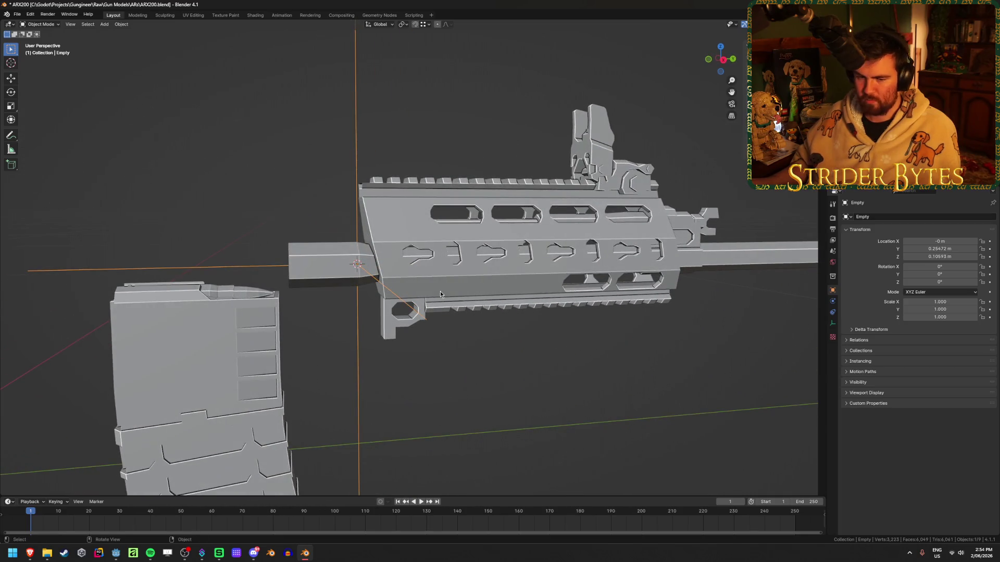
- Nudge the empty slightly along Y and snap the 3D cursor onto it
key("g")
key("y")
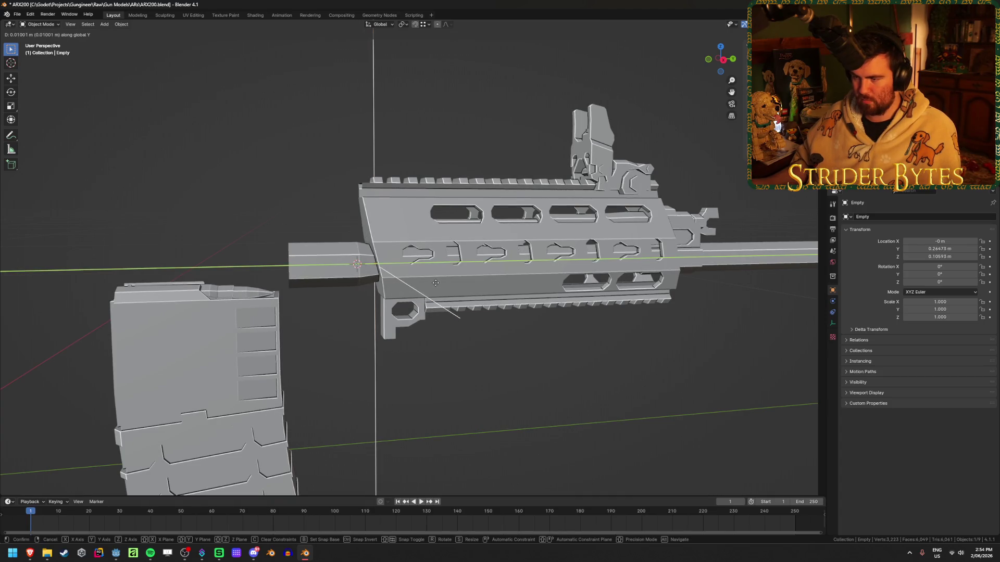
left_click(497, 379)
key("shift+s")
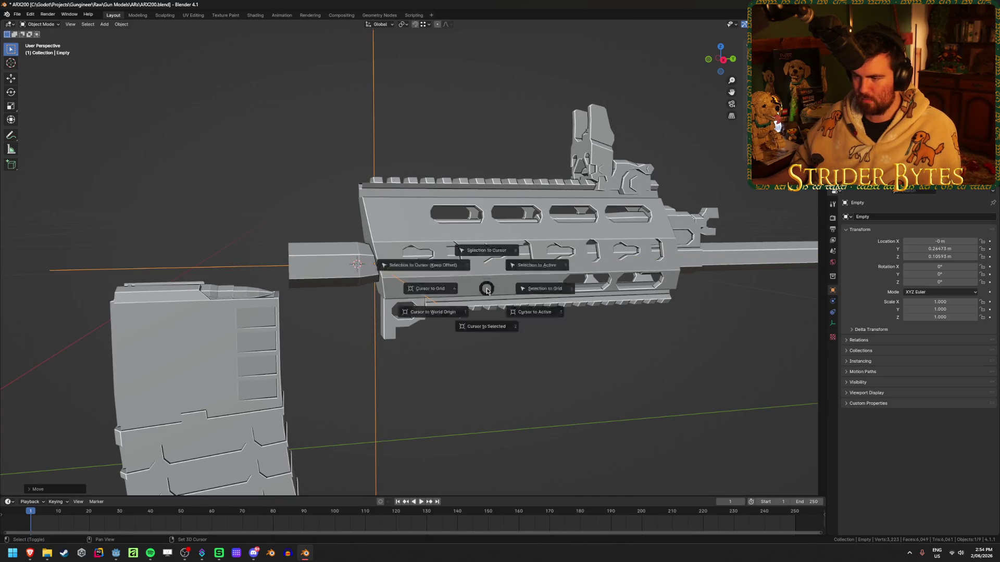
left_click(486, 335)
- Set the handguard Cylinder.009's origin to the 3D cursor at the barrel join
left_click(432, 261)
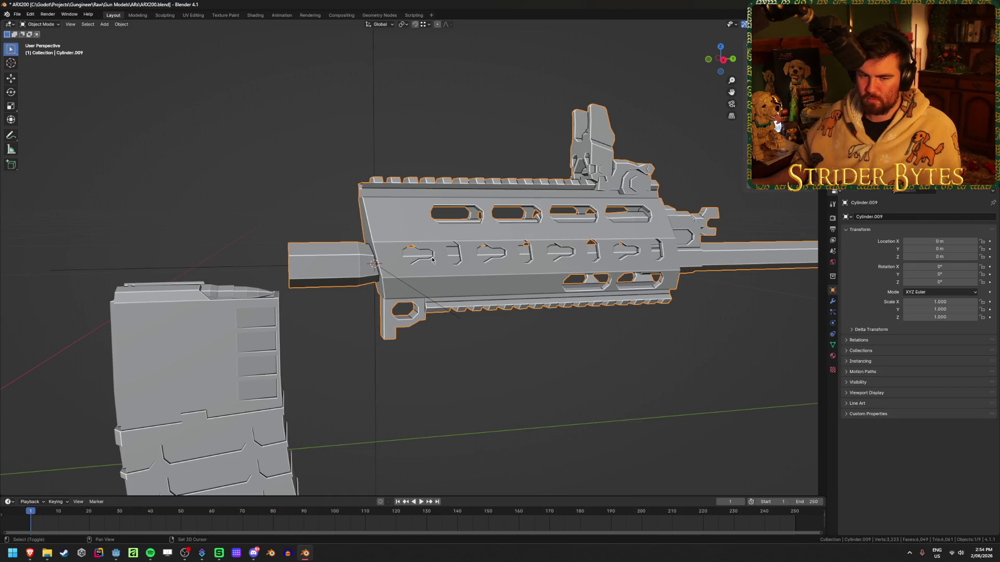
key("shift+s")
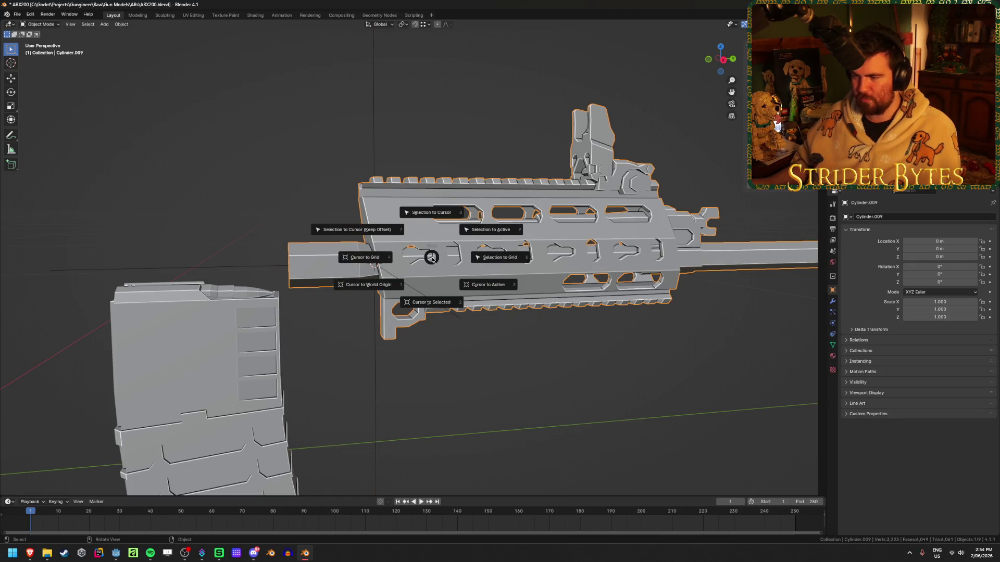
right_click(433, 259)
mouse_move(434, 257)
left_click(482, 276)
left_click(565, 358)
scroll(566, 358, "down", 4)
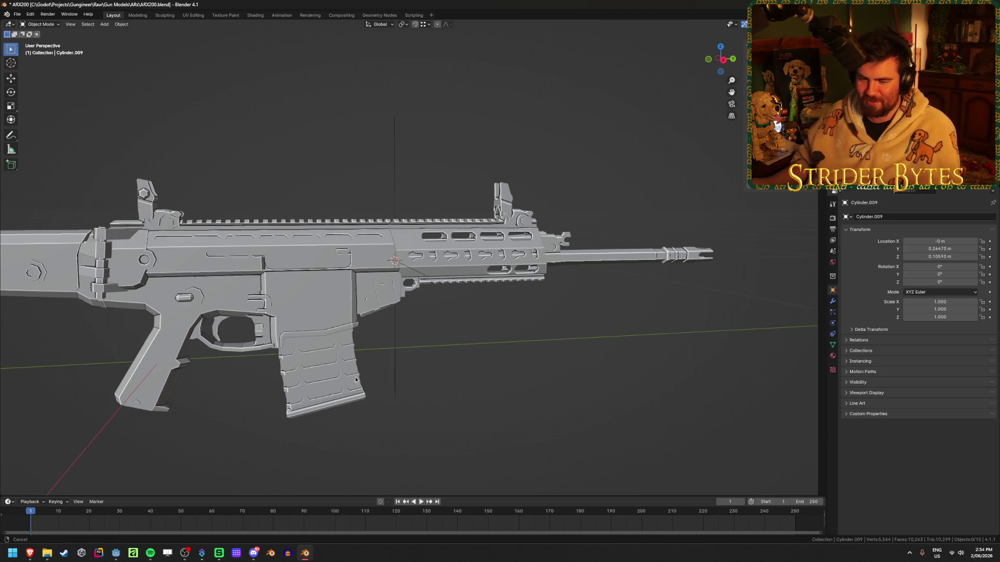
middle_click_drag(395, 375, 508, 326, "shift")
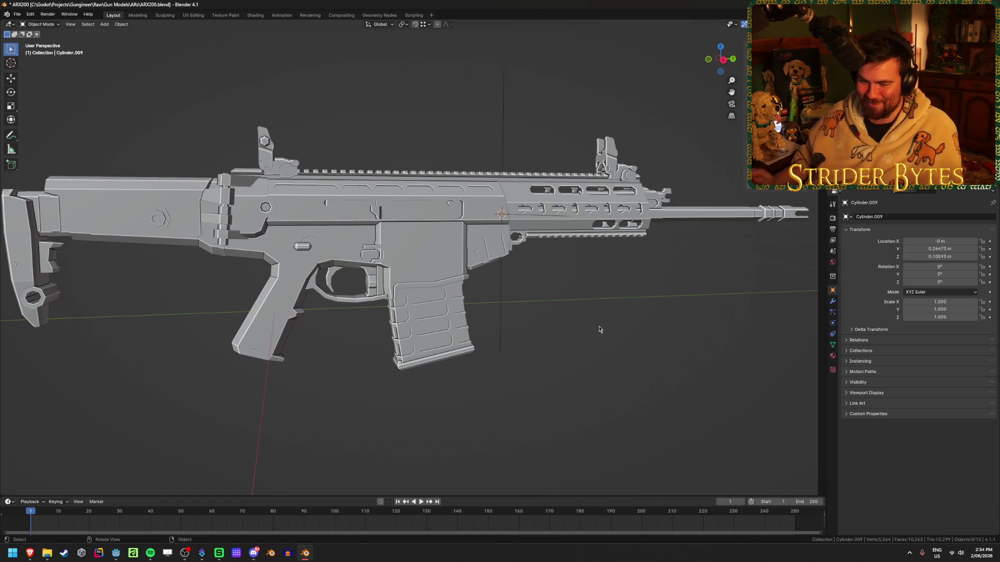
left_click(428, 336)
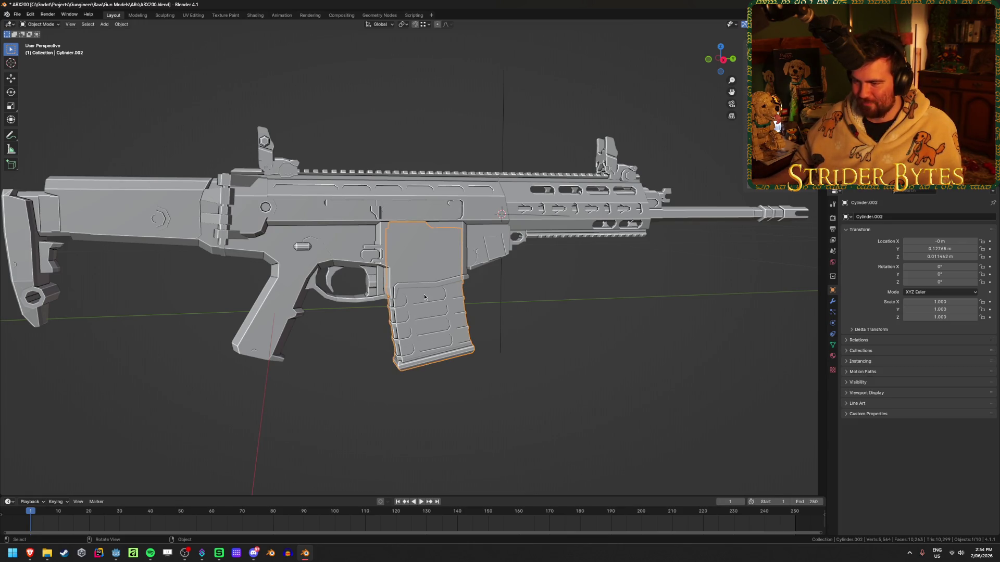
- Add a small plain-axes empty at the magazine and apply its scale to 1
key("z")
middle_click_drag(417, 348, 579, 332)
scroll(579, 332, "down", 4)
key("shift+a")
mouse_move(579, 329)
left_click(620, 329)
middle_click_drag(514, 319, 542, 350)
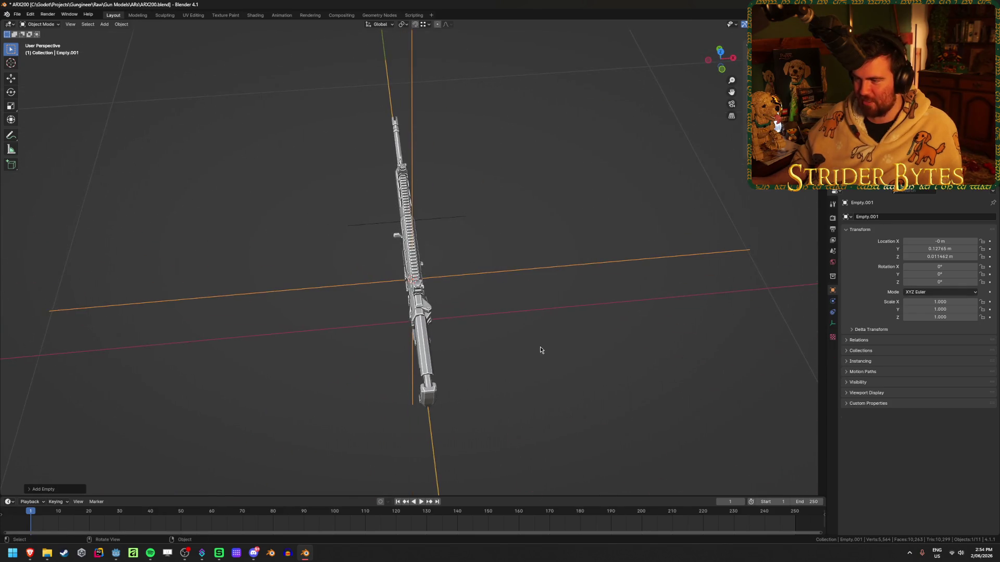
key("s")
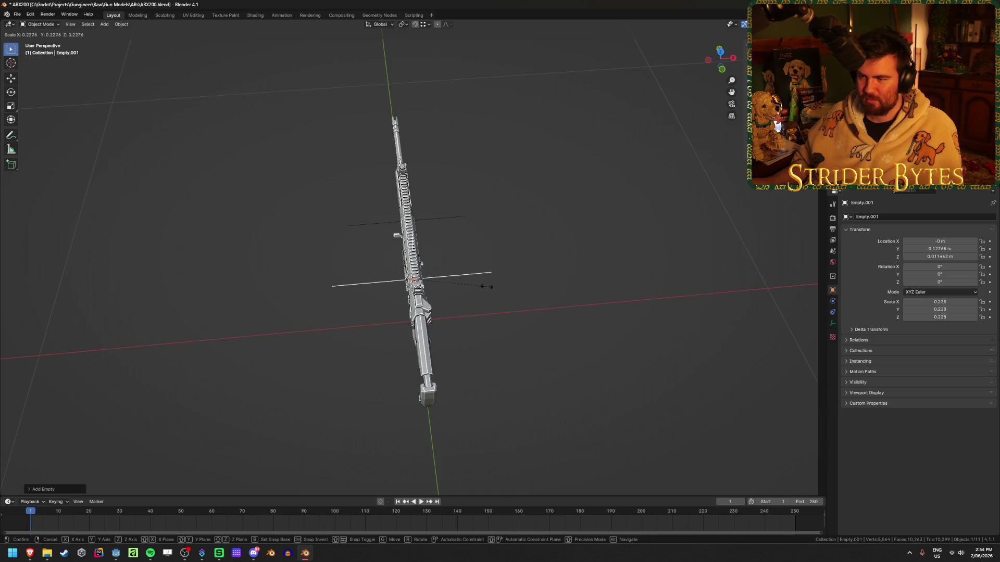
left_click(487, 287)
key("ctrl+a")
left_click(473, 288)
- Isolate the stock and snap the 3D cursor to its joint vertex
mouse_move(473, 289)
middle_mouse_down()
mouse_move(563, 318)
mouse_move(521, 329)
middle_mouse_up()
scroll(519, 329, "up", 6)
left_click(292, 296)
mouse_move(158, 249)
middle_mouse_down()
mouse_move(155, 273)
mouse_move(460, 263)
mouse_move(452, 257)
middle_mouse_up()
key("h")
left_click(439, 277)
key("KP_Divide")
middle_click_drag(373, 252, 294, 228)
key("shift+z")
key("shift+z")
left_click(182, 223)
key("ctrl+Tab")
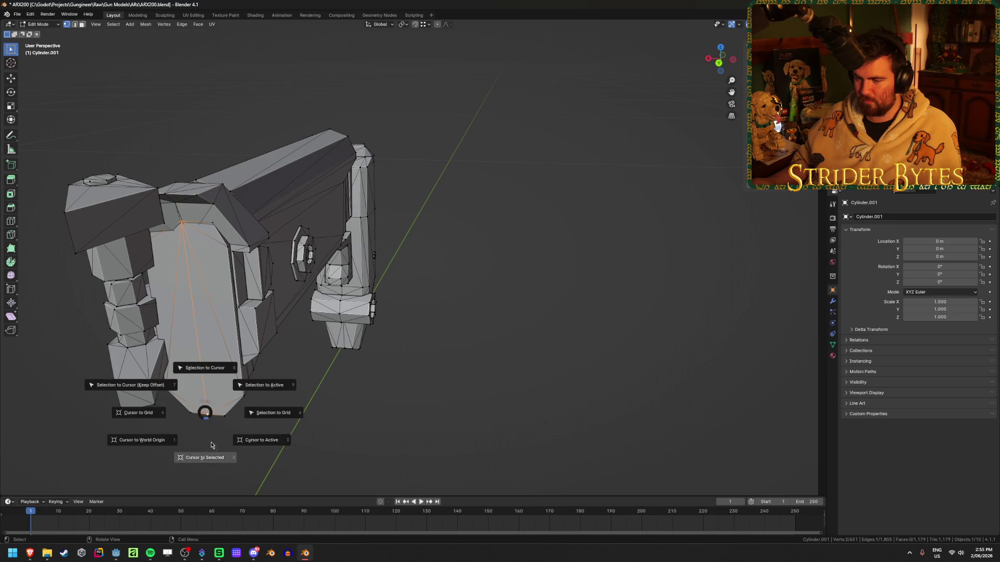
left_click(134, 411)
- Set the stock's origin to the 3D cursor and unhide the other rifle parts
mouse_move(390, 368)
middle_mouse_down()
mouse_move(282, 371)
mouse_move(333, 360)
middle_mouse_up()
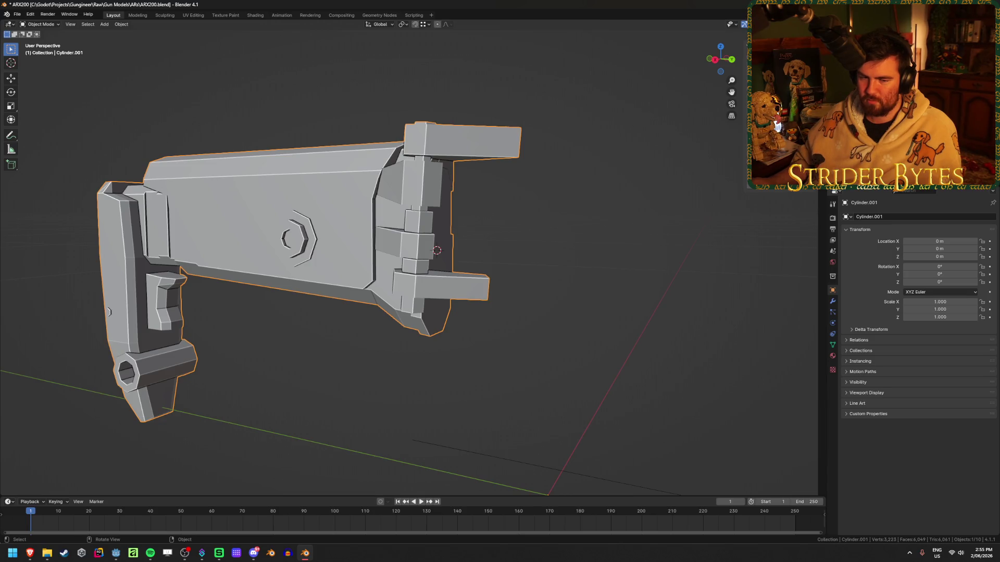
right_click(539, 288)
mouse_move(542, 288)
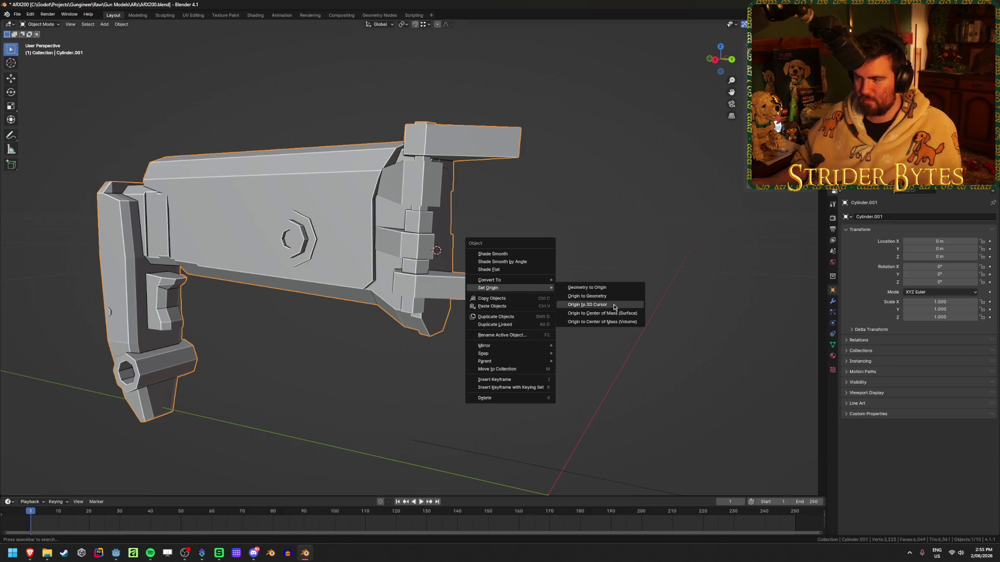
left_click(599, 305)
scroll(552, 322, "down", 3)
key("alt+h")
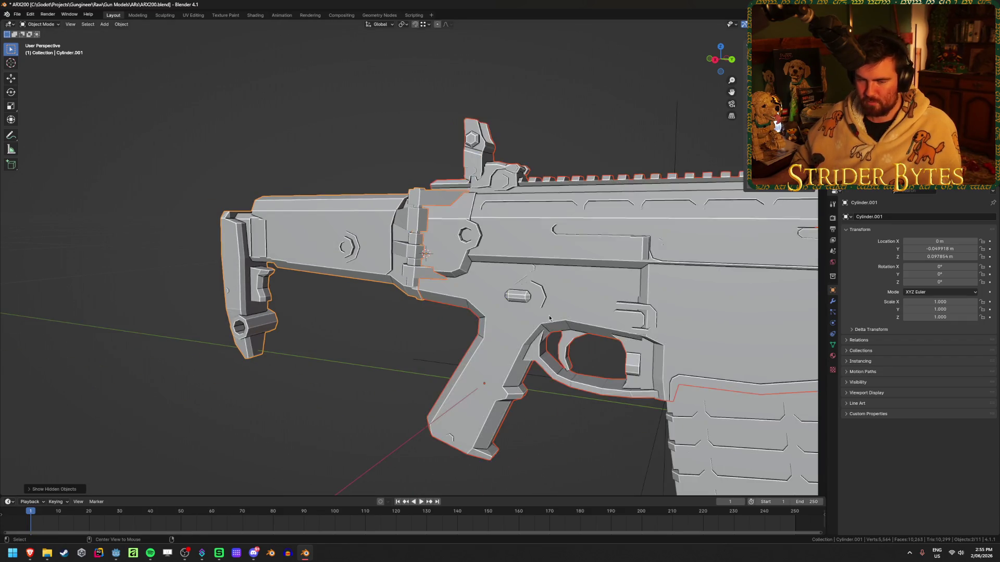
scroll(527, 319, "down", 2)
left_click(204, 156)
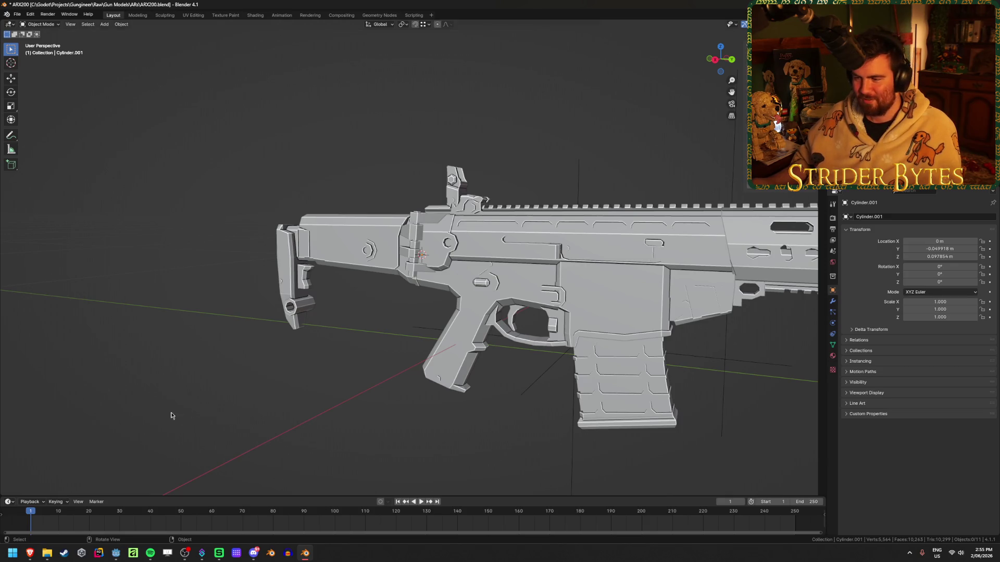
- Select the stock and snap the 3D cursor to its new origin
scroll(215, 396, "down", 3)
mouse_move(214, 396)
middle_mouse_down()
mouse_move(279, 384)
mouse_move(266, 389)
middle_mouse_up()
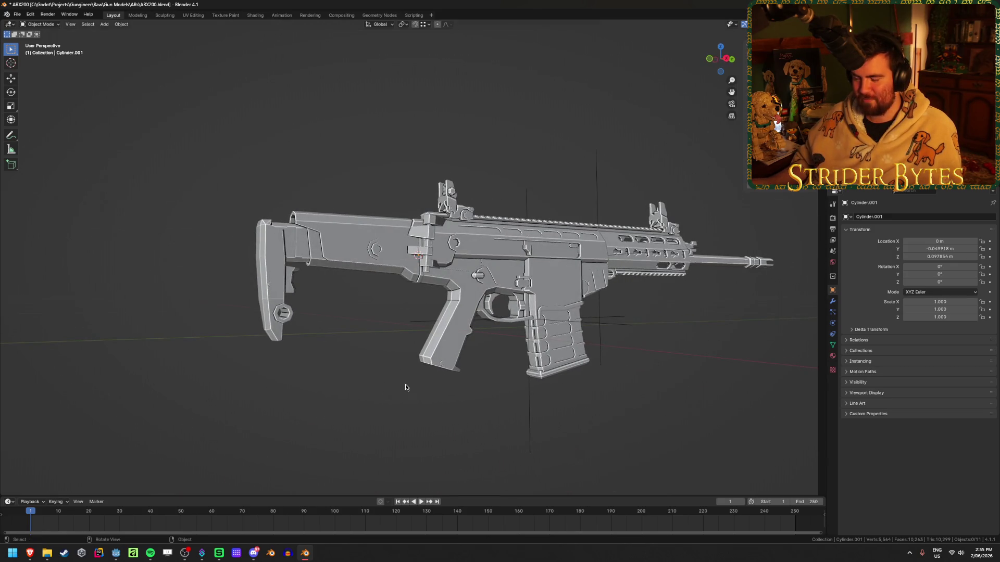
left_click(348, 241)
key("g")
middle_click_drag(354, 152, 344, 104)
- Add a small plain-axes empty Empty.002 at the stock pivot and apply its scale to 1
key("shift+a")
left_click(427, 179)
middle_click_drag(427, 178, 382, 330)
scroll(382, 329, "down", 5)
key("s")
left_click(462, 261)
key("ctrl+a")
left_click(462, 262)
mouse_move(463, 262)
middle_mouse_down()
mouse_move(480, 331)
mouse_move(460, 315)
middle_mouse_up()
scroll(461, 315, "up", 5)
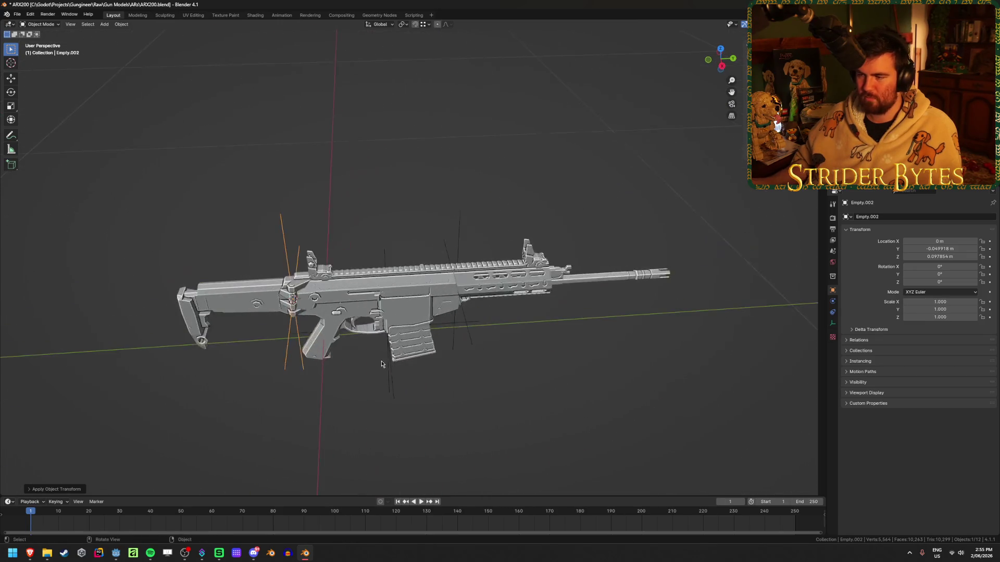
left_click(266, 320)
scroll(312, 321, "up", 5)
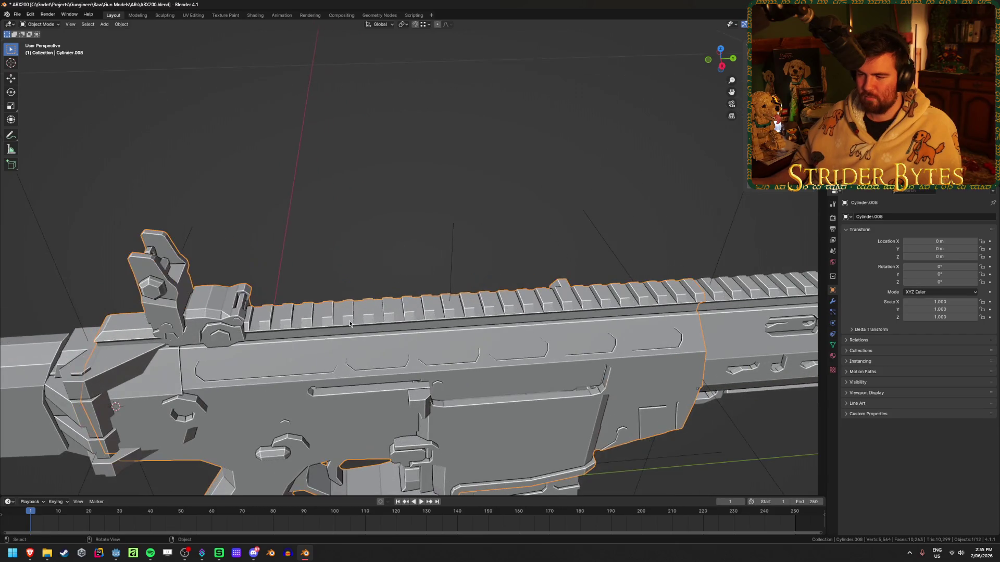
- Add a plain-axes empty on the receiver's top rail
key("Tab")
scroll(361, 277, "up", 3)
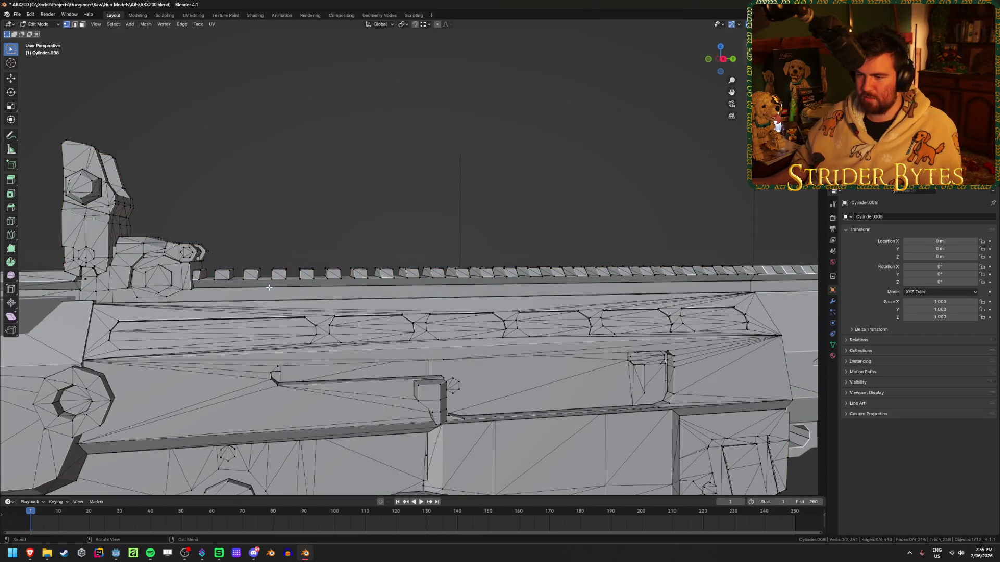
scroll(268, 286, "up", 2)
middle_click_drag(268, 287, 291, 317)
key("ctrl+Tab")
key("Tab")
key("shift+a")
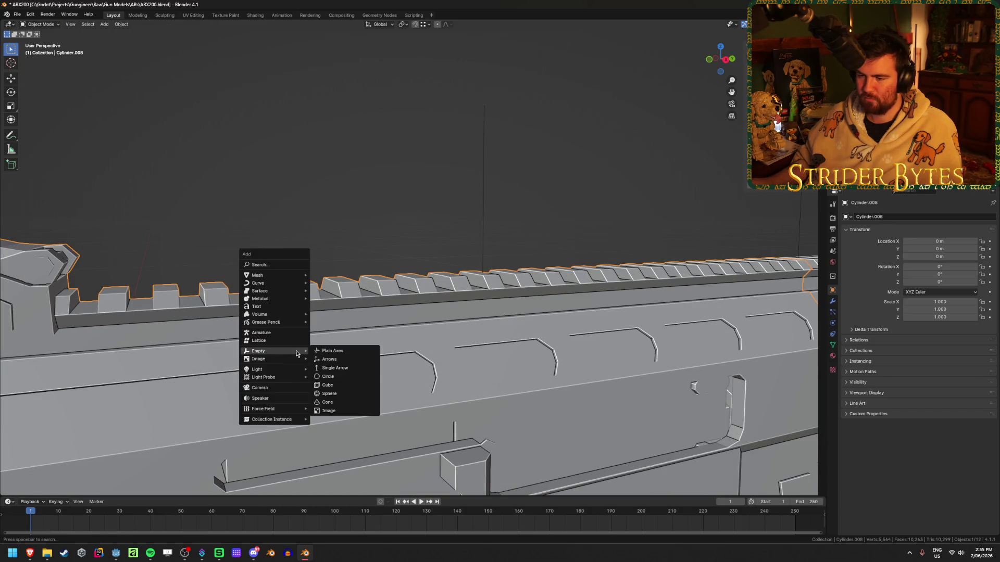
left_click(333, 352)
- Shrink the rail empty and apply its scale back to 1
scroll(333, 352, "down", 2)
mouse_move(333, 352)
middle_mouse_down()
mouse_move(346, 349)
mouse_move(402, 387)
mouse_move(478, 362)
middle_mouse_up()
scroll(478, 362, "down", 1)
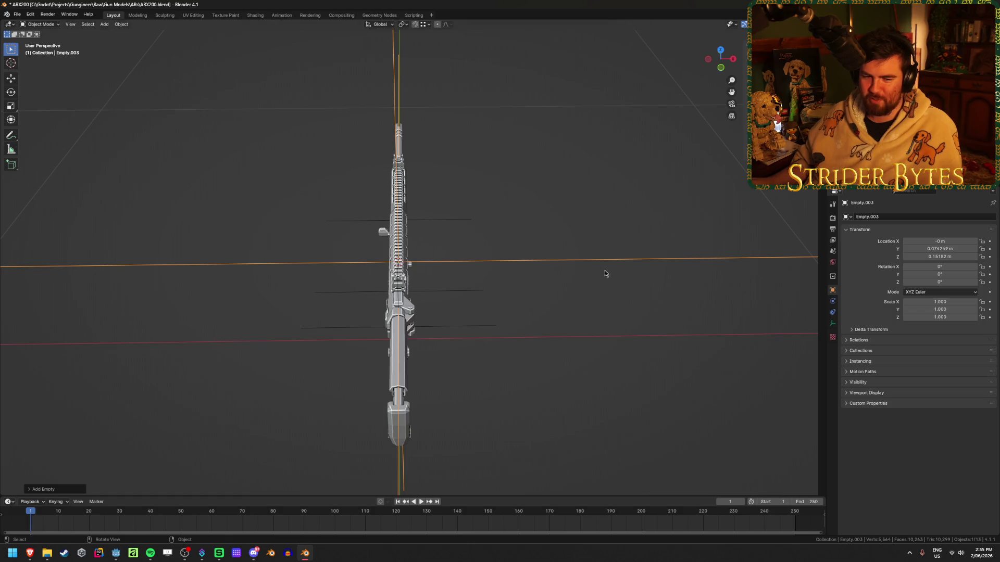
key("s")
left_click(453, 259)
key("ctrl+a")
left_click(453, 257)
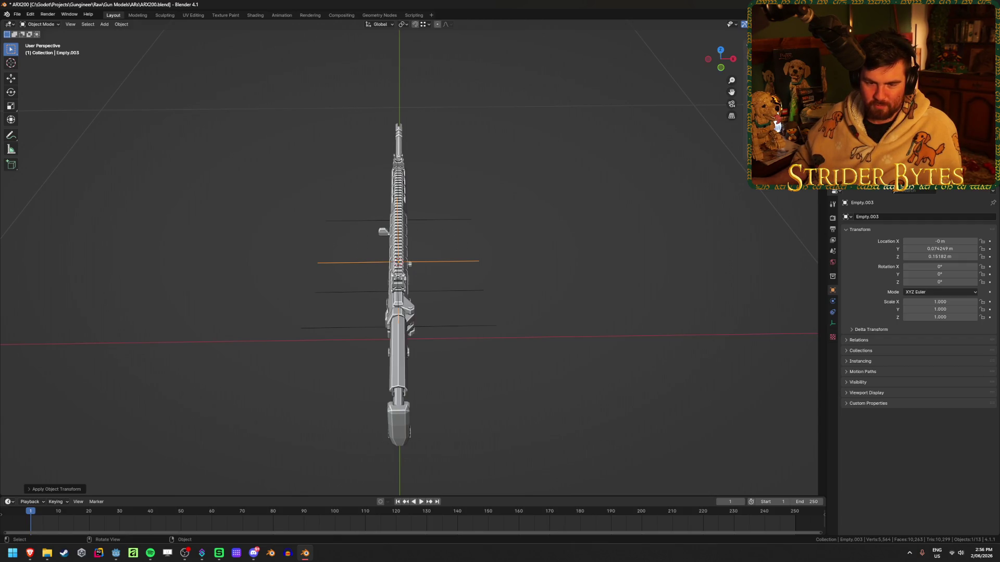
- Lower the rail empty along Z in right-side view so it sits on the rail
mouse_move(334, 263)
middle_mouse_down()
mouse_move(467, 346)
mouse_move(451, 333)
mouse_move(336, 311)
middle_mouse_up()
scroll(451, 333, "up", 5)
key("KP_3")
scroll(337, 313, "up", 3)
key("g")
key("z")
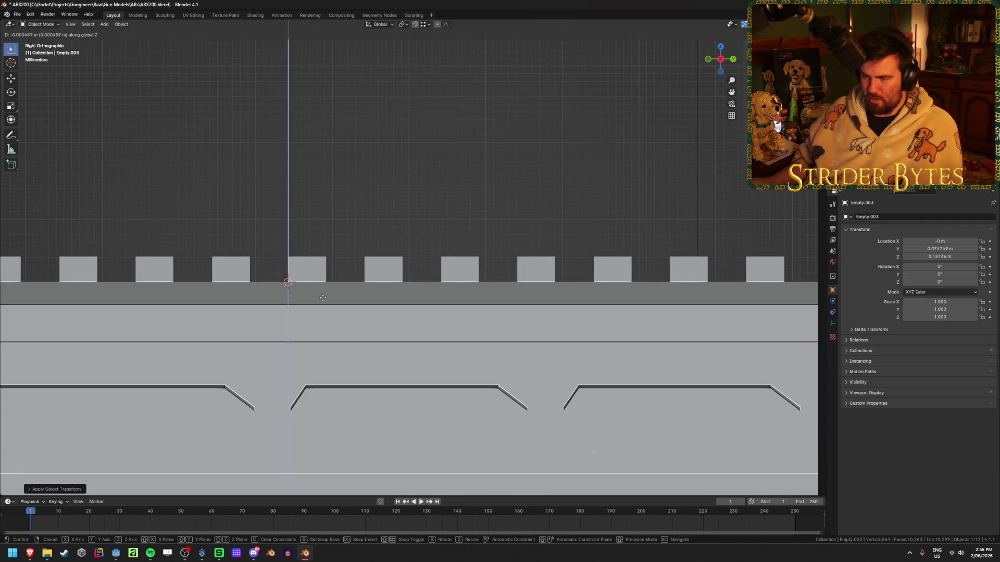
left_click(303, 317)
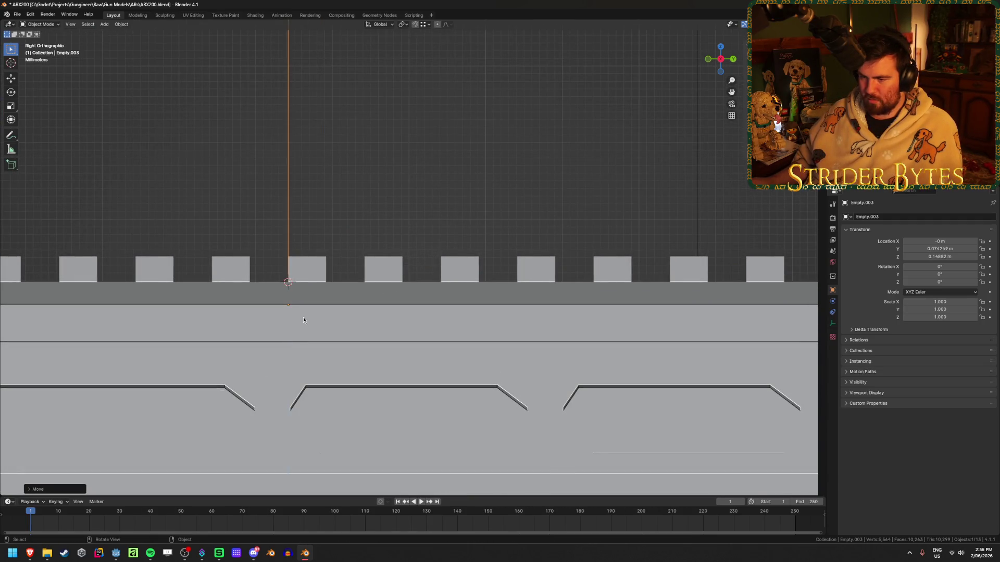
- Inspect the rifle from several angles and save ARX200.blend
scroll(303, 317, "down", 5)
scroll(256, 306, "down", 1)
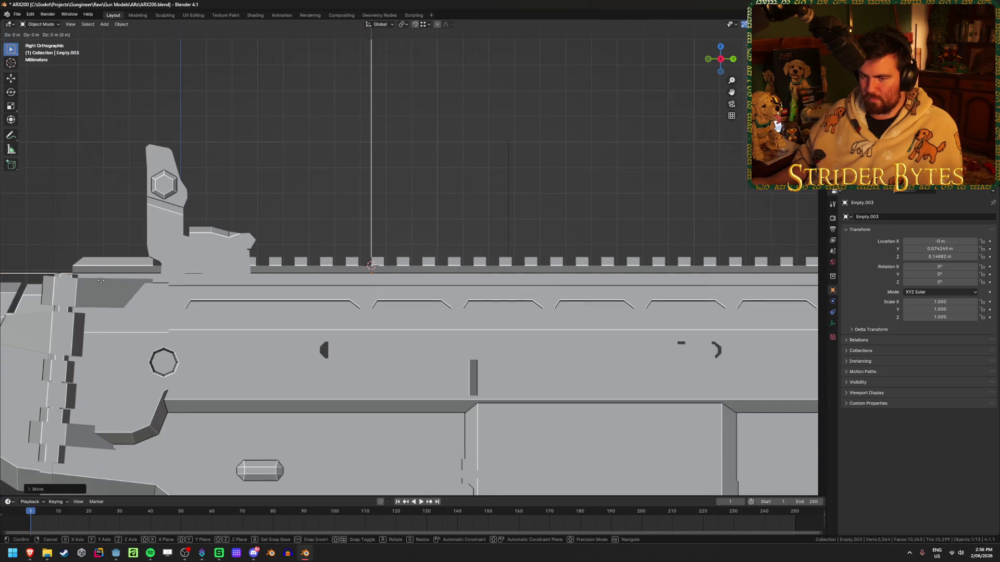
mouse_move(307, 268)
middle_mouse_down()
mouse_move(295, 219)
mouse_move(318, 182)
middle_mouse_up()
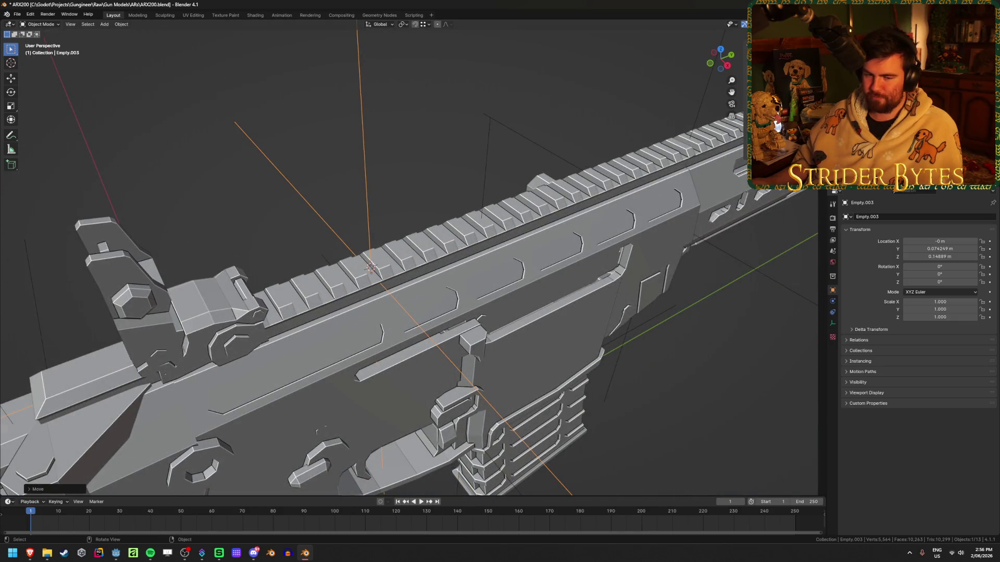
scroll(295, 224, "down", 8)
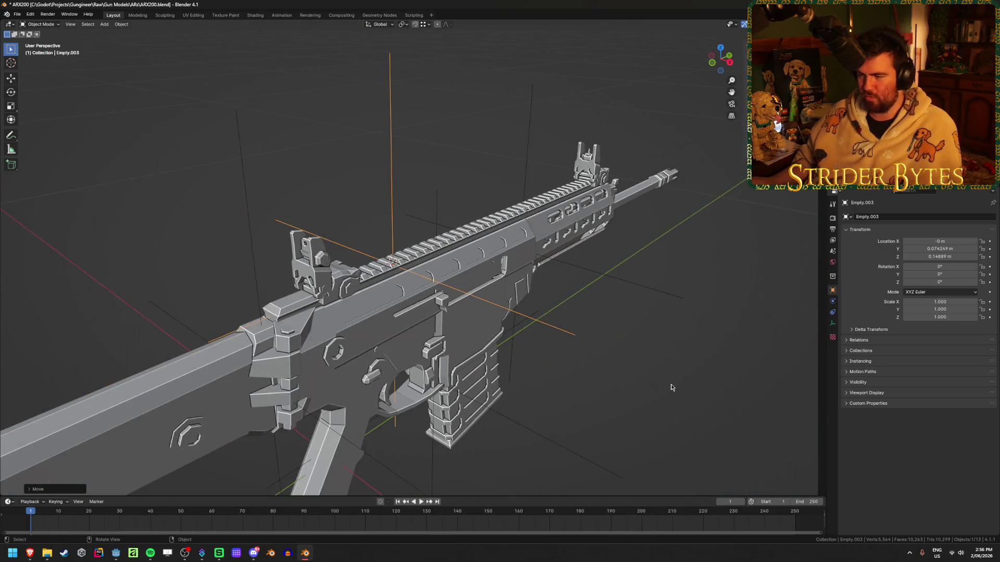
middle_click_drag(671, 386, 494, 317)
mouse_move(366, 195)
middle_mouse_down()
mouse_move(391, 226)
mouse_move(423, 180)
mouse_move(587, 266)
middle_mouse_up()
key("ctrl+s")
left_click(396, 175)
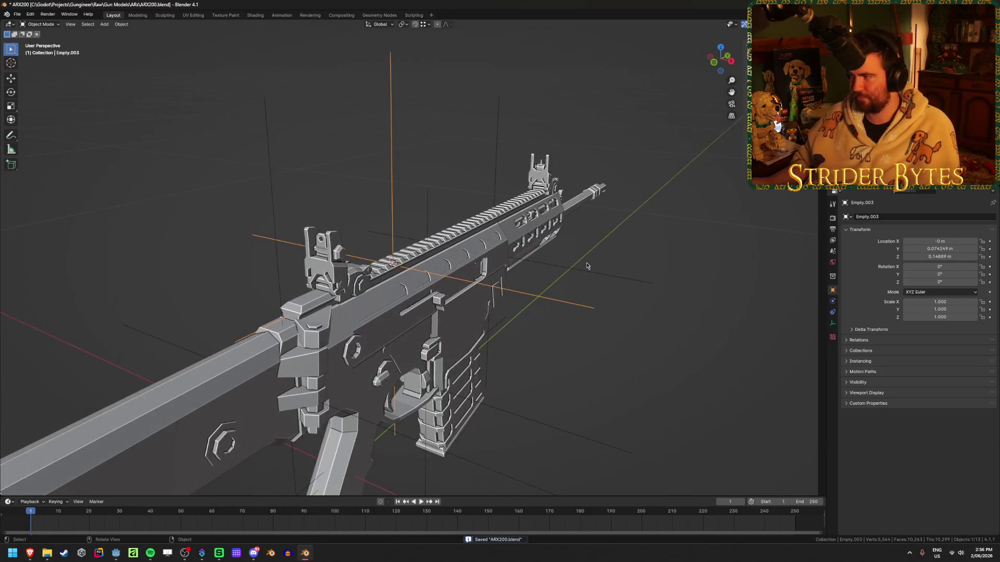
- Rename Empty.003 to SightAttach and the barrel-end empty to BarrelAttach
key("F2")
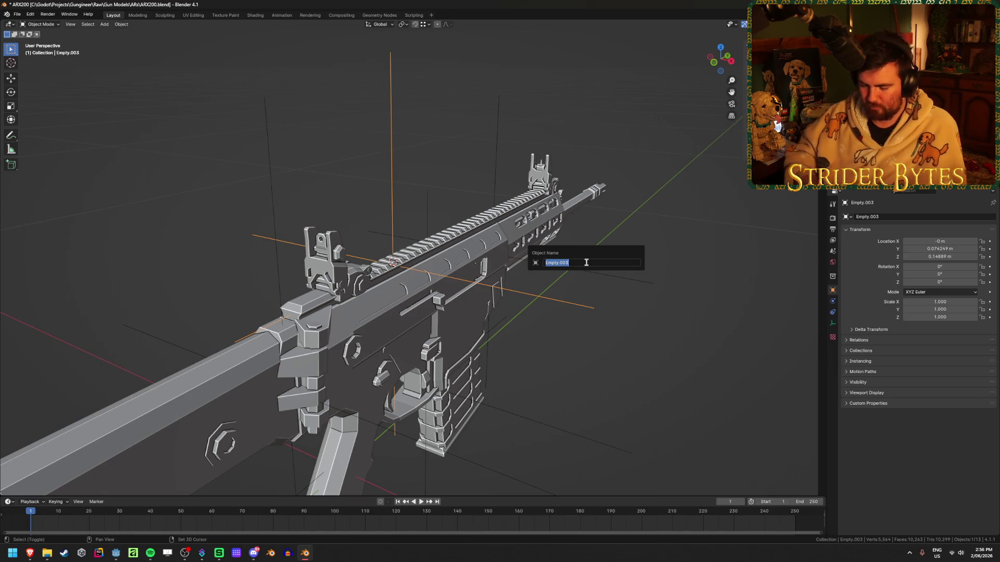
type("s")
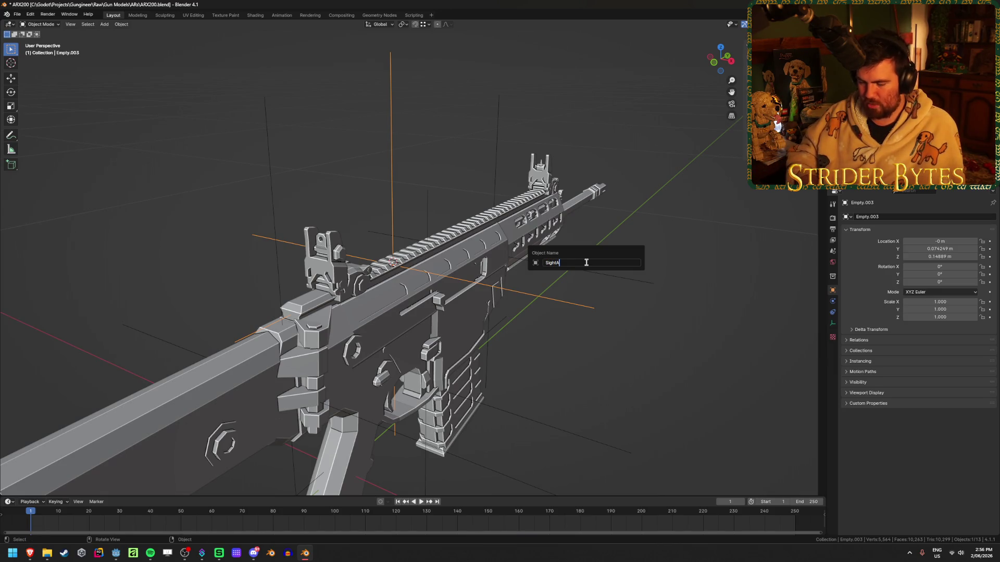
type("ch")
key("Return")
left_click(604, 280)
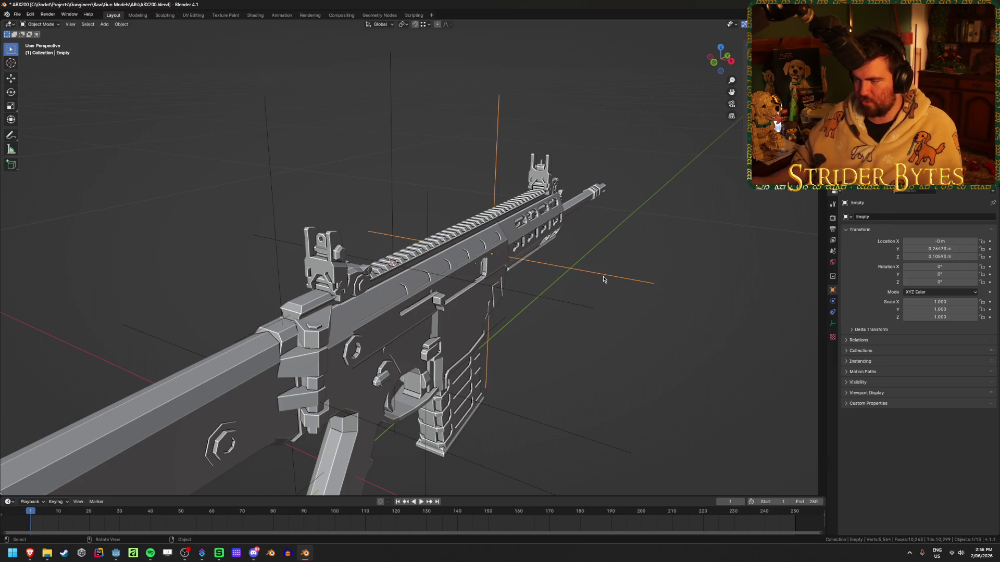
mouse_move(637, 337)
middle_mouse_down()
mouse_move(607, 335)
mouse_move(517, 364)
mouse_move(540, 351)
middle_mouse_up()
key("F2")
type("Barrel")
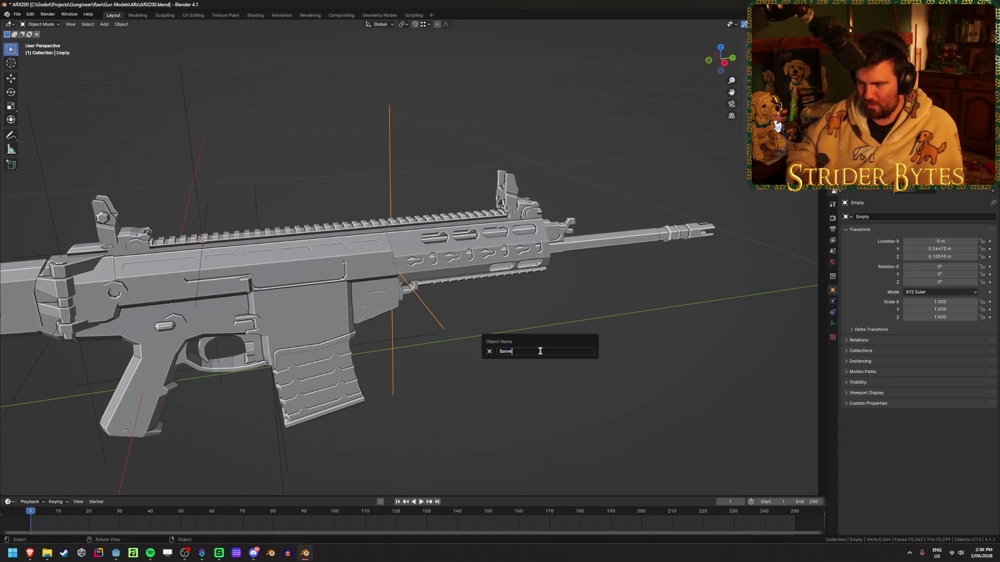
key("Return")
- Rename Empty.001 by the magazine to MagazineAttach and save the file
mouse_move(540, 351)
middle_mouse_down()
mouse_move(399, 365)
mouse_move(451, 390)
middle_mouse_up()
left_click(451, 389)
middle_click_drag(550, 364, 558, 353)
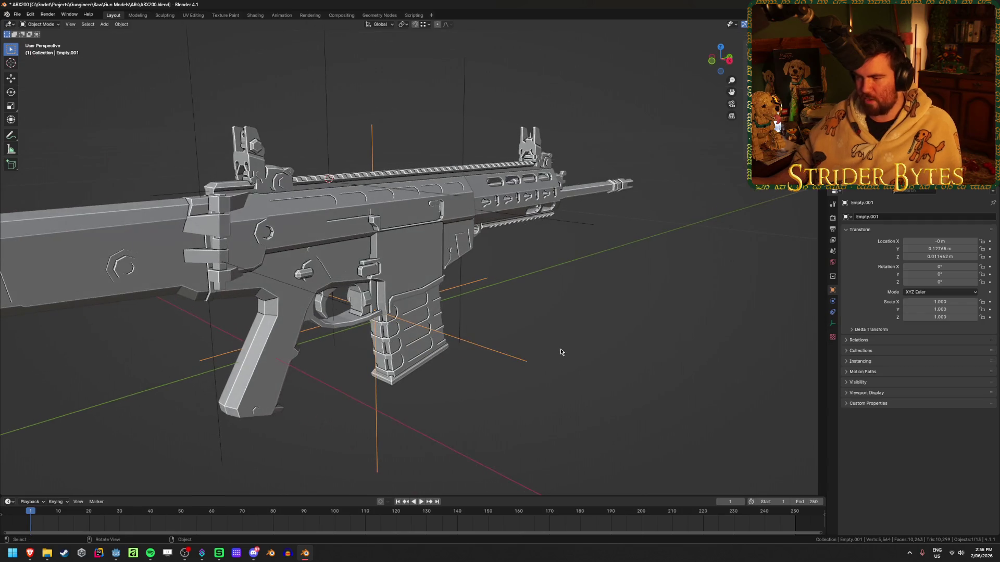
key("F2")
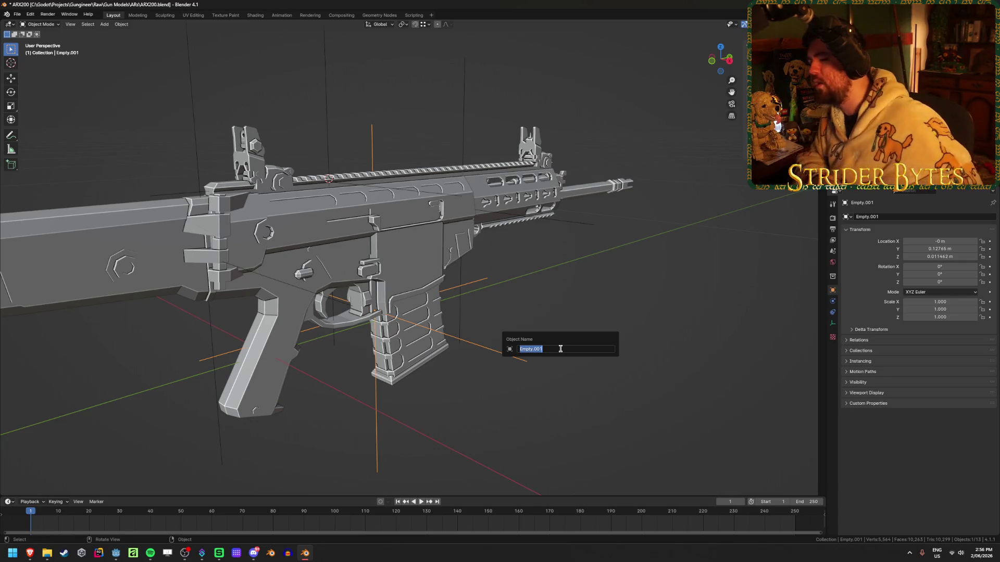
type("Magazine")
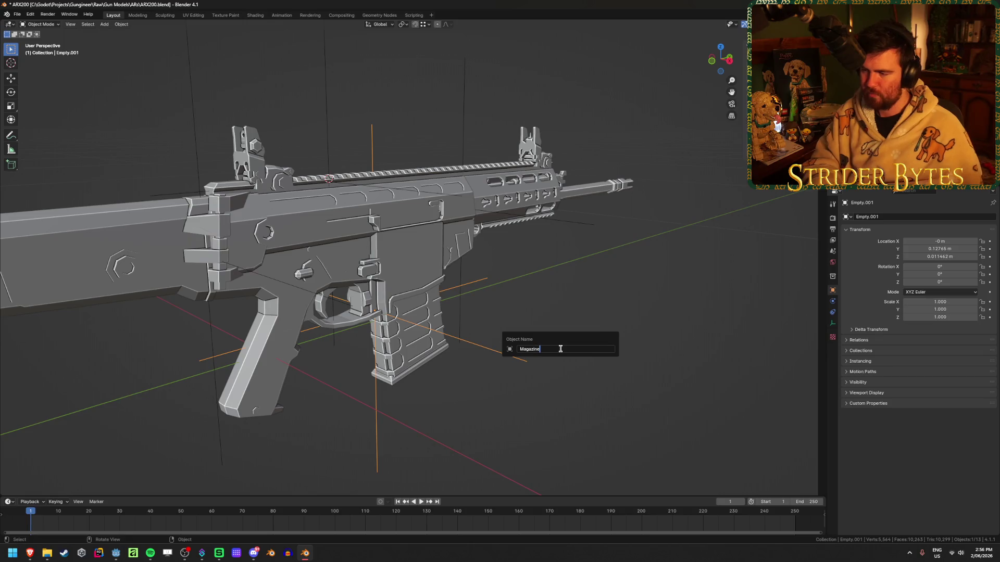
type("Attach")
key("Return")
key("ctrl+s")
- Rename Empty.002 near the stock to StockAttach and save the file
left_click(263, 278)
scroll(265, 279, "down", 5)
mouse_move(265, 279)
middle_mouse_down()
mouse_move(297, 281)
mouse_move(277, 286)
middle_mouse_up()
scroll(277, 285, "up", 3)
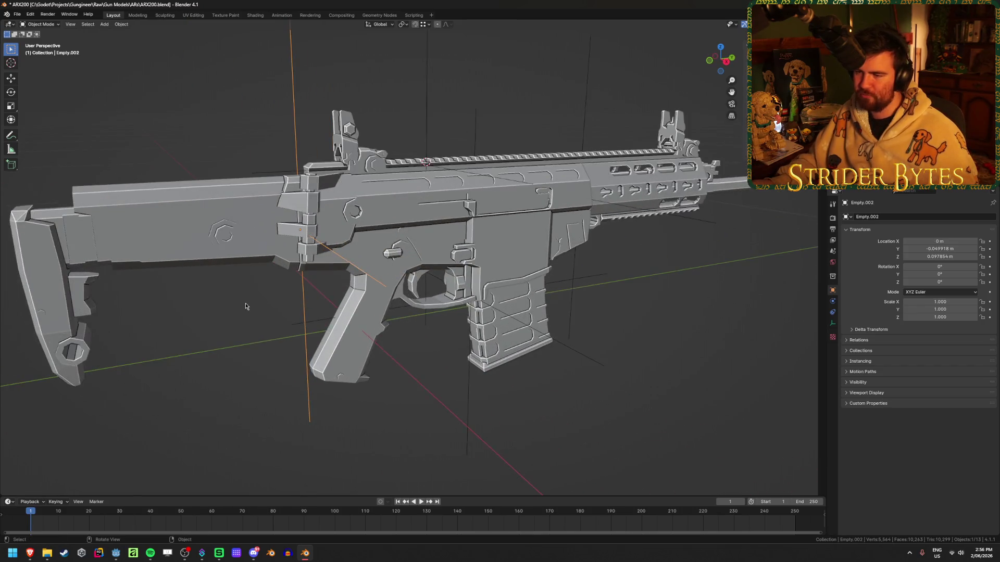
key("F2")
type("StockAttach")
key("Return")
key("ctrl+s")
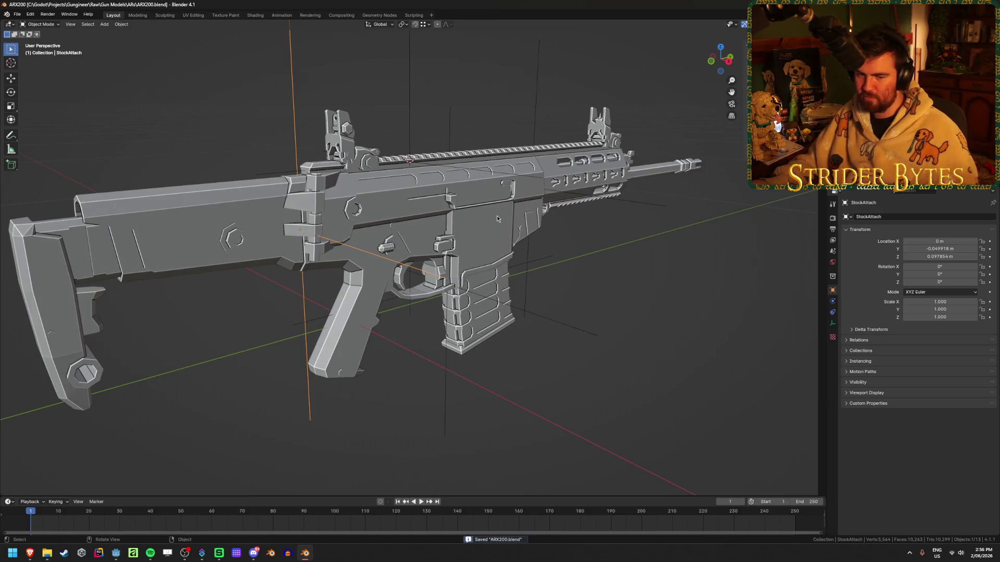
middle_click_drag(495, 219, 469, 205)
scroll(469, 206, "up", 3)
left_click(587, 240)
mouse_move(586, 241)
middle_mouse_down()
mouse_move(270, 382)
mouse_move(439, 301)
mouse_move(341, 339)
mouse_move(496, 338)
middle_mouse_up()
- Select the barrel Cylinder.009, enter Edit Mode, then return to Object Mode in a side-on view
scroll(496, 339, "up", 4)
left_click(576, 303)
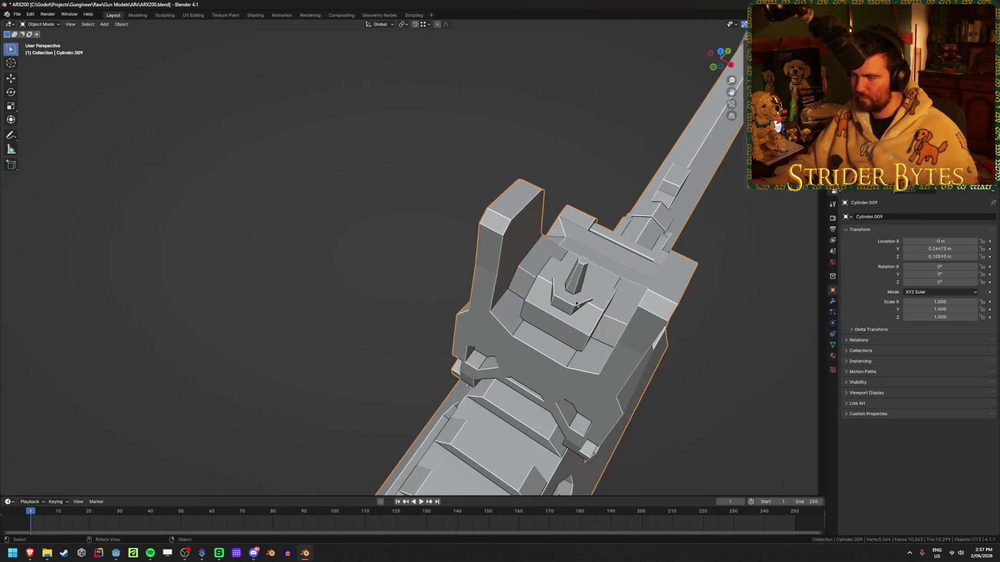
key("Tab")
scroll(583, 264, "down", 3)
key("ctrl+Tab")
left_click(580, 320)
scroll(580, 320, "down", 3)
scroll(581, 323, "down", 3)
mouse_move(581, 324)
middle_mouse_down()
mouse_move(480, 397)
mouse_move(446, 364)
mouse_move(475, 368)
mouse_move(466, 391)
middle_mouse_up()
scroll(446, 363, "up", 3)
- Add a small Plain Axes empty at the front sight, apply its scale, and name it AimPoint
key("shift+a")
mouse_move(446, 366)
left_click(479, 362)
key("g")
mouse_move(454, 315)
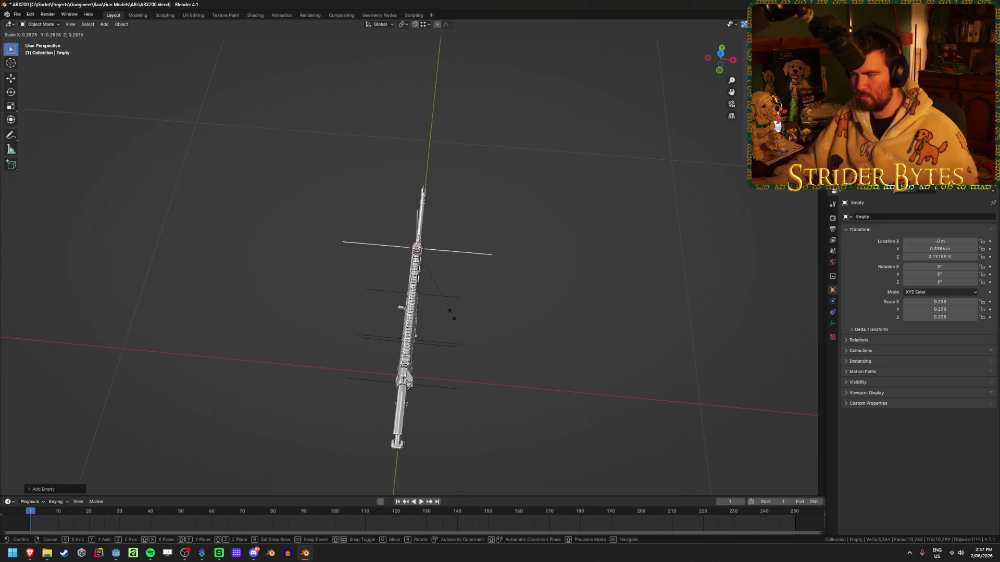
left_click(430, 301)
key("ctrl+a")
left_click(427, 295)
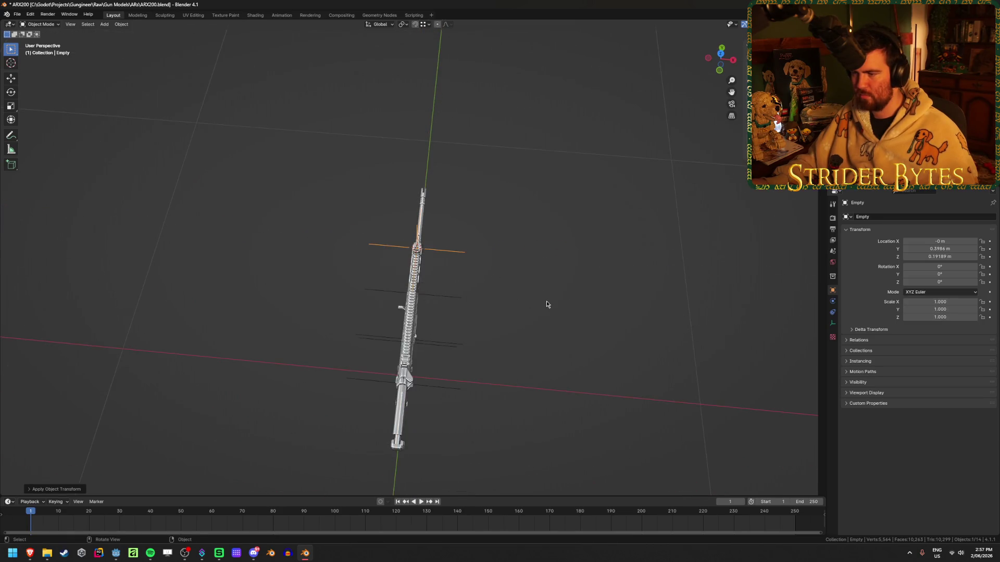
scroll(529, 303, "up", 5)
key("F2")
type("A")
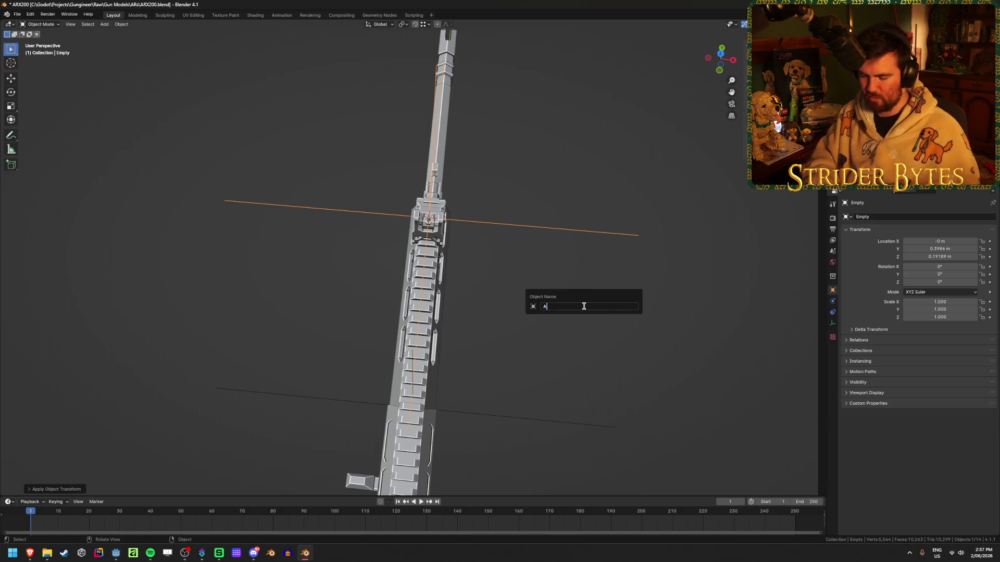
type("imPoint")
key("Return")
- Select the muzzle brake, then orbit toward the barrel and select Cylinder.009
mouse_move(585, 308)
middle_mouse_down()
mouse_move(594, 292)
mouse_move(396, 266)
middle_mouse_up()
scroll(339, 261, "up", 5)
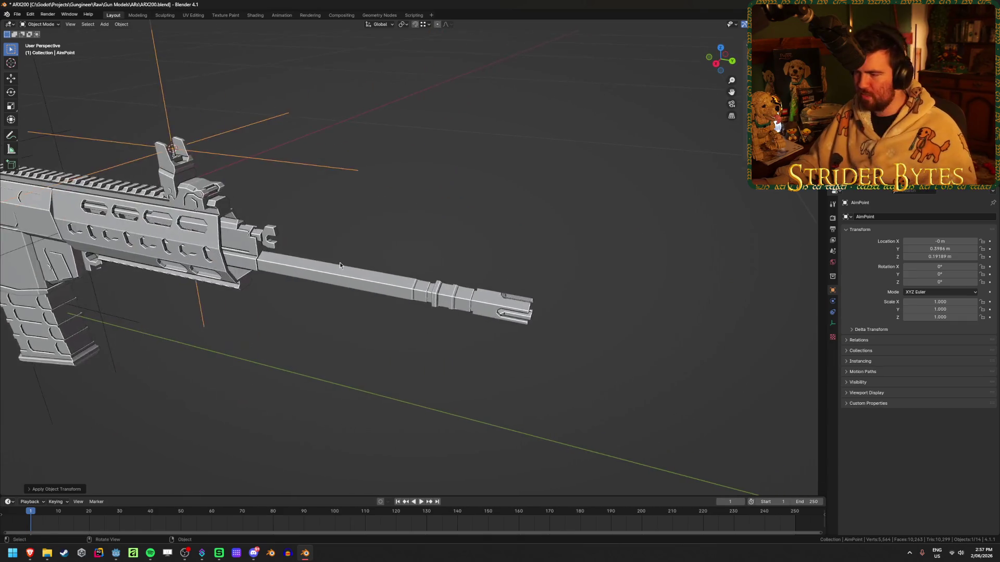
left_click(490, 323)
middle_click_drag(473, 381, 320, 261)
left_click(320, 260)
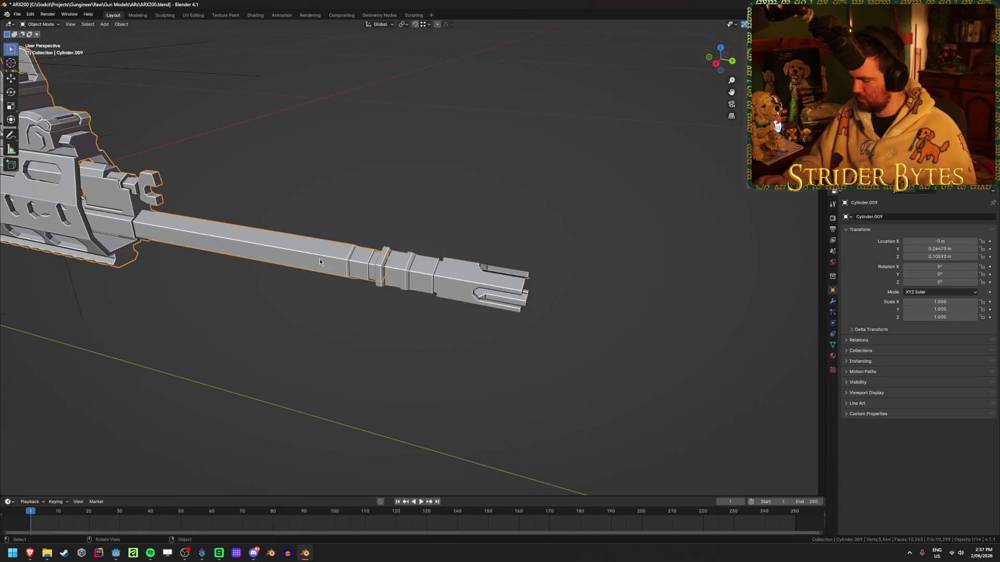
- In right-side view, move the muzzle brake aside and pick a barrel-tip vertex in Edit Mode
key("KP_3")
scroll(552, 236, "up", 8)
scroll(553, 235, "up", 1)
left_click(500, 195)
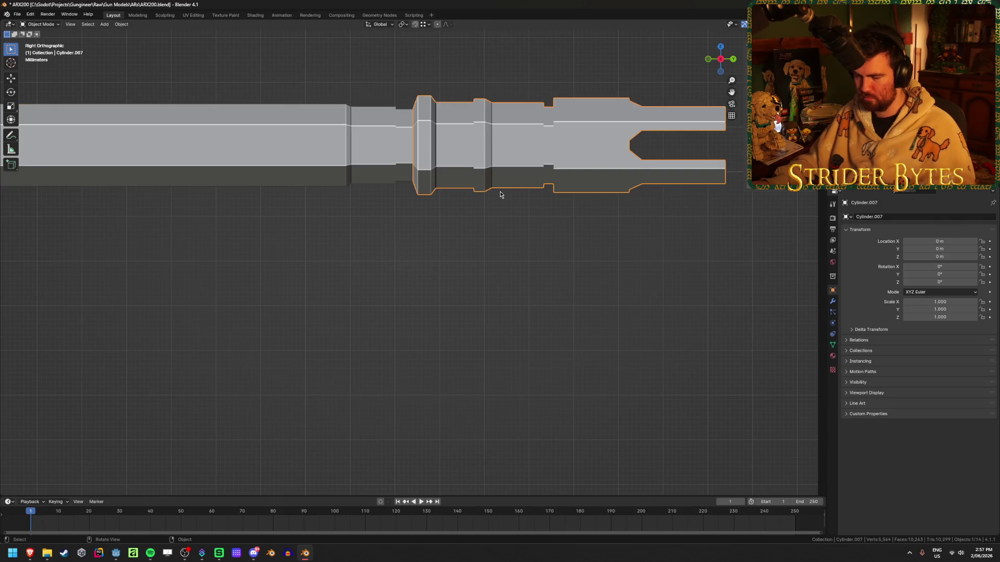
key("Delete")
mouse_move(450, 210)
middle_mouse_down()
mouse_move(457, 195)
mouse_move(312, 136)
middle_mouse_up()
left_click(313, 135)
key("Tab")
left_click(311, 121)
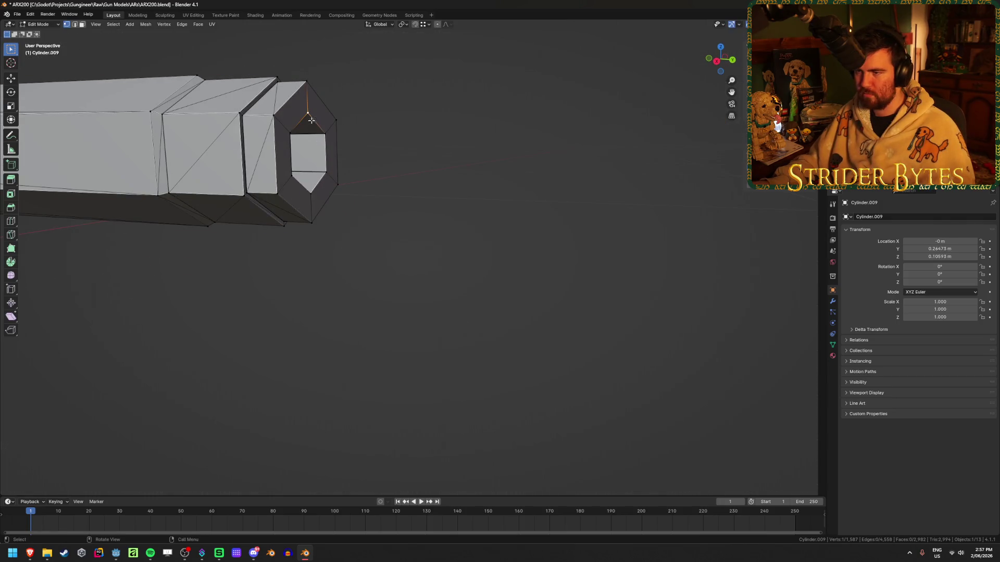
key("Tab")
- Add a small Plain Axes empty at the barrel tip and apply its scale
scroll(380, 268, "down", 5)
key("shift+a")
mouse_move(359, 266)
left_click(411, 266)
mouse_move(411, 268)
middle_mouse_down()
mouse_move(436, 283)
mouse_move(464, 270)
mouse_move(694, 275)
middle_mouse_up()
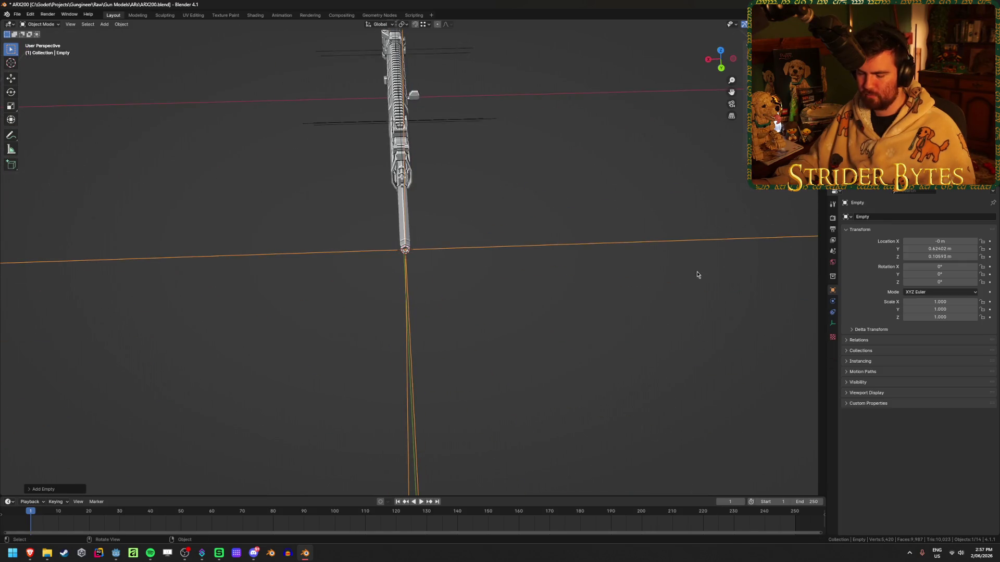
key("s")
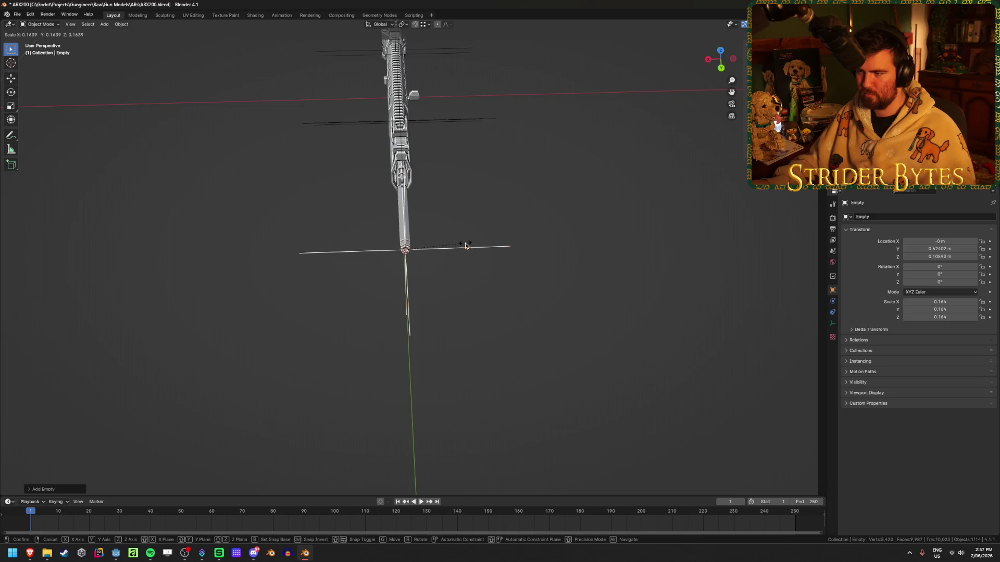
left_click(464, 244)
key("ctrl+a")
left_click(465, 243)
- Set the muzzle brake Cylinder.007's origin to the 3D cursor
left_click(408, 281)
mouse_move(408, 281)
middle_mouse_down()
mouse_move(468, 312)
mouse_move(453, 337)
middle_mouse_up()
right_click(453, 336)
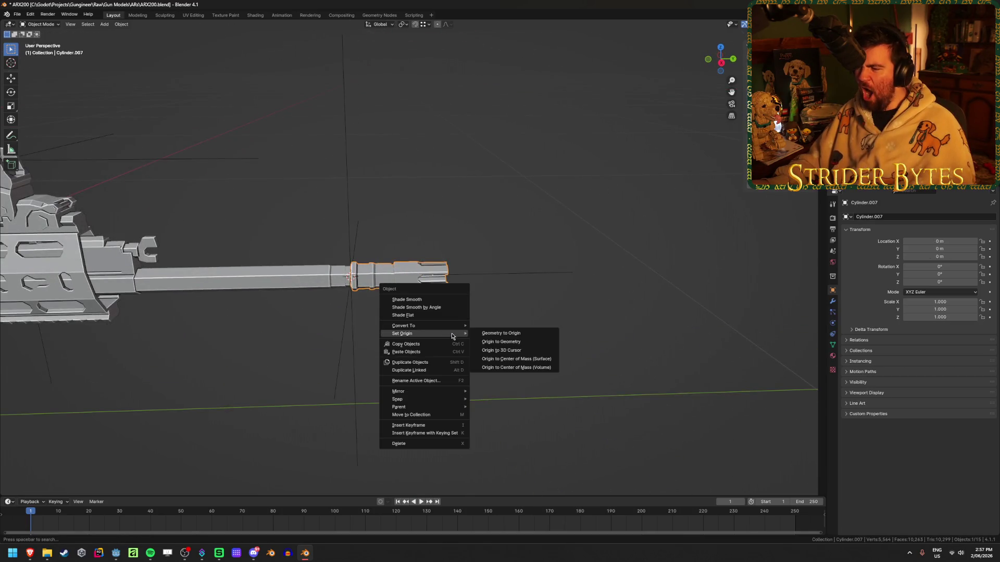
left_click(495, 349)
middle_click_drag(388, 373, 705, 210, "shift")
- Rename the muzzle brake ARX200_Muzzle and the barrel ARX200_Barrel, then save
key("F2")
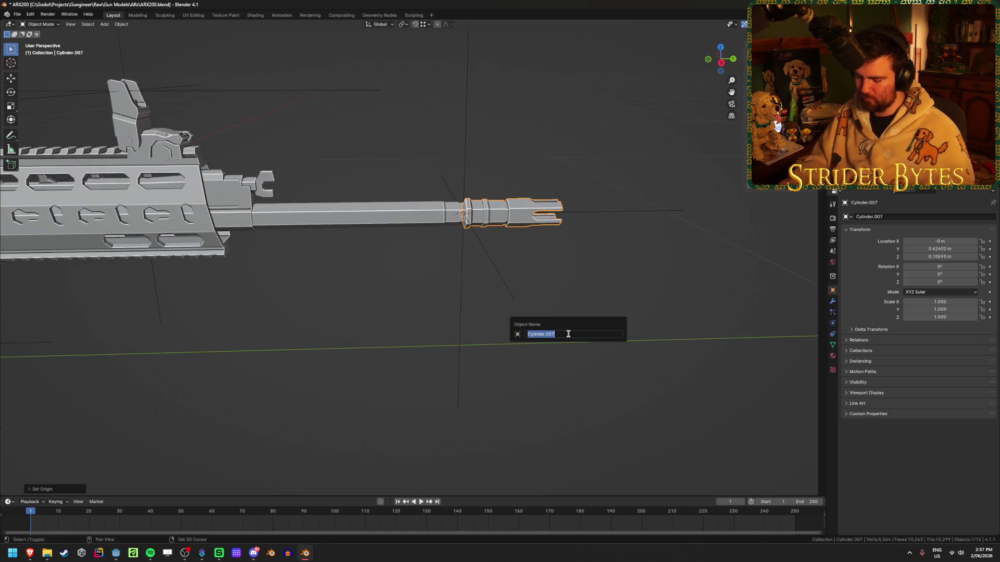
type("AR")
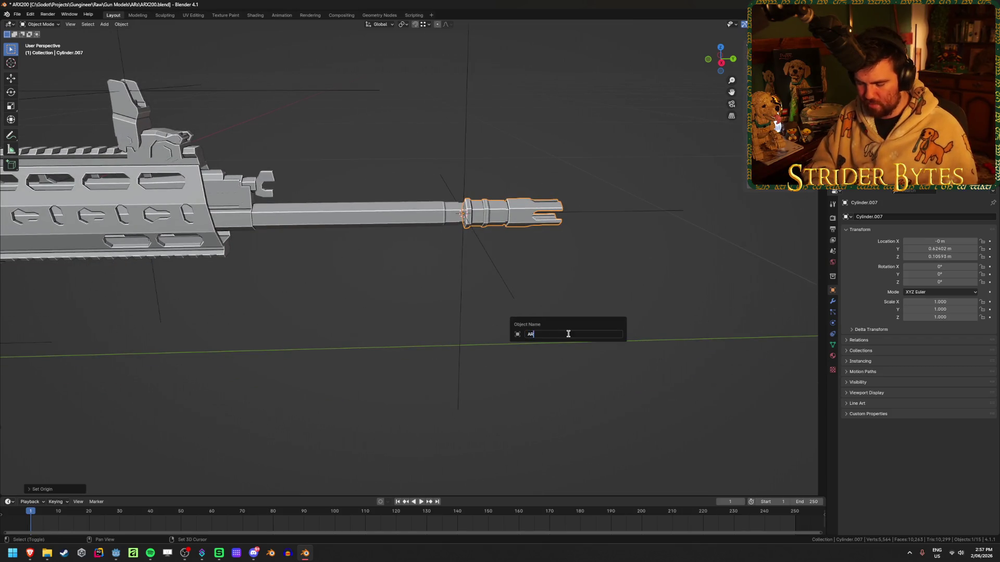
type("X200_Muzz")
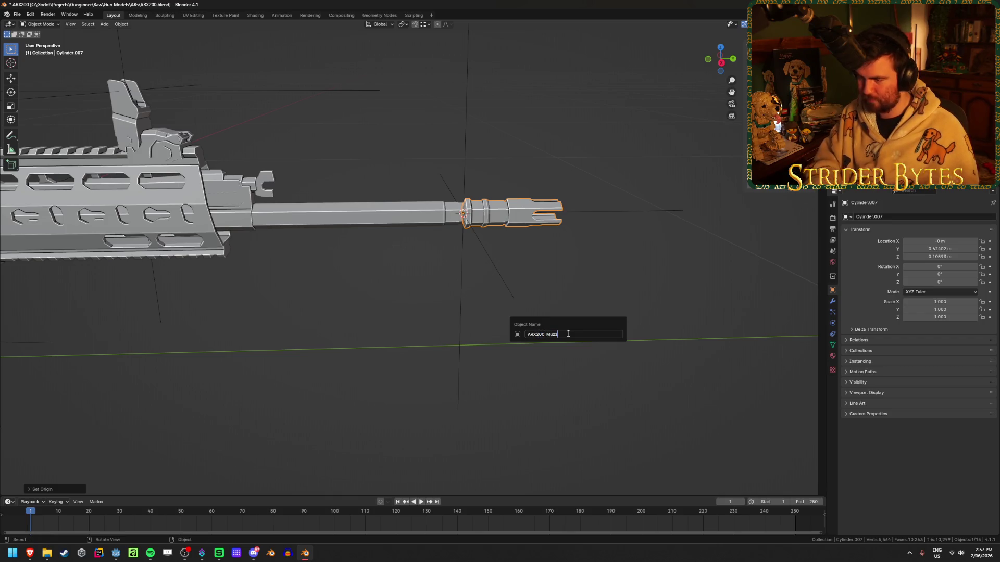
key("Return")
left_click(339, 216)
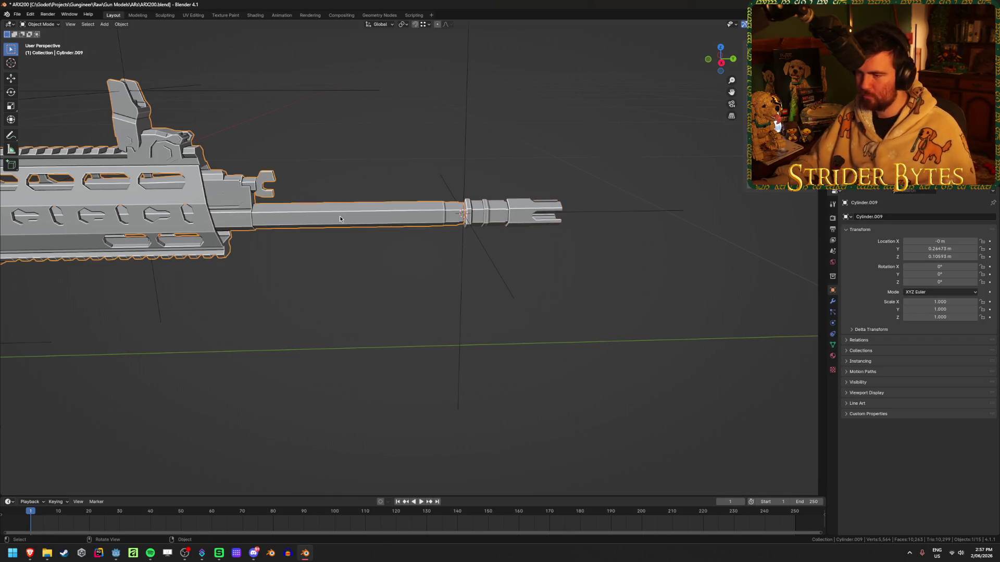
key("F2")
type("ARX200_Barrel")
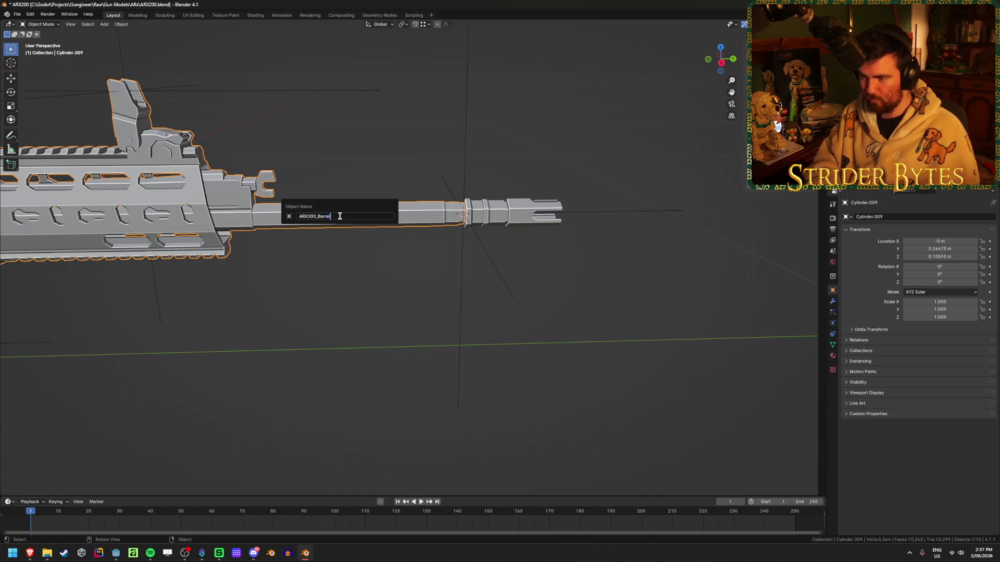
key("Return")
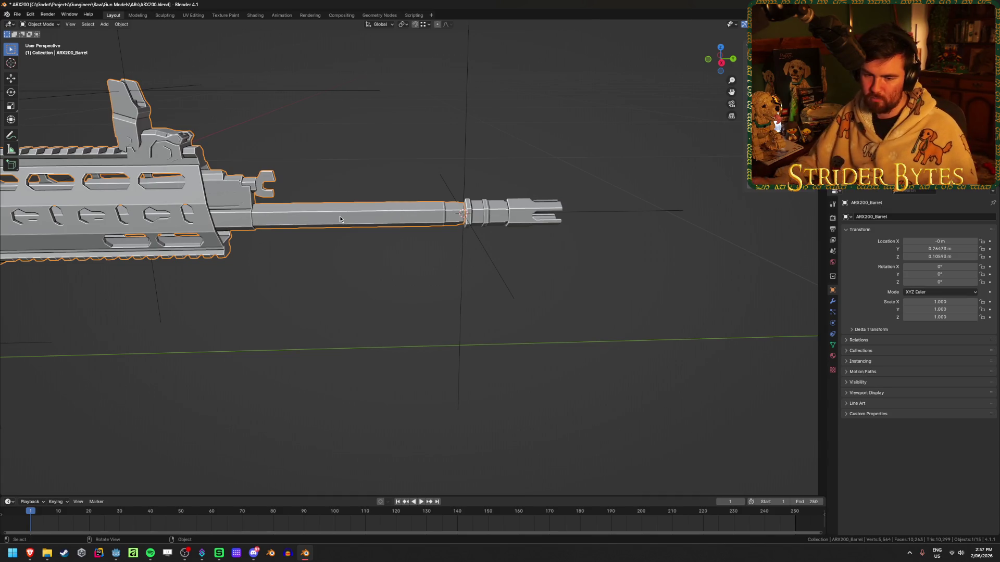
key("ctrl+s")
mouse_move(319, 281)
middle_mouse_down("shift")
mouse_move(303, 312)
mouse_move(435, 350)
mouse_move(499, 303)
middle_mouse_up("shift")
- Give the receiver Cylinder.008 a new ARX200_ name
left_click(326, 224)
mouse_move(325, 224)
middle_mouse_down()
mouse_move(292, 258)
mouse_move(315, 300)
mouse_move(105, 250)
middle_mouse_up()
middle_click_drag(163, 199, 327, 223)
left_click(479, 323)
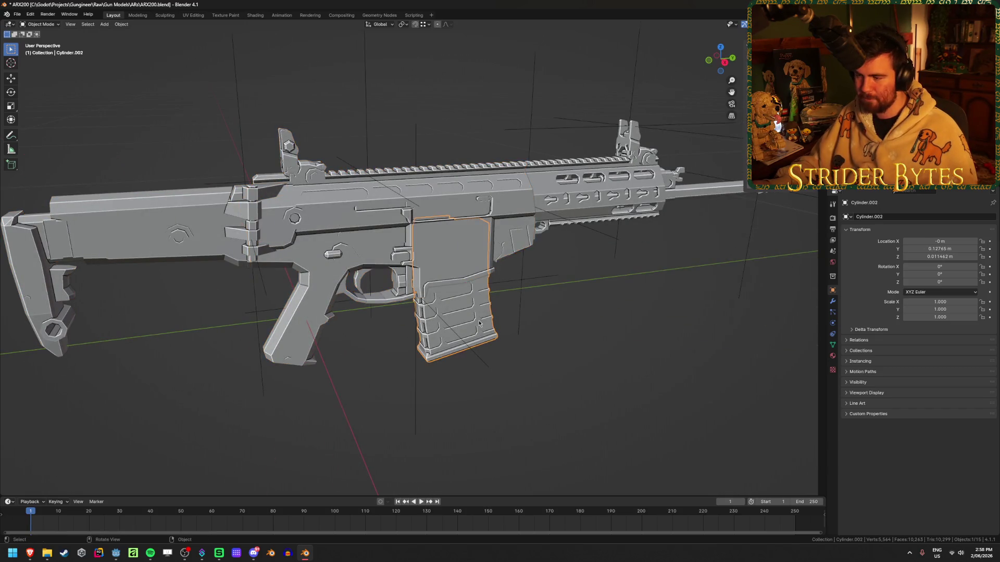
left_click(404, 262)
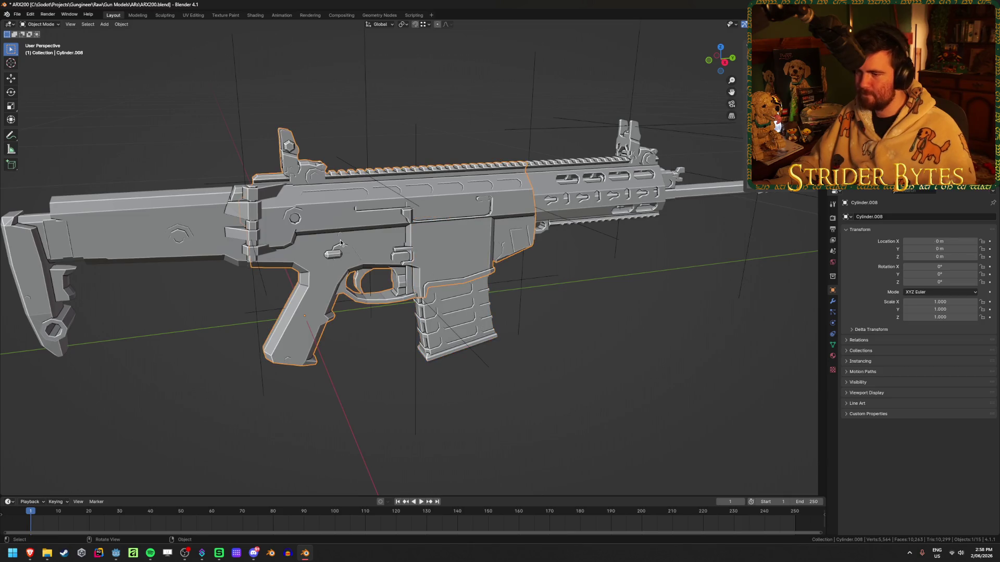
key("F2")
type("ARX200_Receiver")
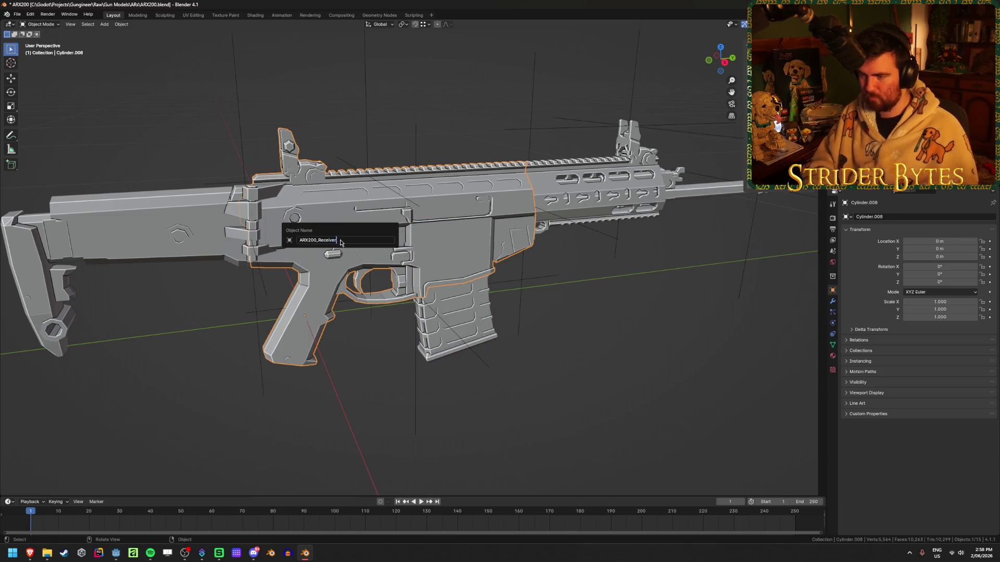
key("Return")
- Give the magazine an ARX200_M name and rename the stock ARX200_Stock
left_click(458, 308)
key("F2")
type("ARX200_Magaz")
key("Return")
left_click(156, 224)
key("F2")
type("ARX200_")
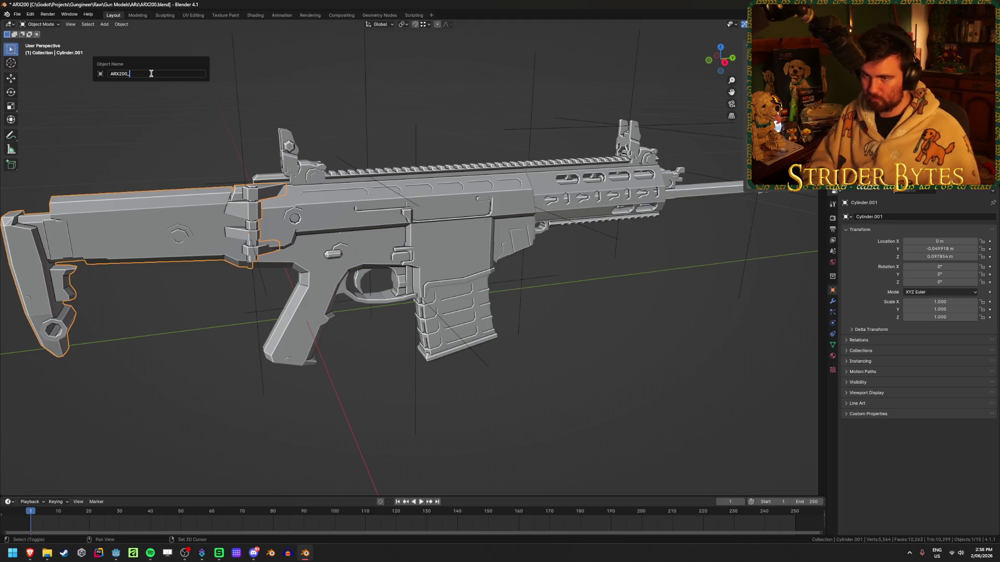
key("Return")
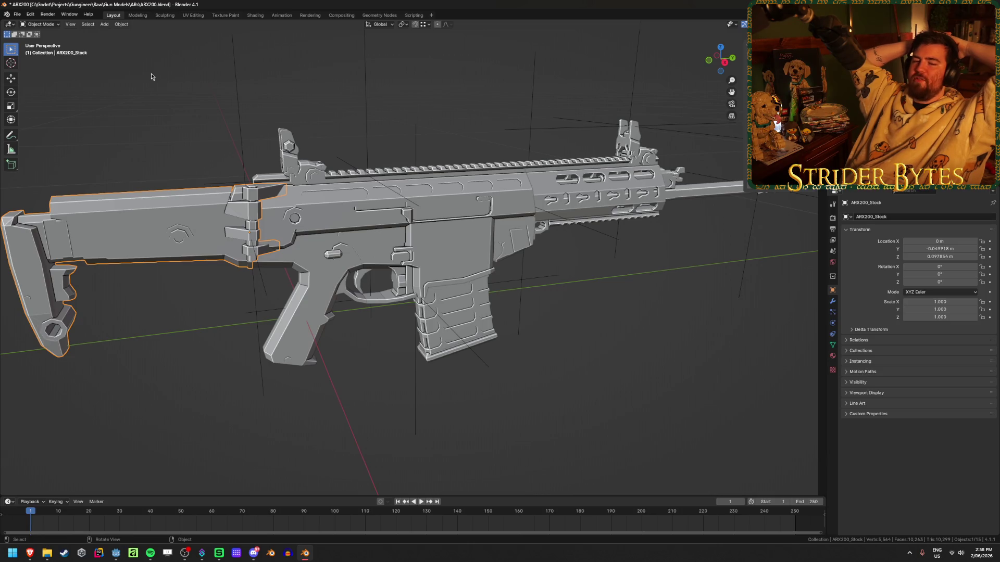
- Isolate the magazine parts and frame the top cartridge in view
left_click(389, 231)
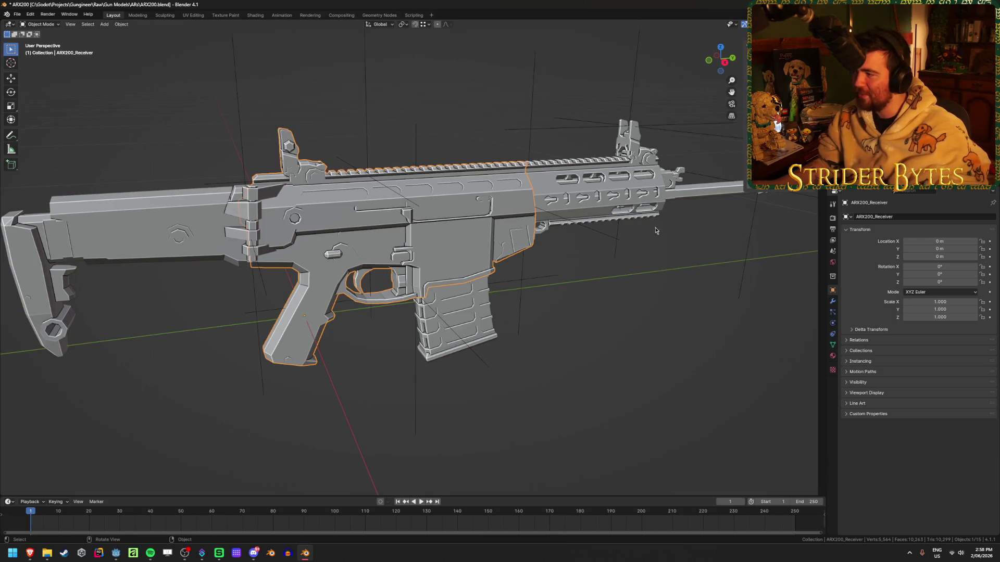
left_click(447, 232)
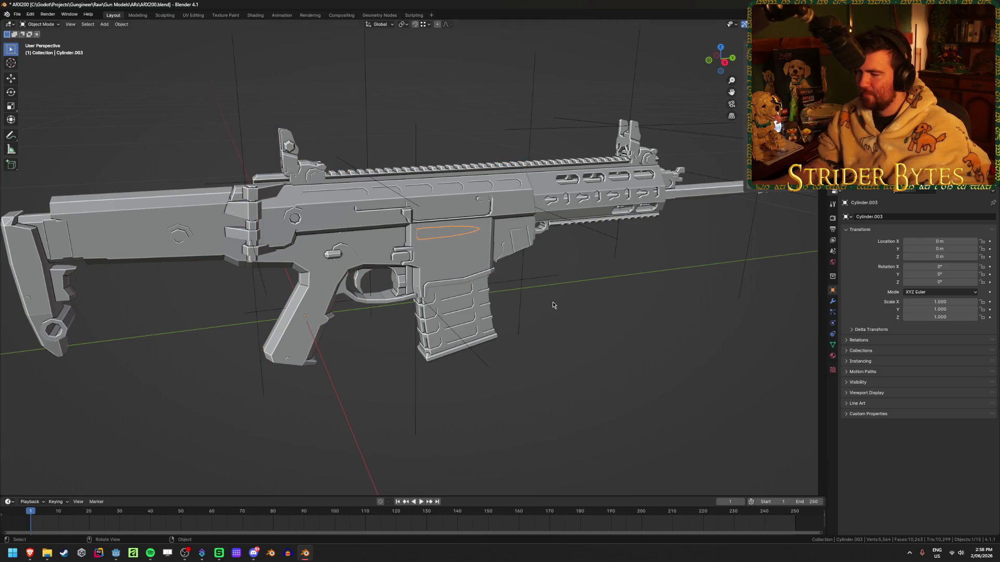
key("ctrl+z")
key("ctrl+z")
middle_click_drag(553, 305, 157, 142)
left_click(214, 136)
key("KP_Decimal")
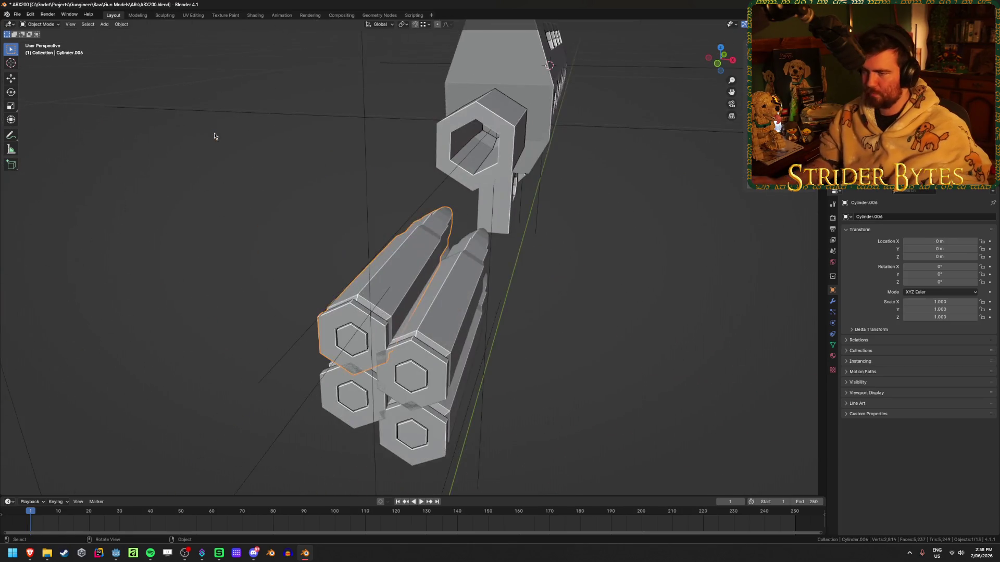
scroll(482, 317, "down", 2)
- Name the top two magazine cartridges Bullet1 and Bullet2
key("F2")
type("Bulle")
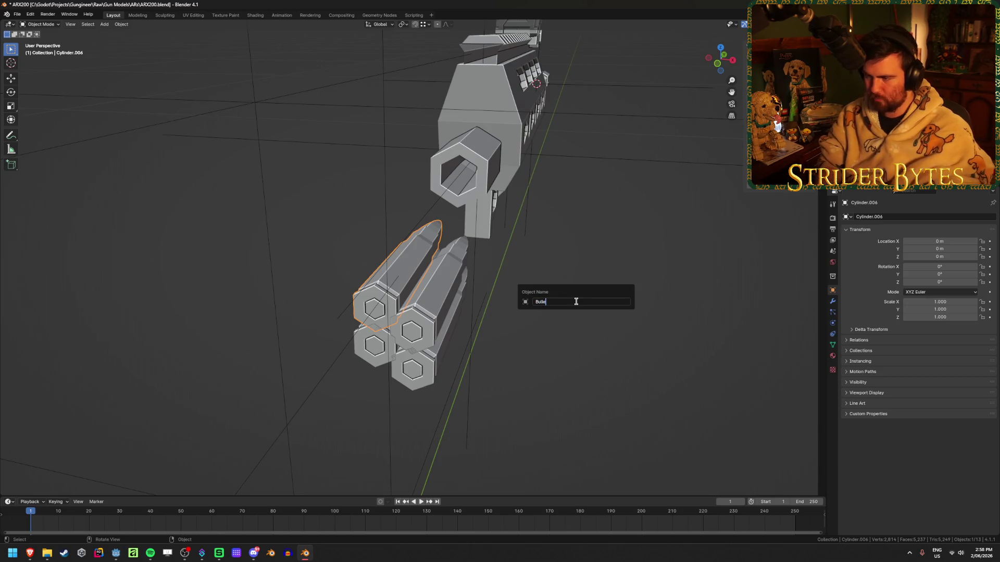
key("Return")
left_click(440, 302)
key("F2")
type("Bul")
key("Return")
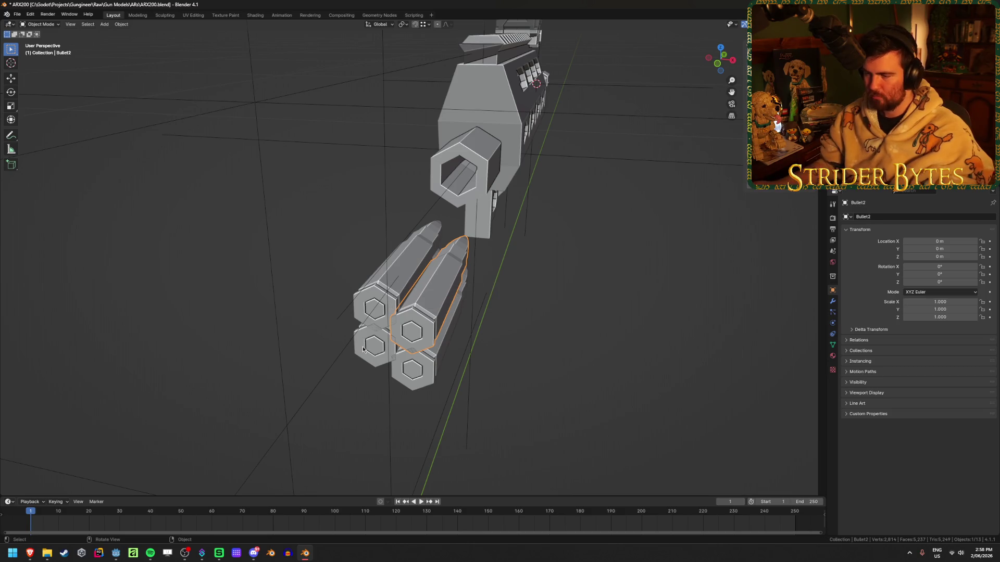
- Name the remaining cartridges Bullet3 and Bullet4 and save ARX200.blend
left_click(365, 351)
key("F2")
type("Bullet3")
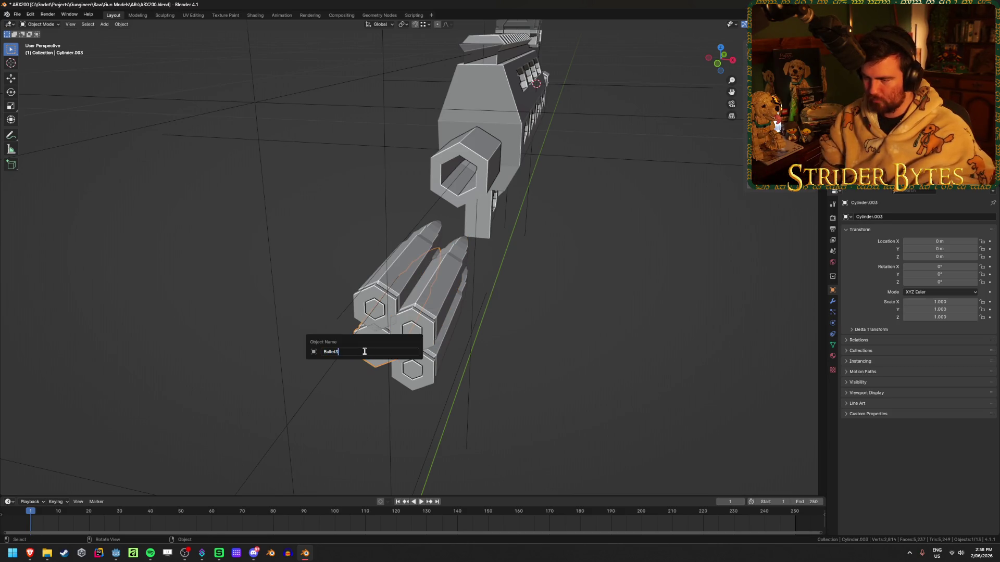
key("Return")
left_click(440, 372)
key("F2")
type("Bullet4")
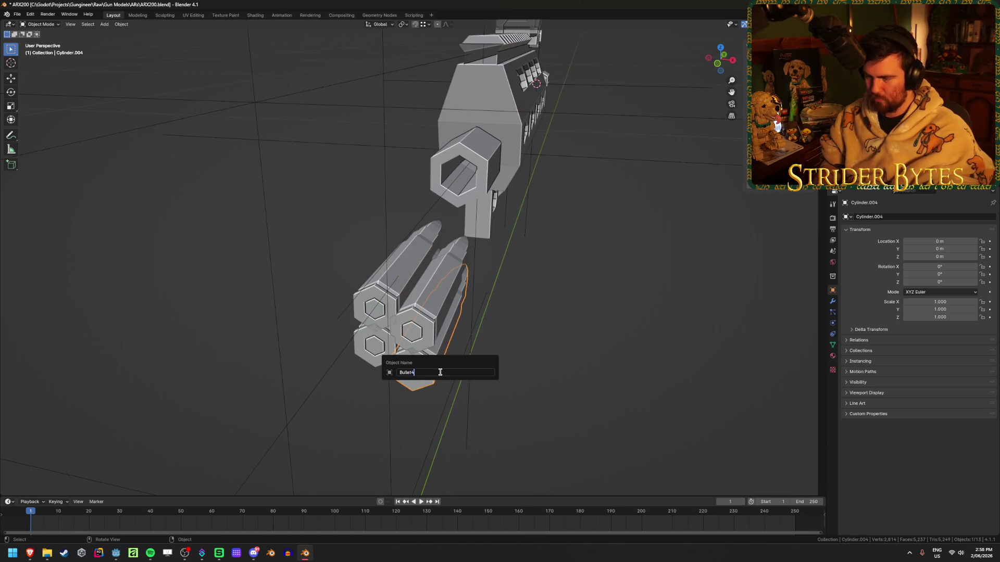
key("Return")
key("ctrl+s")
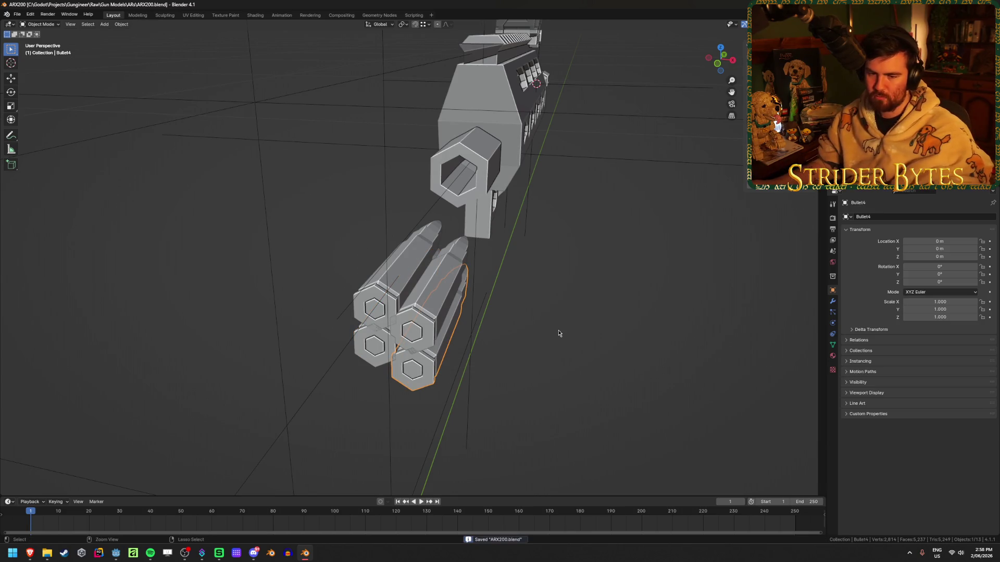
mouse_move(559, 333)
middle_mouse_down()
mouse_move(597, 325)
mouse_move(542, 319)
middle_mouse_up()
- Orbit the rifle to an angled view and save the file
scroll(540, 318, "down", 3)
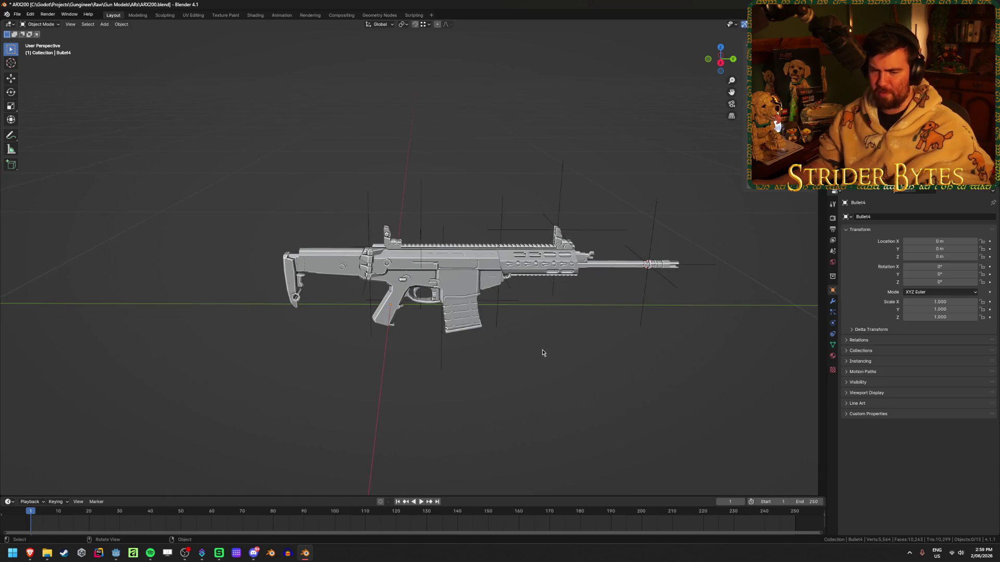
scroll(542, 353, "up", 2)
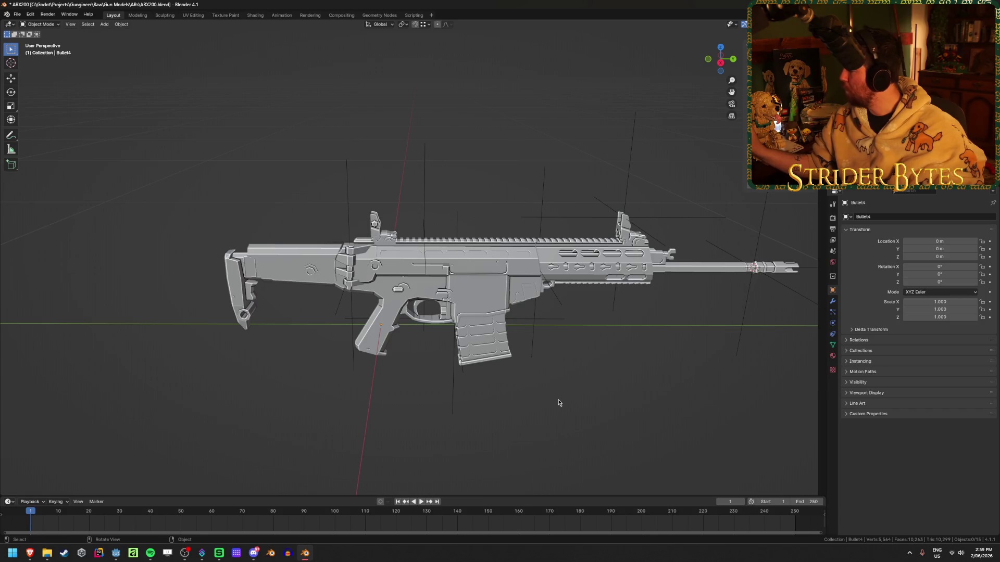
mouse_move(552, 399)
middle_mouse_down()
mouse_move(592, 384)
mouse_move(513, 366)
middle_mouse_up()
scroll(512, 368, "up", 4)
scroll(512, 367, "up", 1)
scroll(512, 368, "down", 2)
scroll(512, 368, "up", 2)
scroll(512, 367, "down", 2)
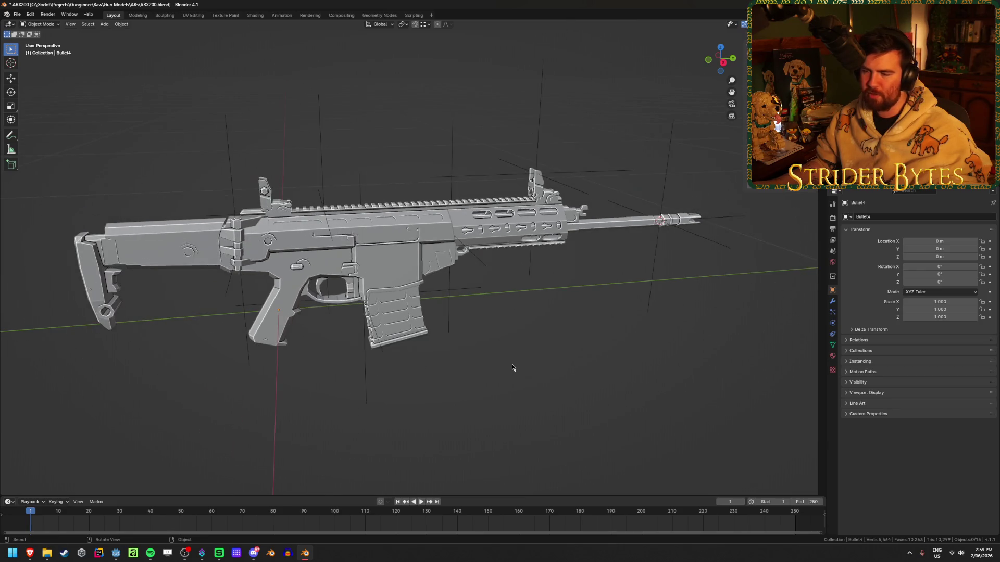
key("ctrl+s")
- Select the SightAttach empty, save, then add an empty at the muzzle named MuzzleAttach
left_click(191, 249)
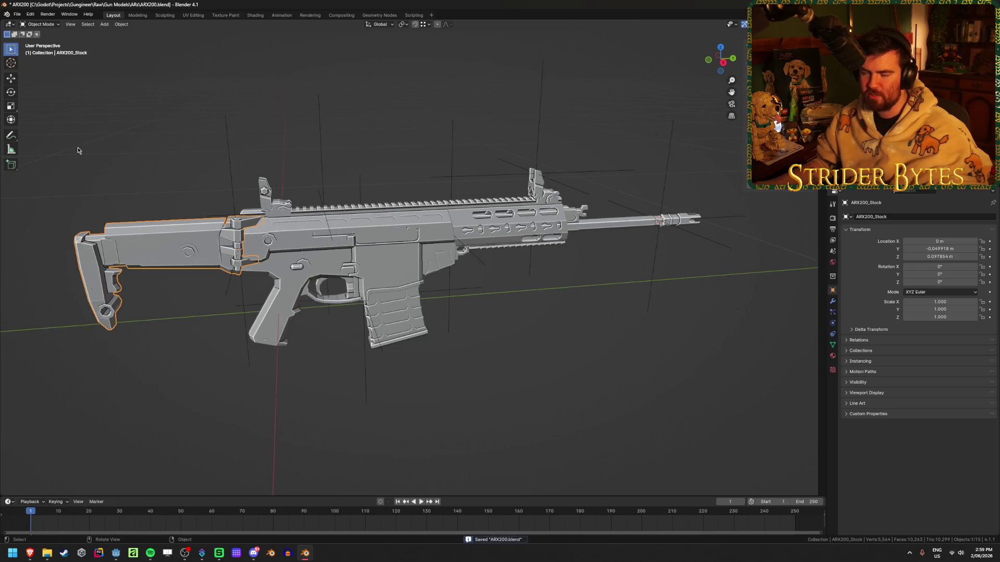
left_click(271, 231)
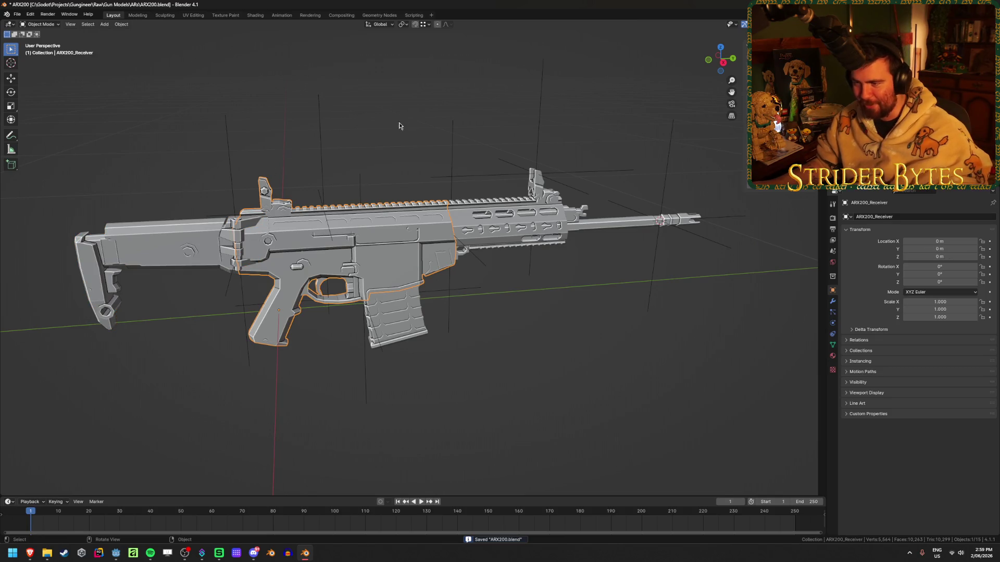
left_click(326, 154)
key("ctrl+s")
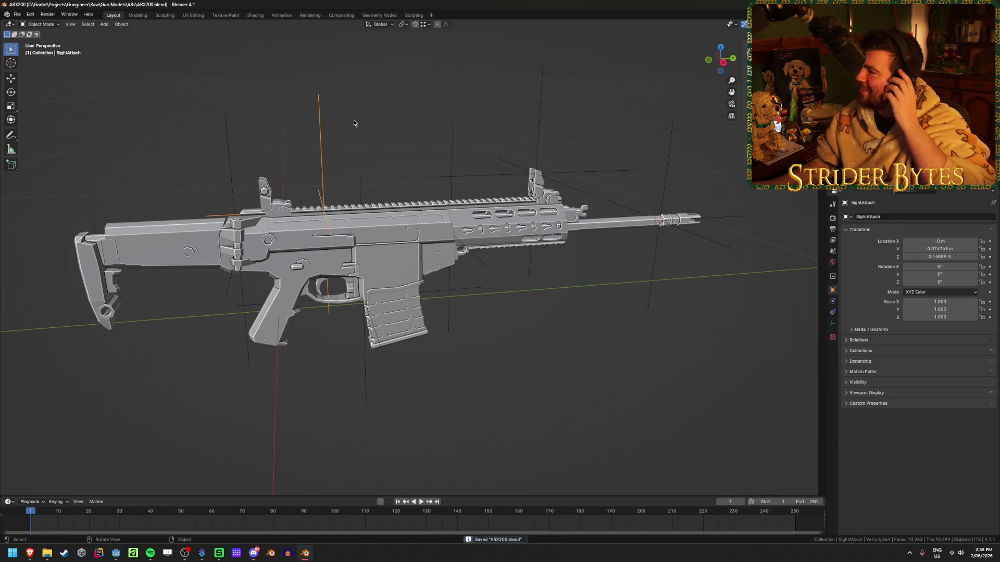
key("shift+a")
key("F2")
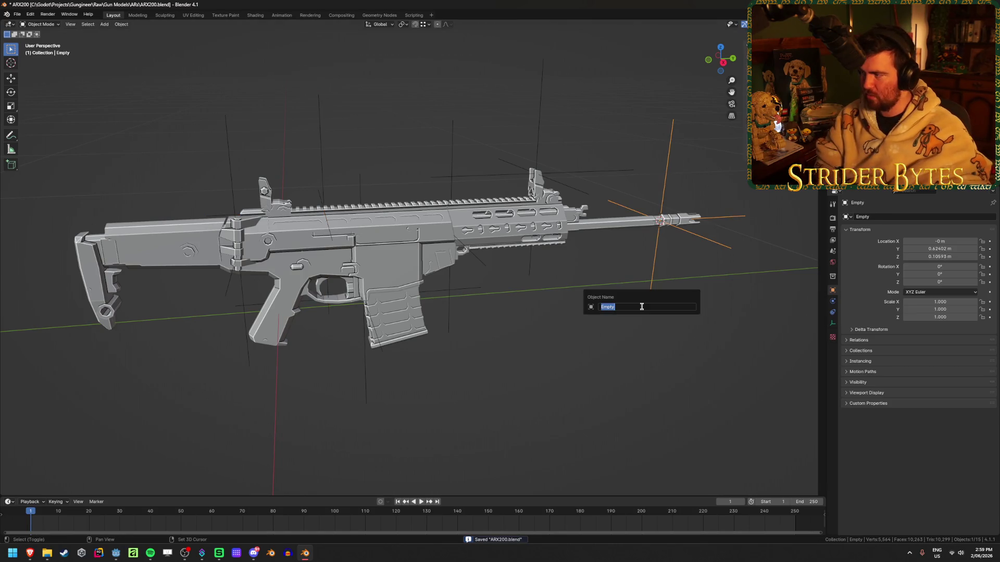
type("MuzzleAttach")
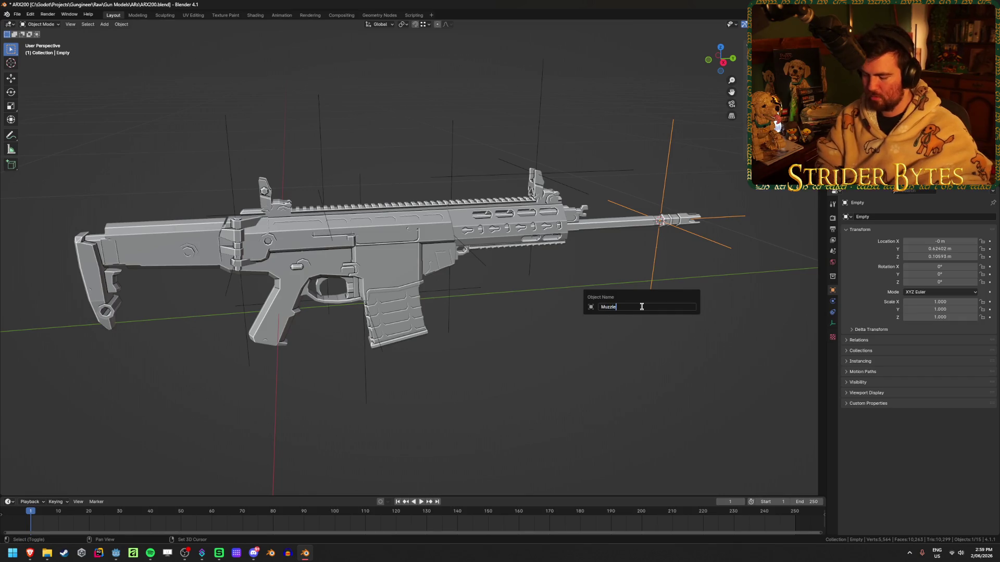
key("Return")
- Select the barrel and zoom in on its lower rail
middle_click_drag(526, 250, 555, 242)
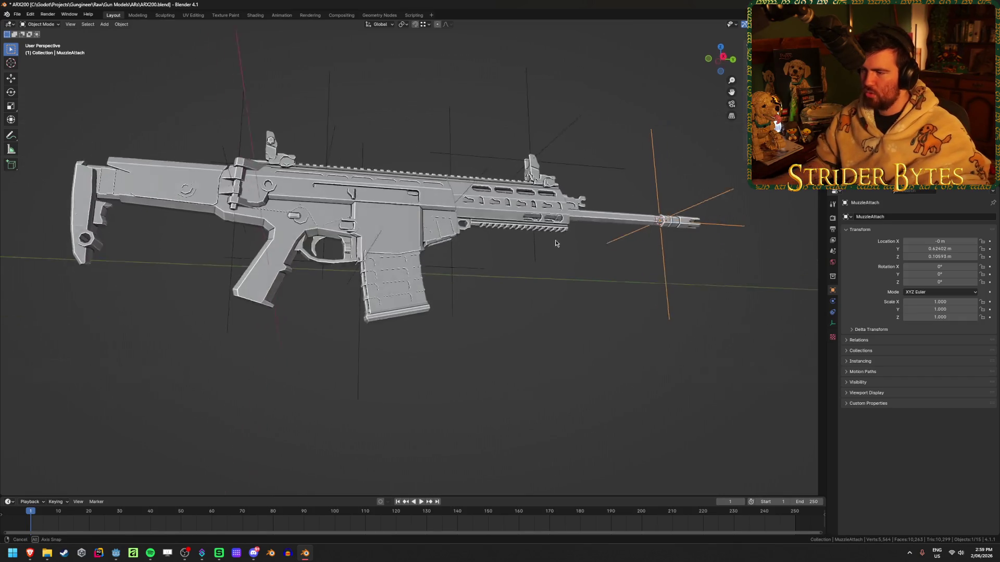
left_click(556, 242)
scroll(560, 206, "up", 5)
middle_click_drag(560, 206, 385, 275, "shift")
scroll(385, 275, "up", 5)
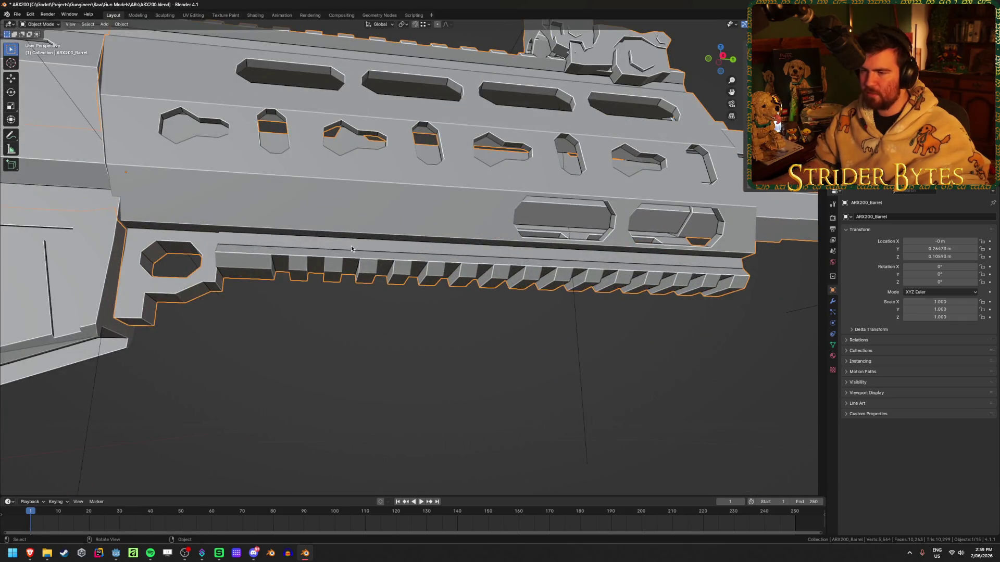
- Snap the 3D cursor onto the barrel's handguard rail edge in a see-through side view
key("Tab")
left_click(218, 244)
scroll(298, 258, "down", 2)
key("KP_3")
key("alt+z")
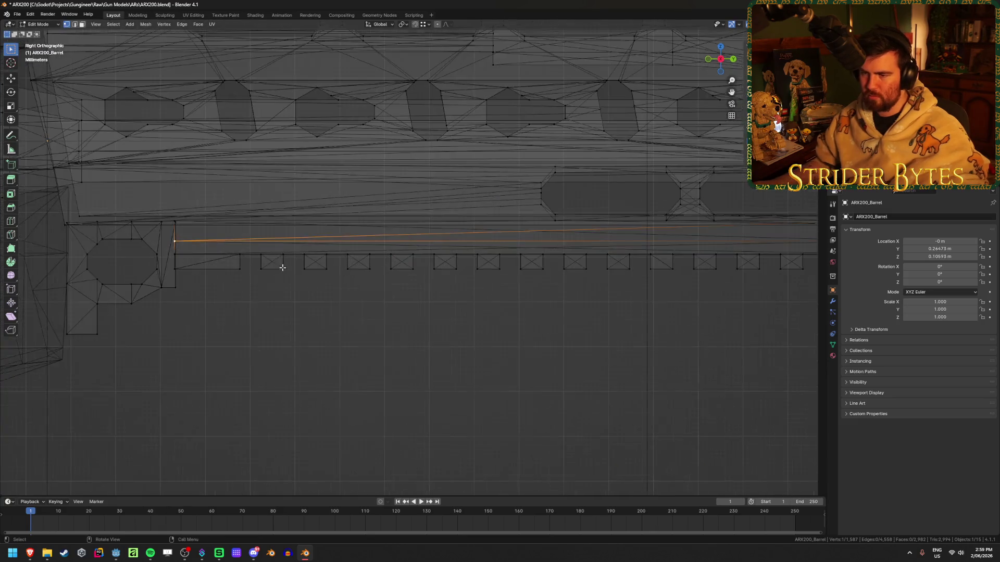
scroll(282, 267, "up", 3)
left_click(352, 275, "shift")
key("shift+s")
left_click(394, 319)
key("Tab")
scroll(391, 323, "down", 3)
- Add a plain axes empty at the rail, scale it, and apply its scale
key("shift+a")
mouse_move(397, 322)
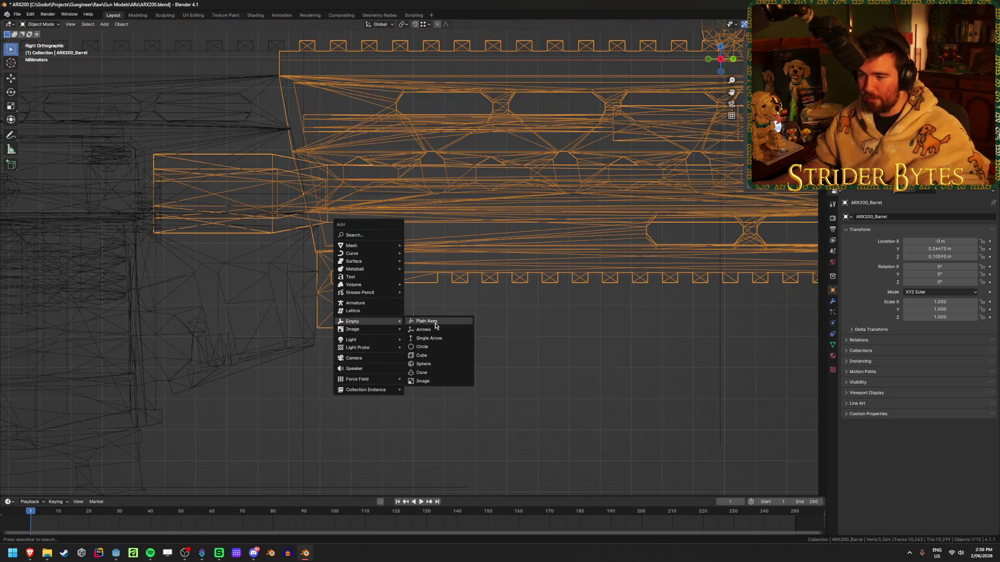
left_click(435, 326)
scroll(438, 330, "down", 4)
mouse_move(682, 330)
middle_mouse_down()
mouse_move(455, 339)
mouse_move(740, 275)
middle_mouse_up()
key("s")
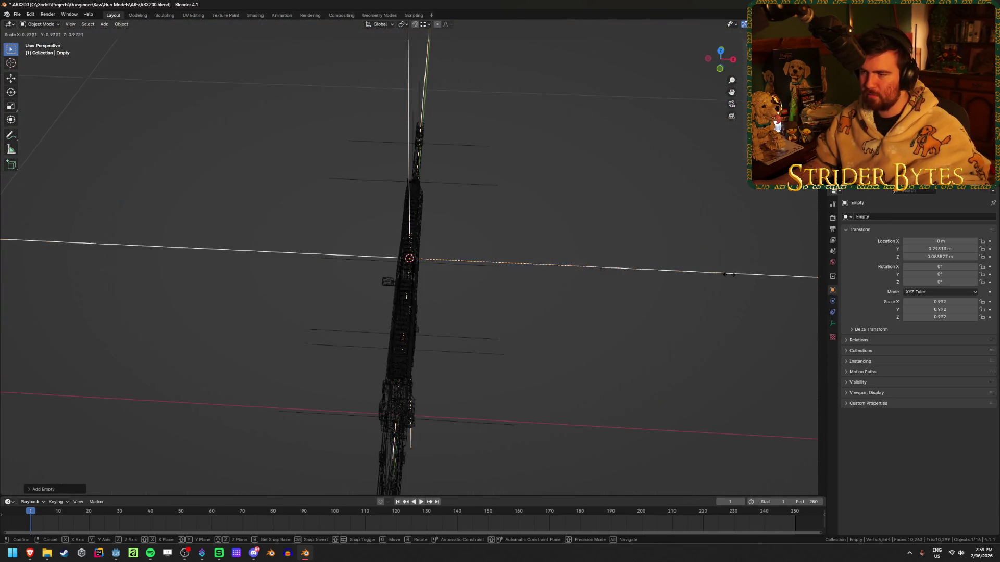
left_click(469, 268)
key("ctrl+a")
left_click(472, 270)
key("KP_3")
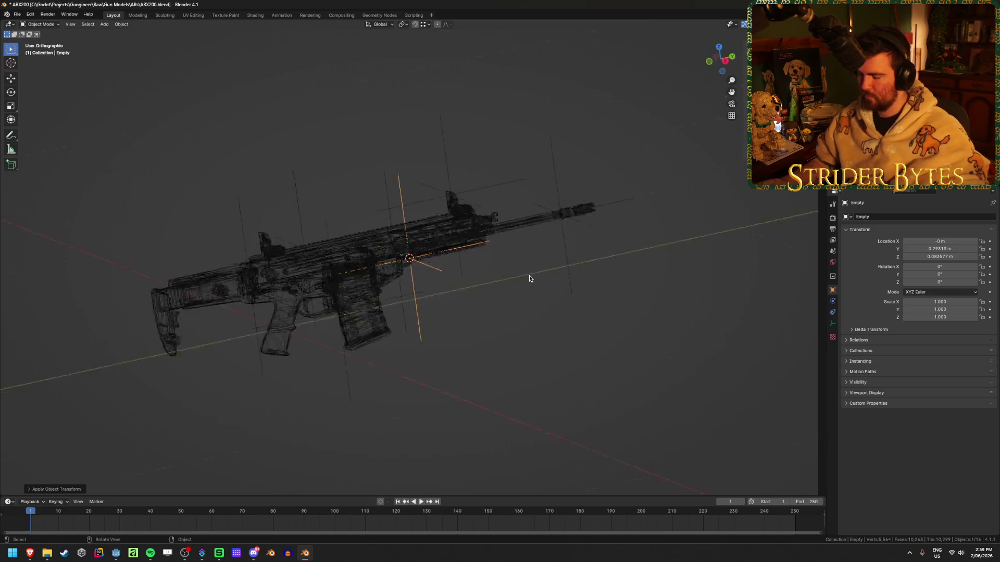
scroll(545, 278, "up", 6)
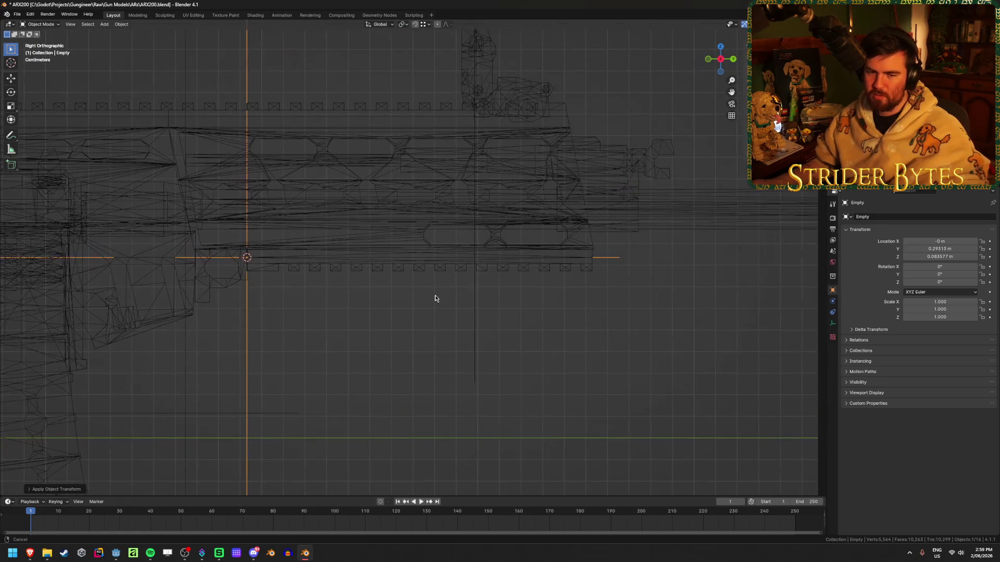
key("shift+z")
- Slide the empty along Y under the handguard rail and save the file
key("g")
key("y")
left_click(330, 282)
key("ctrl+s")
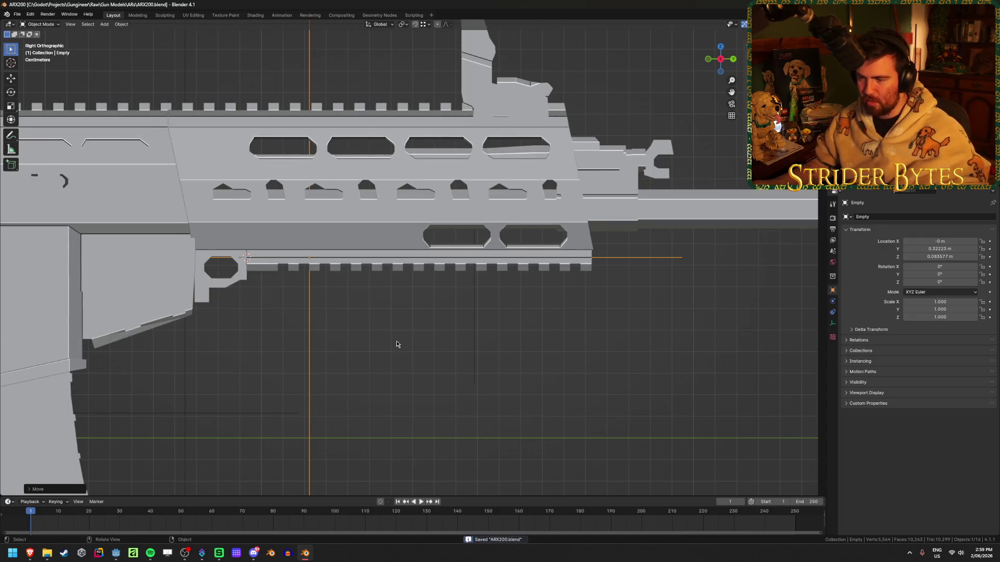
scroll(396, 344, "down", 6)
middle_click_drag(294, 242, 269, 282)
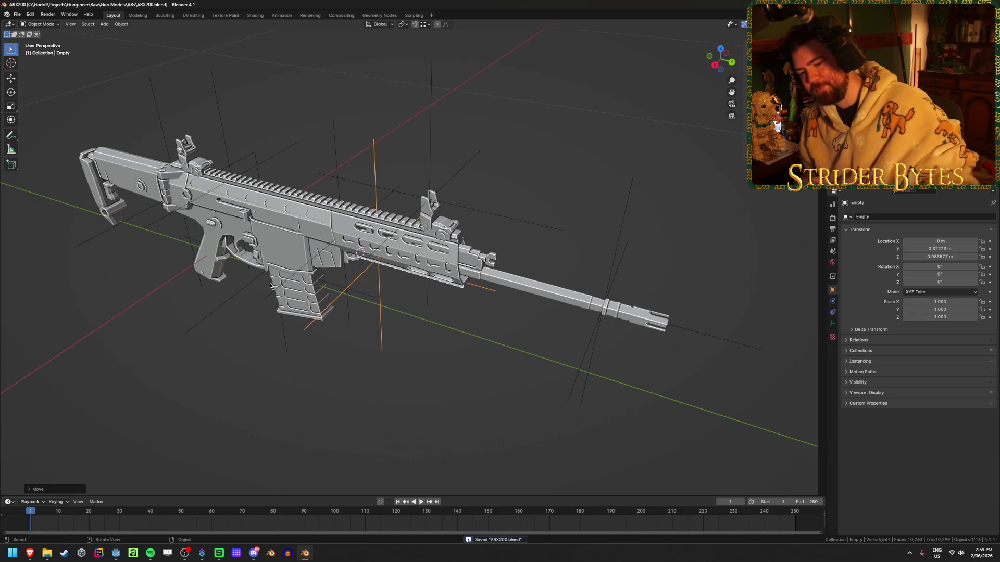
key("KP_3")
scroll(404, 291, "up", 8)
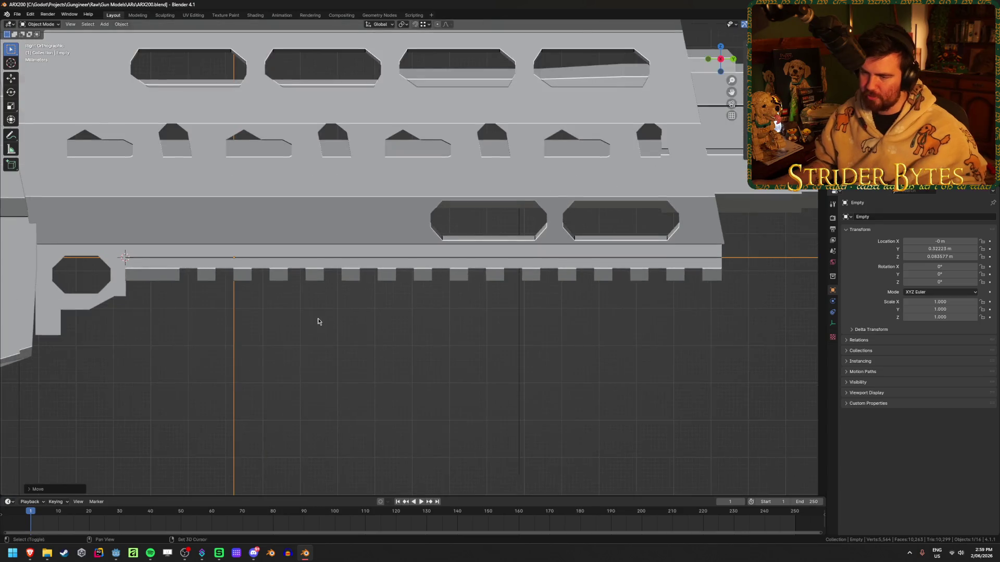
middle_click_drag(319, 322, 424, 315, "shift")
- Fine-tune the empty's Y position under the rail to about 0.51941 m and save
key("g")
key("y")
left_click(439, 337)
key("ctrl+s")
scroll(439, 337, "down", 6)
scroll(439, 336, "down", 3)
mouse_move(439, 337)
middle_mouse_down()
mouse_move(389, 340)
mouse_move(480, 330)
mouse_move(432, 305)
middle_mouse_up()
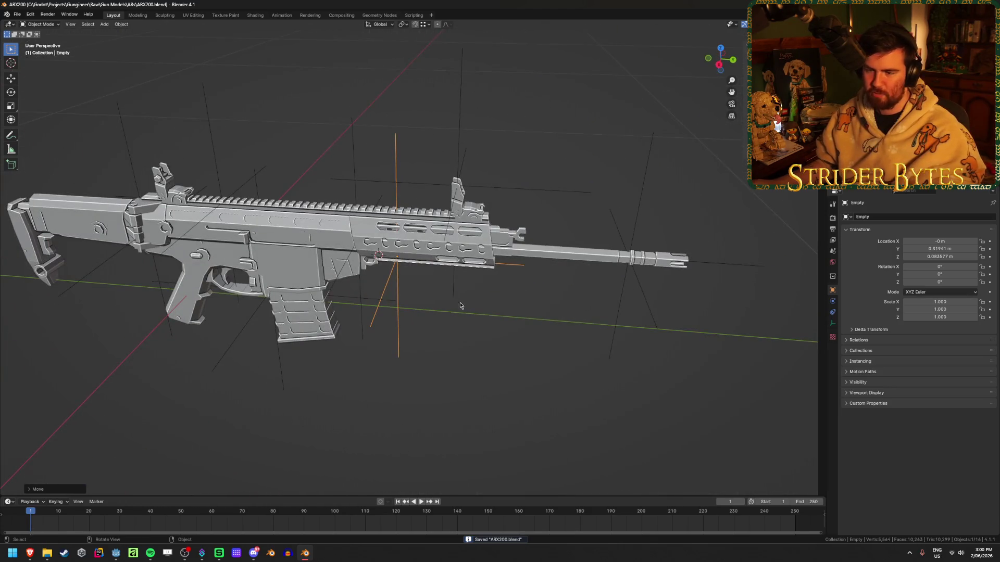
scroll(460, 305, "up", 3)
- Rename the empty to ForegripAttach and save the rifle file
key("F2")
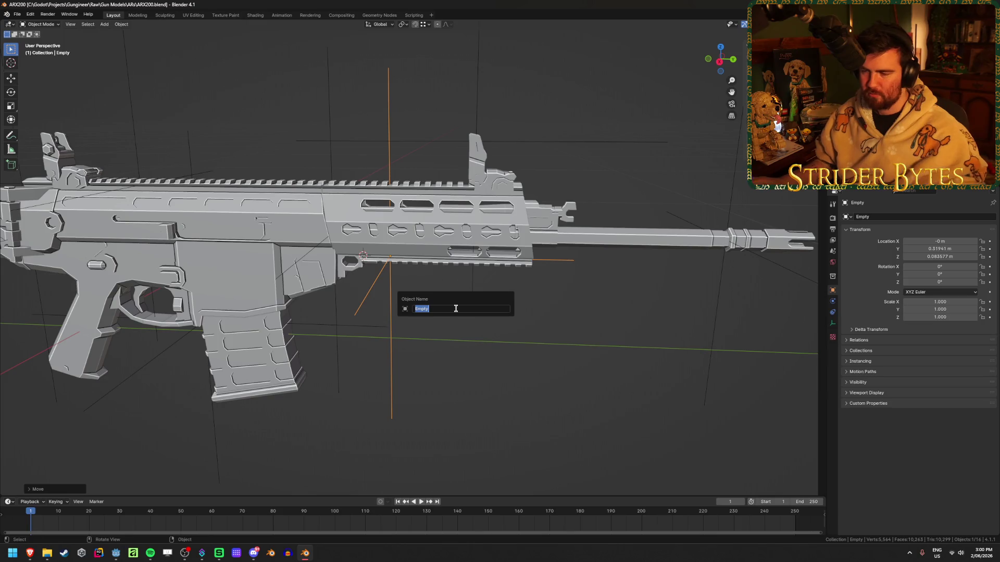
type("ForegripAttach")
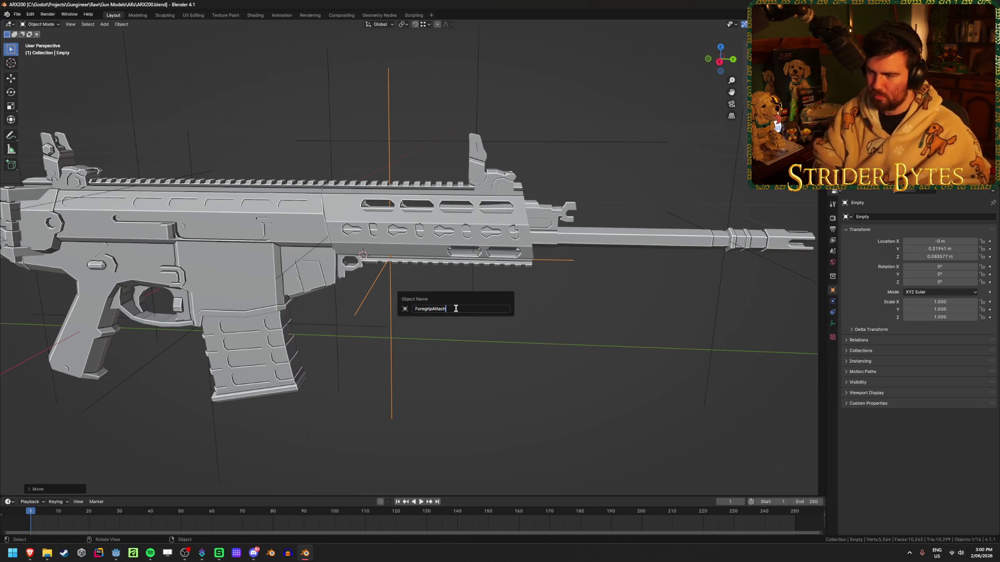
key("Return")
key("ctrl+s")
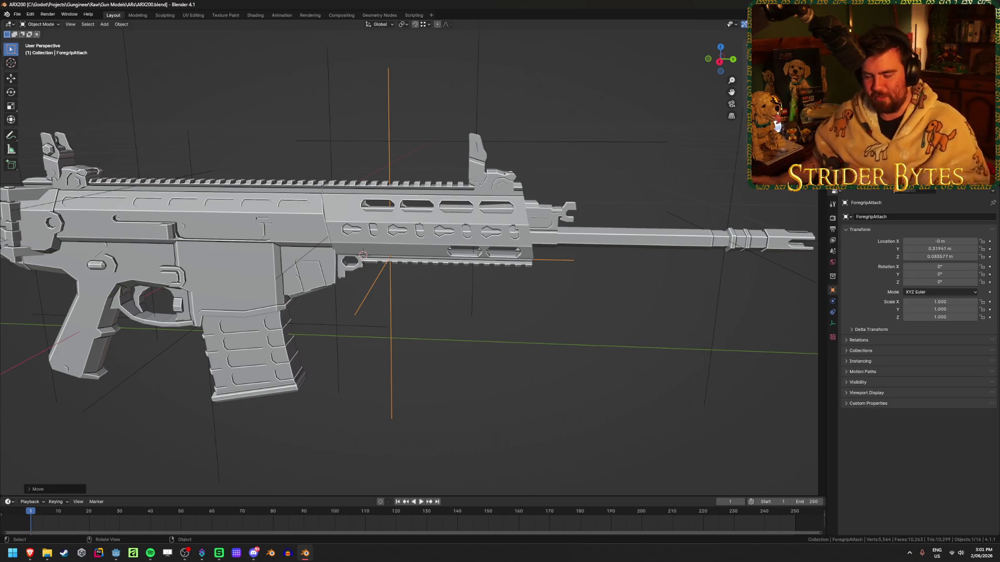
- Deselect the ForegripAttach empty and save the rifle .blend file
left_click(500, 364)
key("ctrl+s")
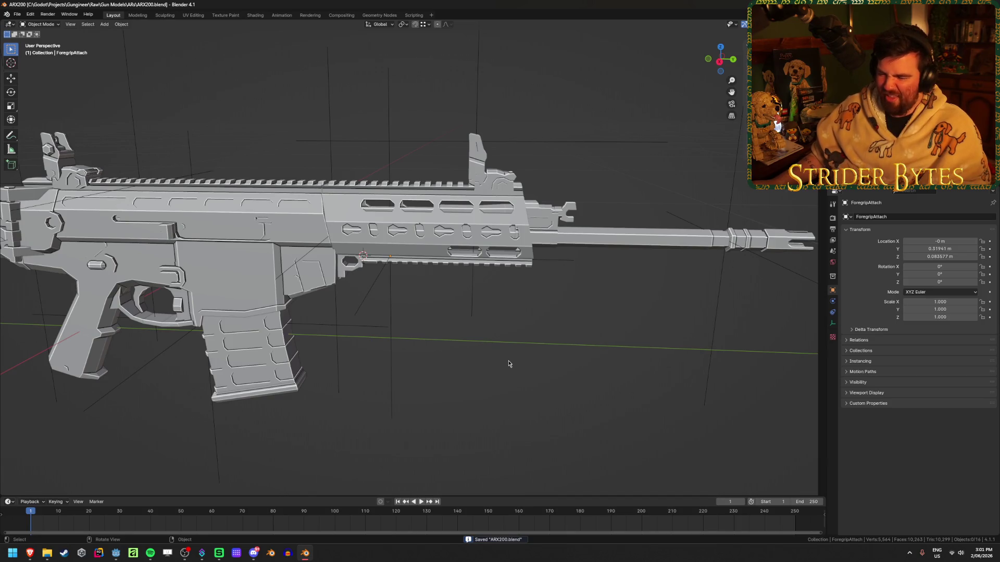
mouse_move(397, 359)
middle_mouse_down()
mouse_move(466, 363)
mouse_move(442, 366)
middle_mouse_up()
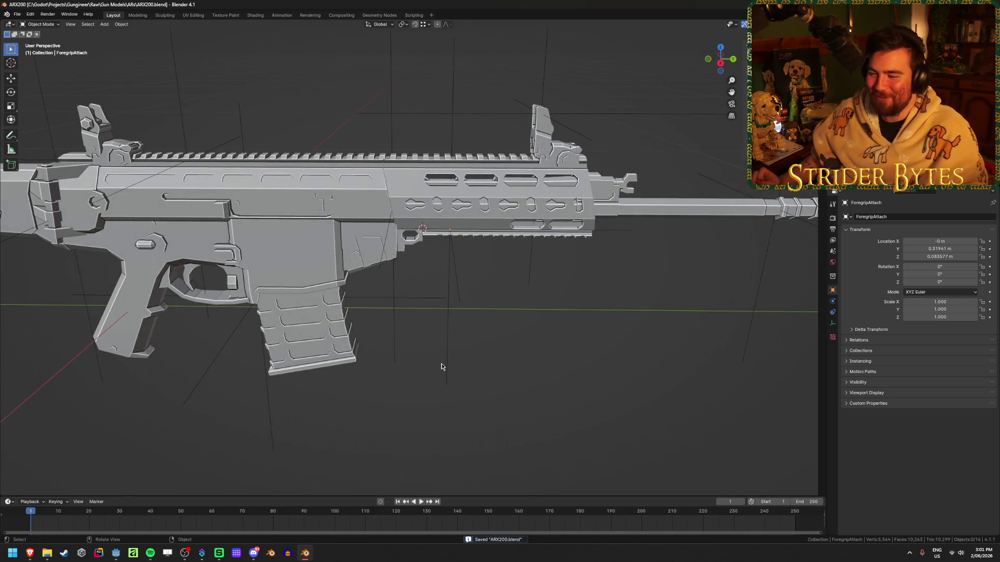
key("ctrl+s")
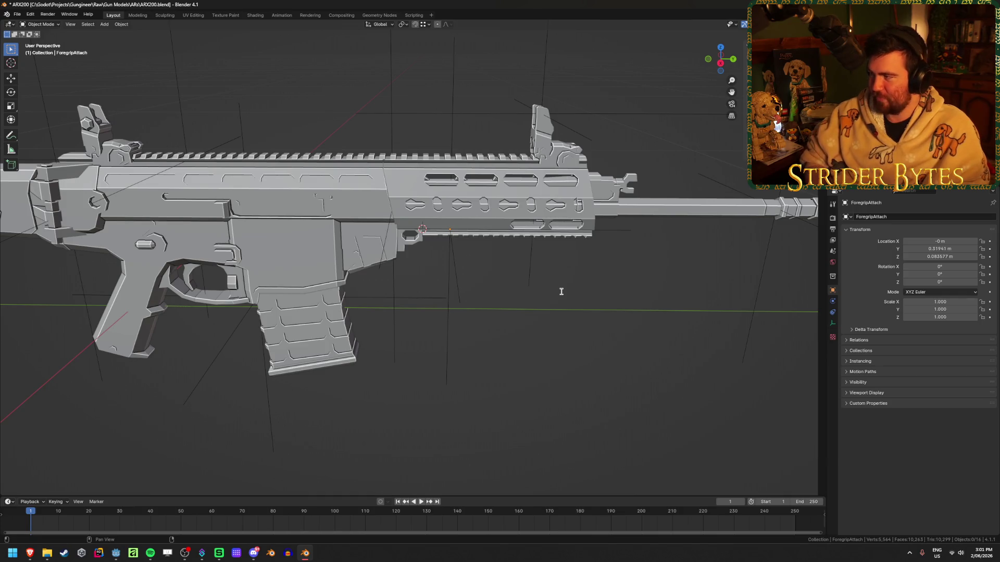
- Name the new collection Barrel in the Outliner and move on to Collection 3
key("Down")
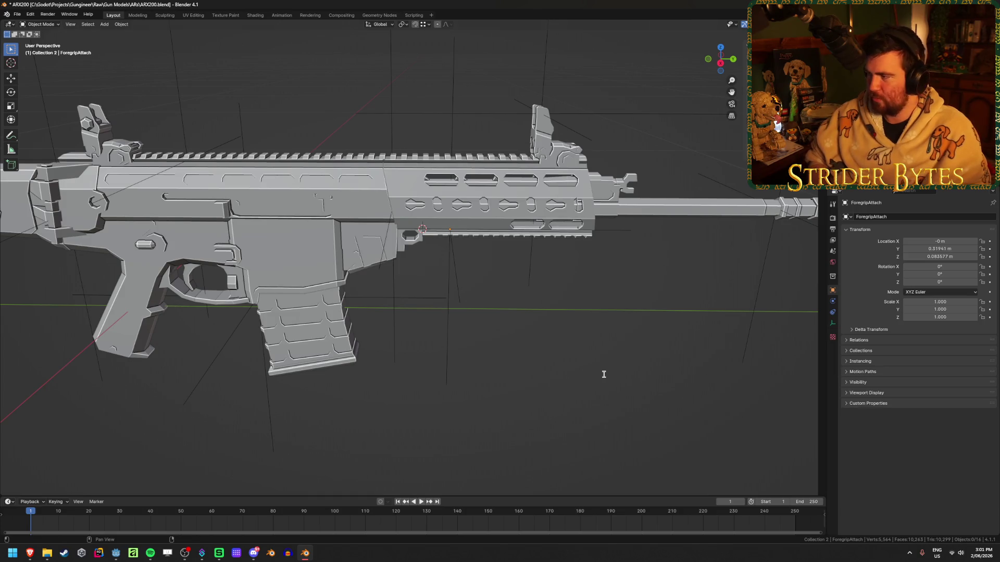
key("Down")
key("F2")
key("Escape")
key("Down")
key("Down")
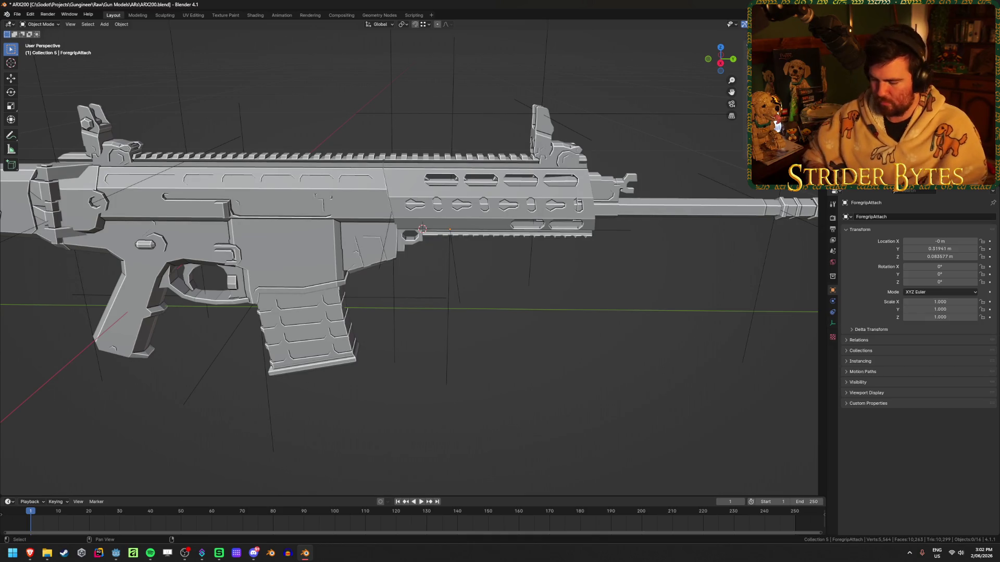
- Name the collection Muzzle, save, and select the magazine with its four bullets
key("Return")
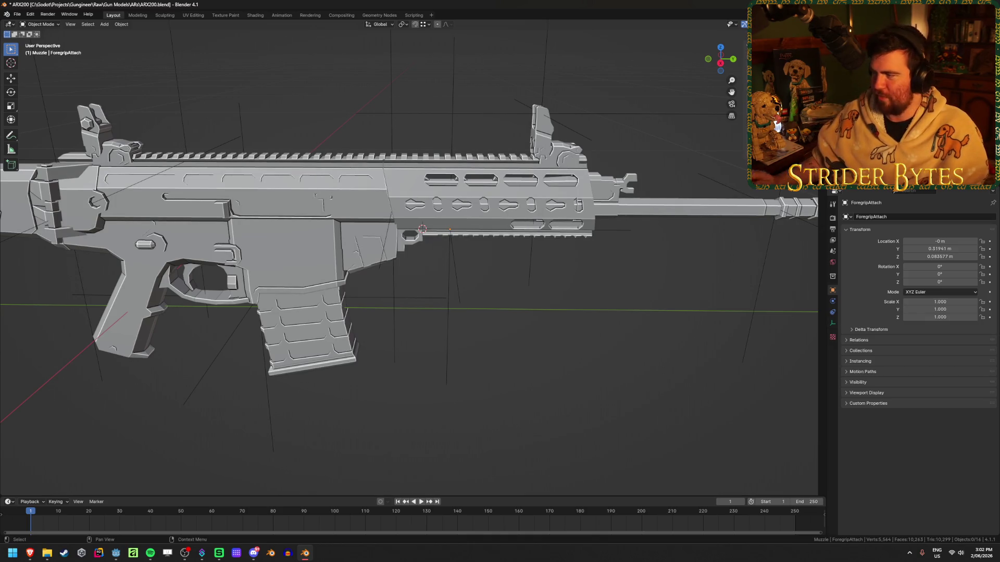
key("ctrl+s")
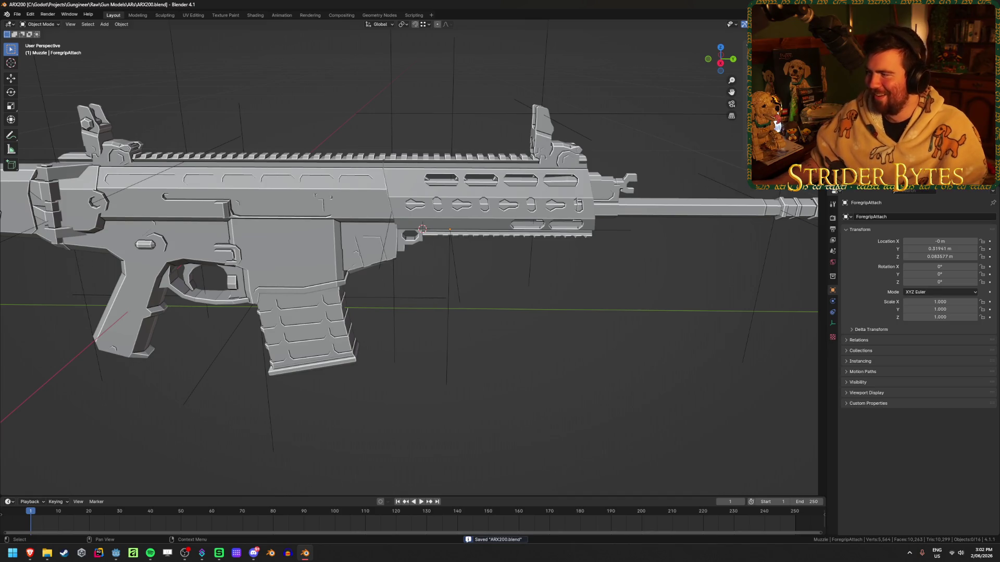
key("alt+h")
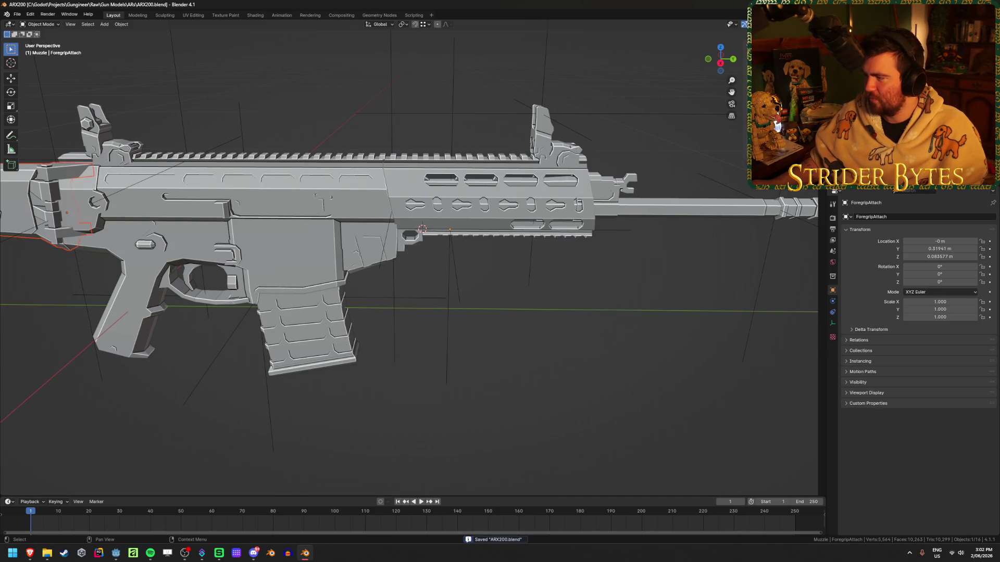
left_click(304, 323)
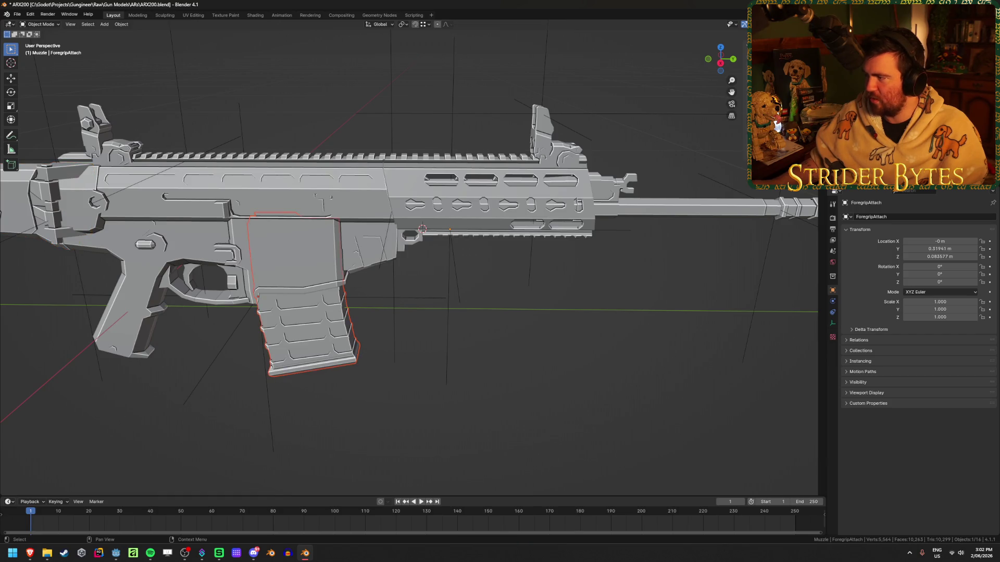
key("bracketright")
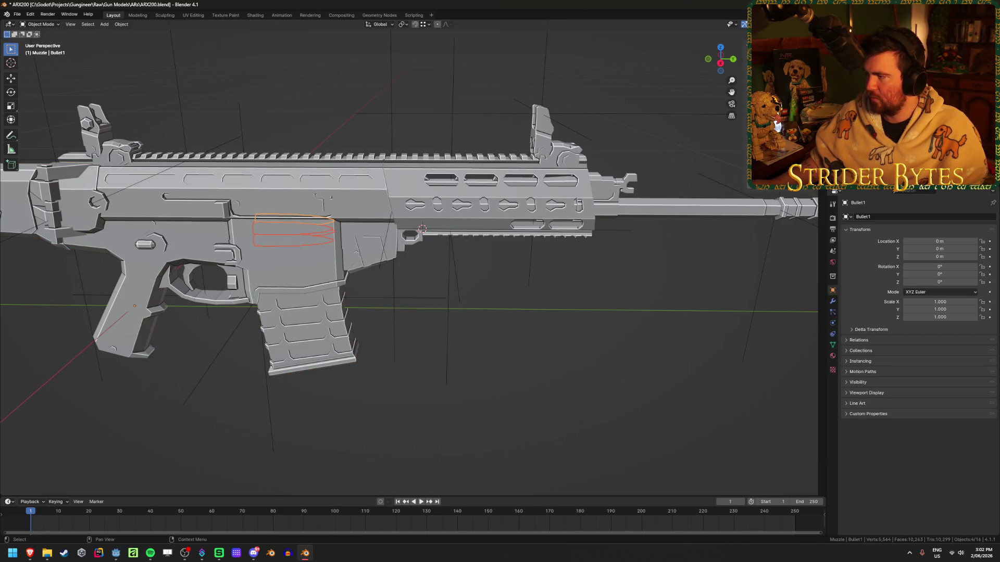
key("ctrl+s")
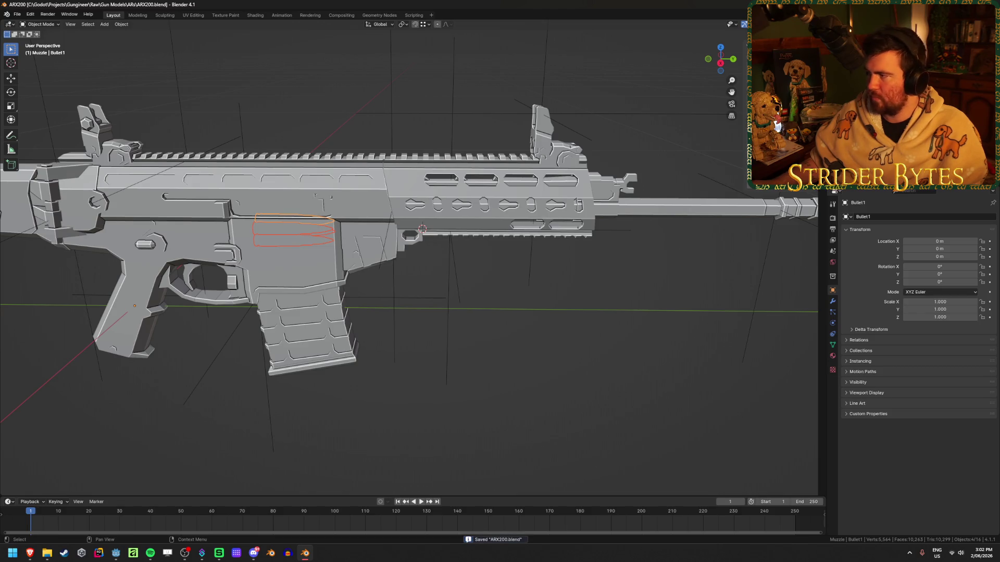
- Select the muzzle, the barrel and the StockAttach, ForegripAttach and AimPoint empties
left_click(794, 208)
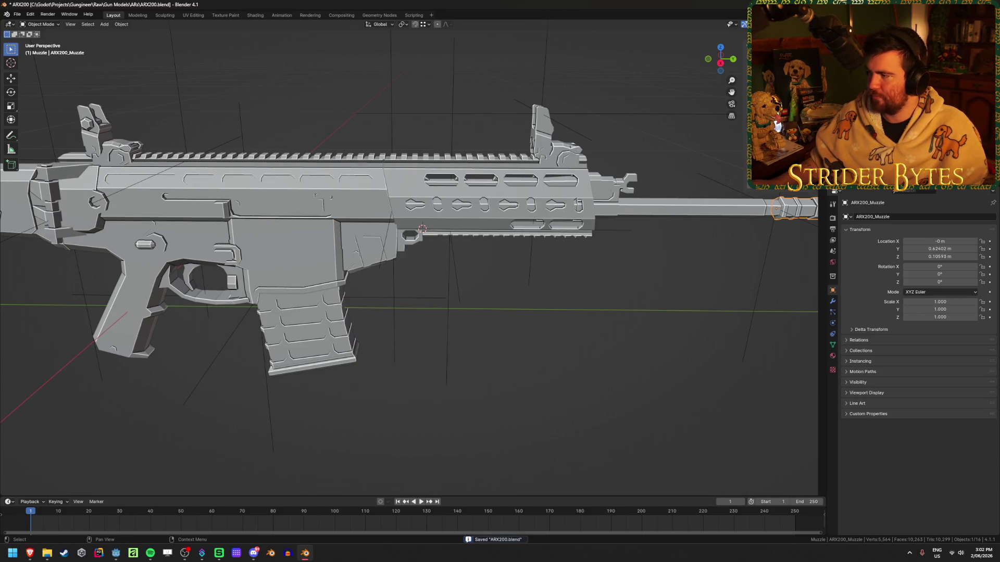
key("bracketleft")
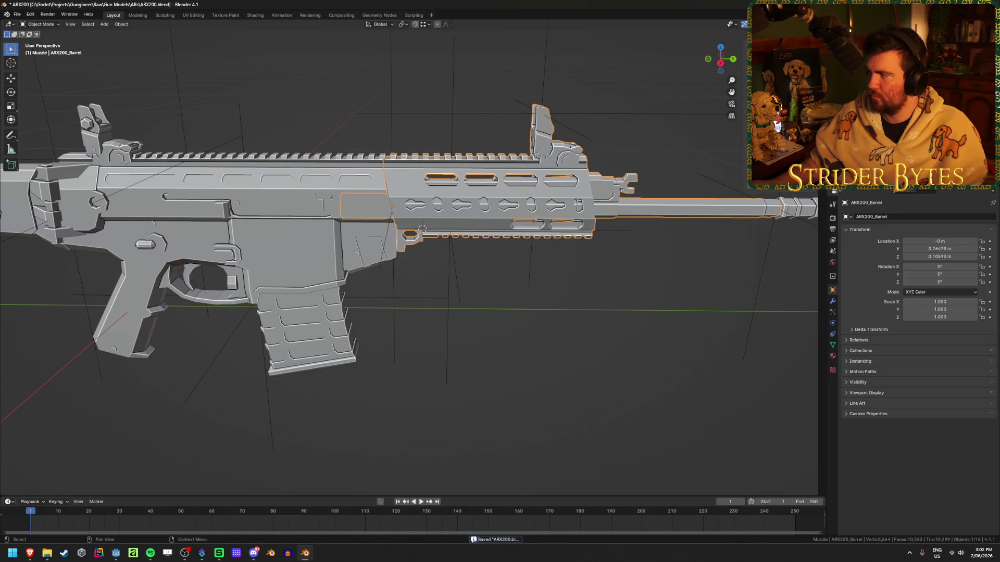
key("ctrl+s")
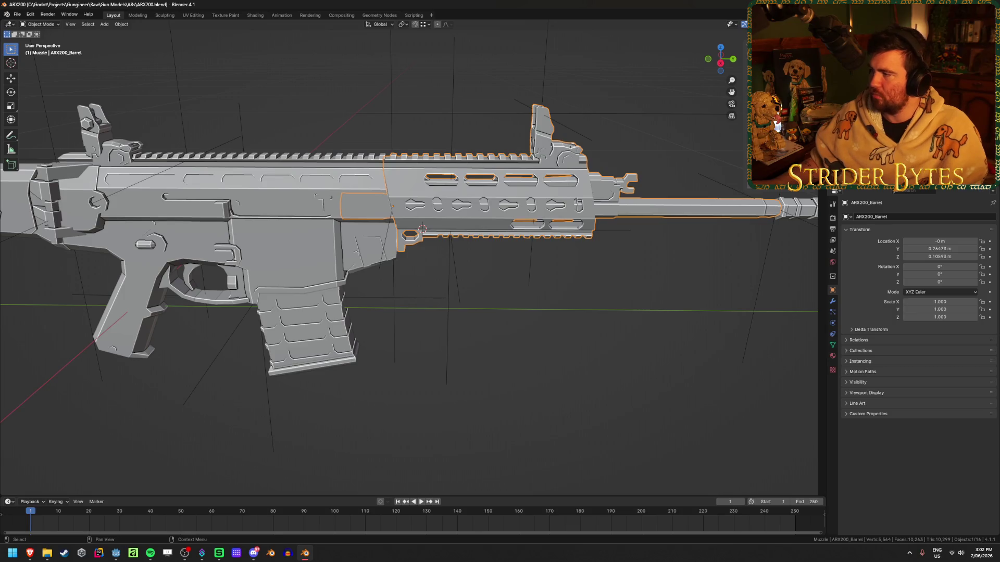
left_click(875, 172)
left_click(759, 291)
left_click(451, 313, "shift")
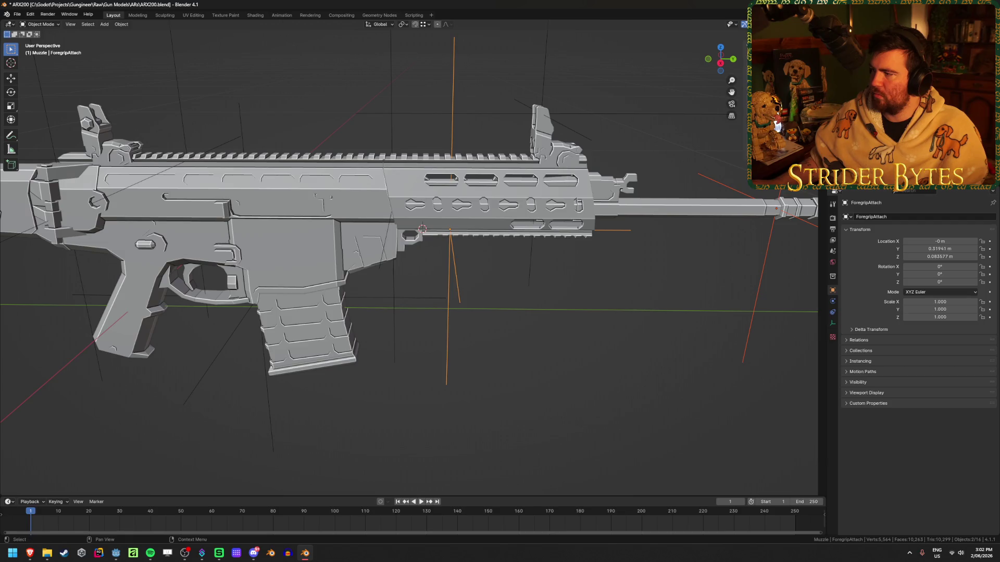
key("ctrl+s")
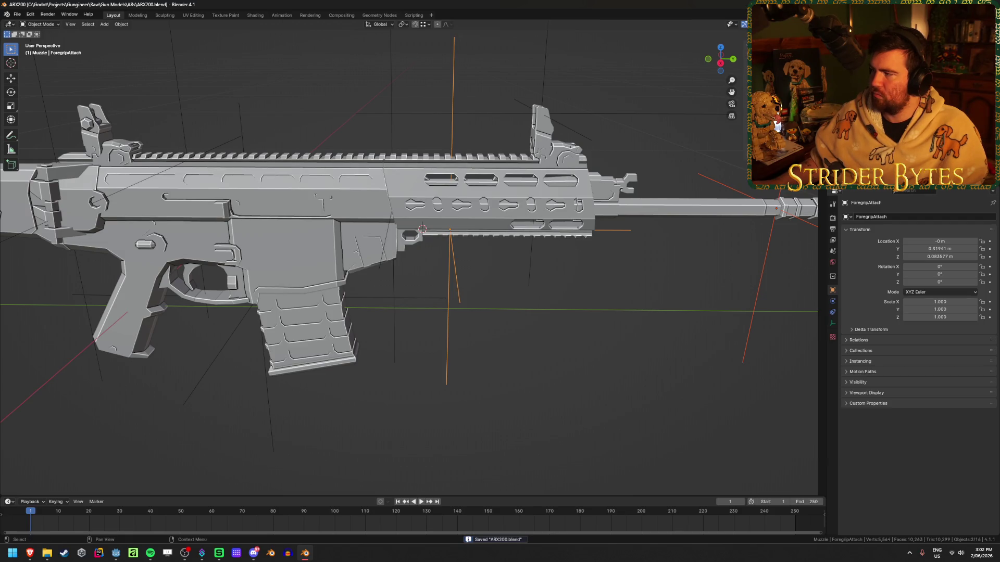
left_click(541, 114)
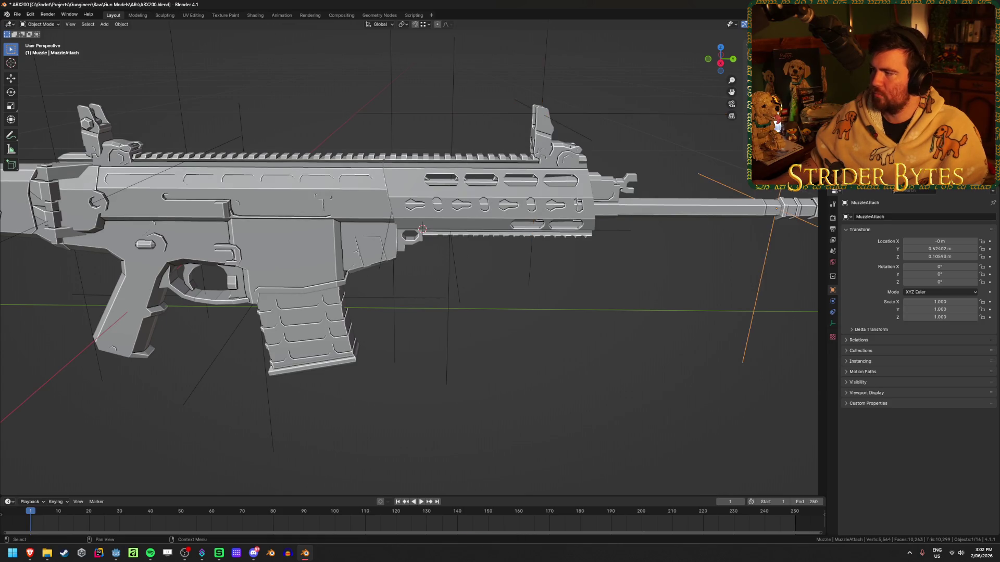
left_click(875, 78, "ctrl")
- Parent the selected attachment empties to ARX200_Barrel and save
left_click(875, 105, "ctrl")
key("ctrl+p")
left_click(599, 217)
key("ctrl+s")
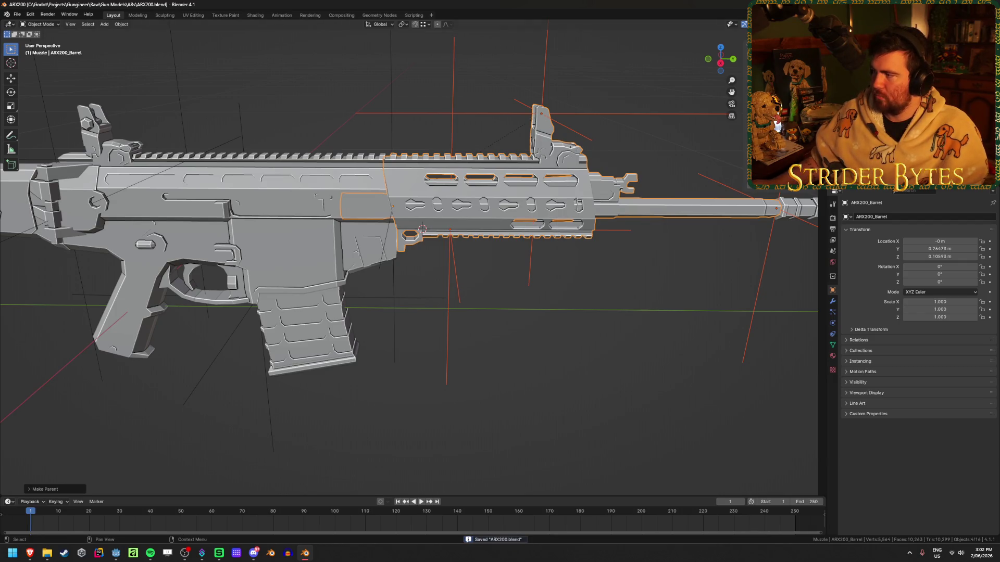
- Parent the StockAttach empty and selection to ARX200_Receiver and save
left_click(875, 125)
left_click(875, 135, "ctrl")
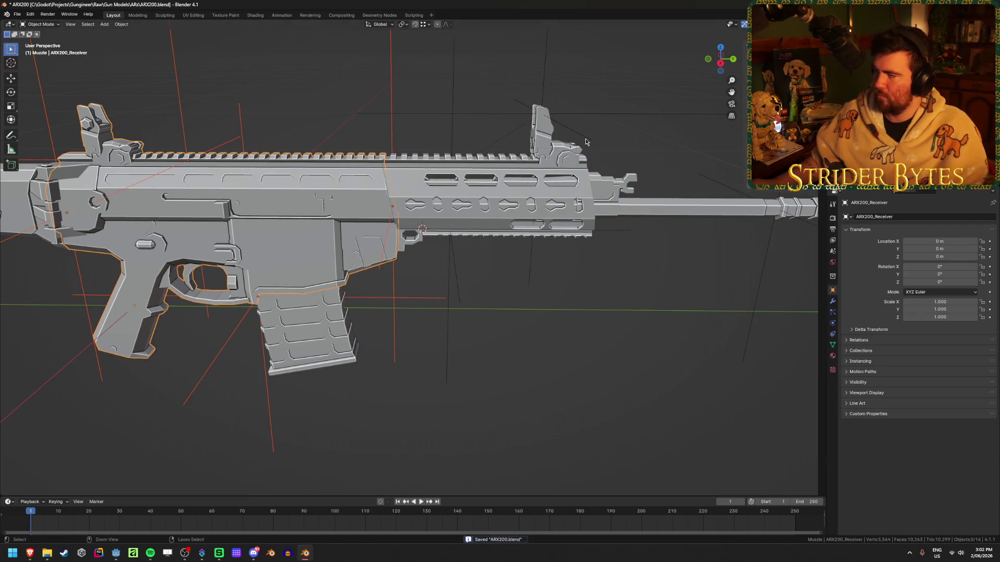
key("ctrl+p")
left_click(586, 141)
key("ctrl+s")
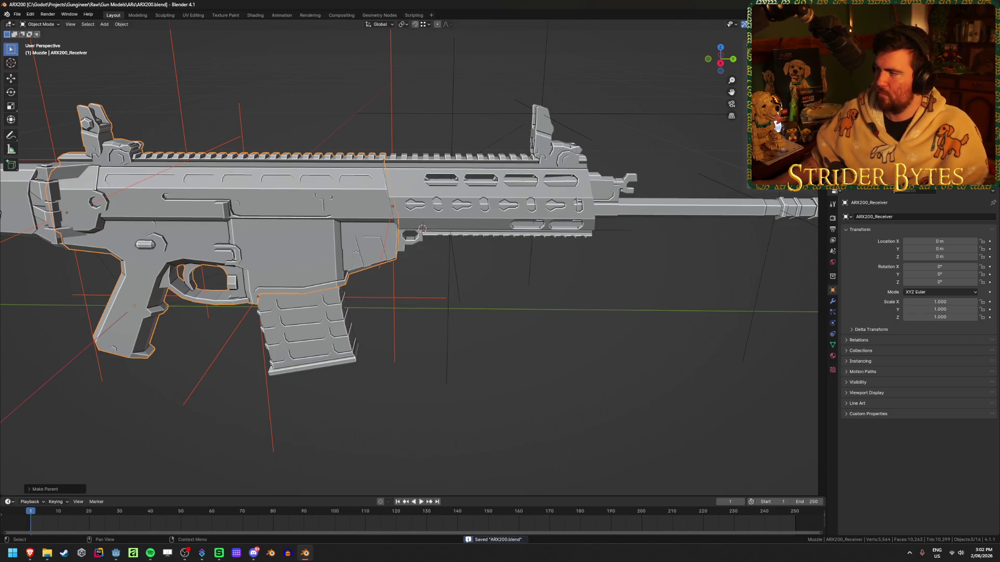
- Parent the selection to ARX200_Magazine, save, and clear the selection
left_click(875, 145)
key("ctrl+p")
left_click(648, 140)
key("ctrl+s")
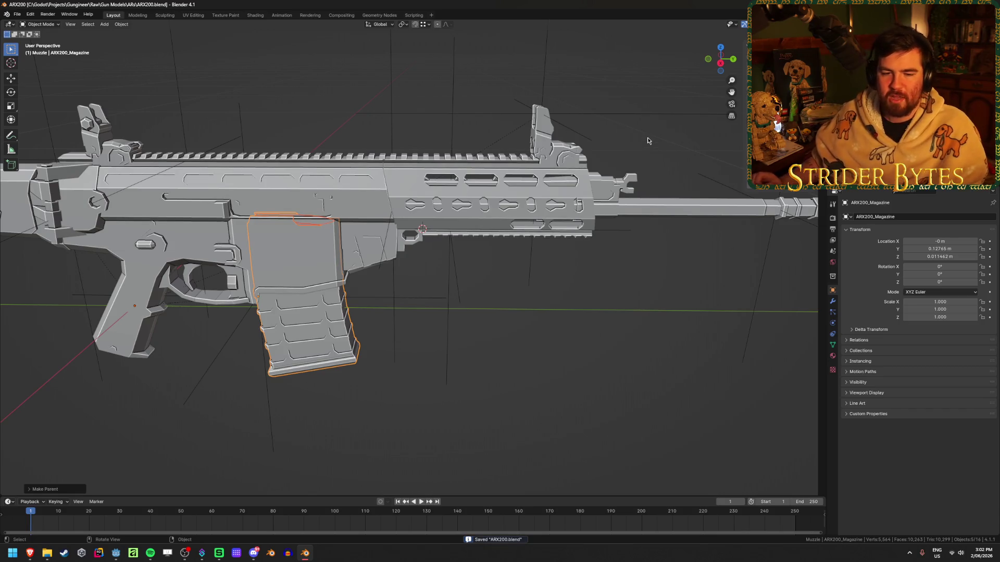
left_click(634, 105)
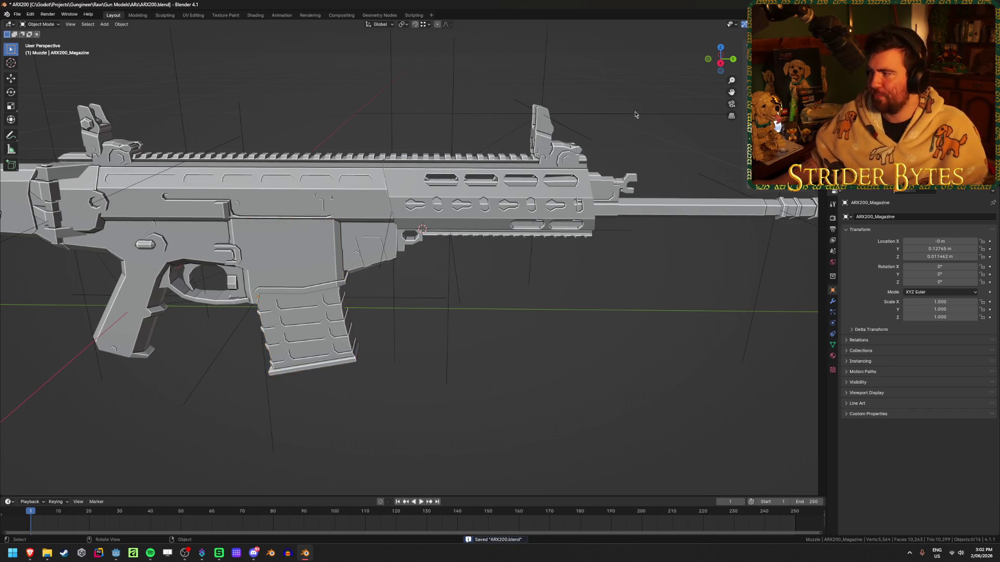
scroll(401, 125, "down", 4)
mouse_move(401, 125)
middle_mouse_down()
mouse_move(408, 136)
mouse_move(392, 170)
mouse_move(463, 130)
middle_mouse_up()
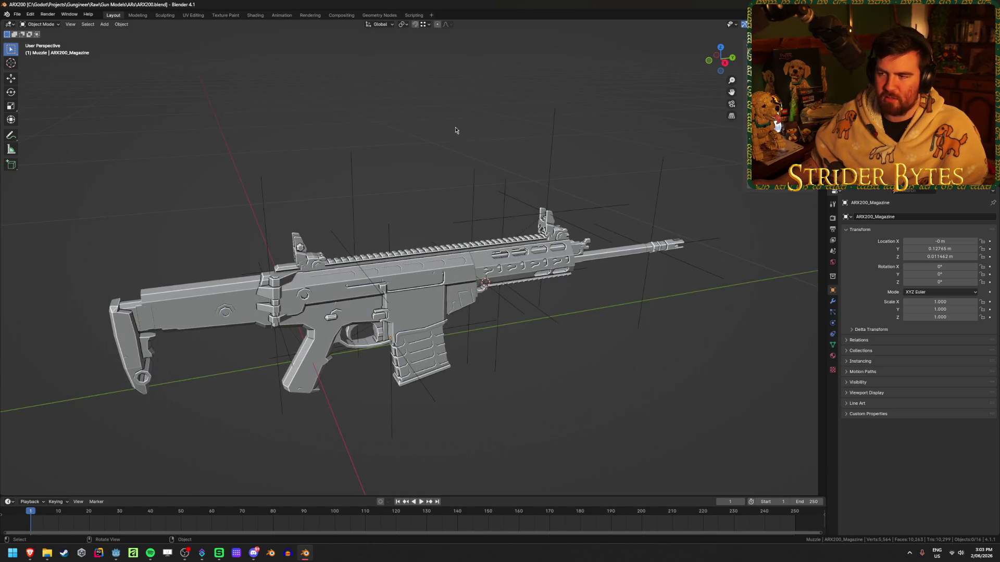
left_click(427, 291)
key("g")
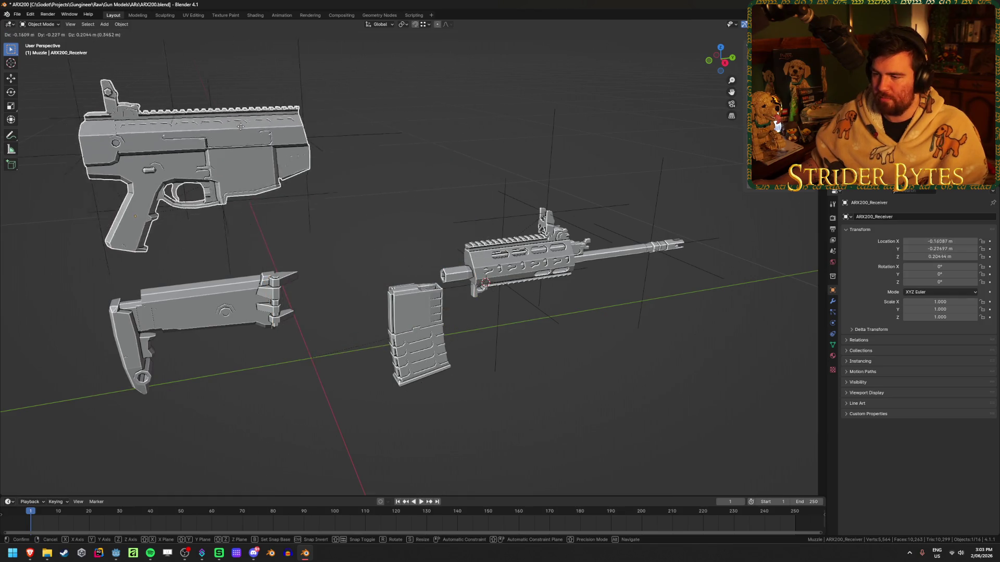
key("Escape")
left_click(209, 307)
key("g")
key("Escape")
left_click(408, 340)
key("g")
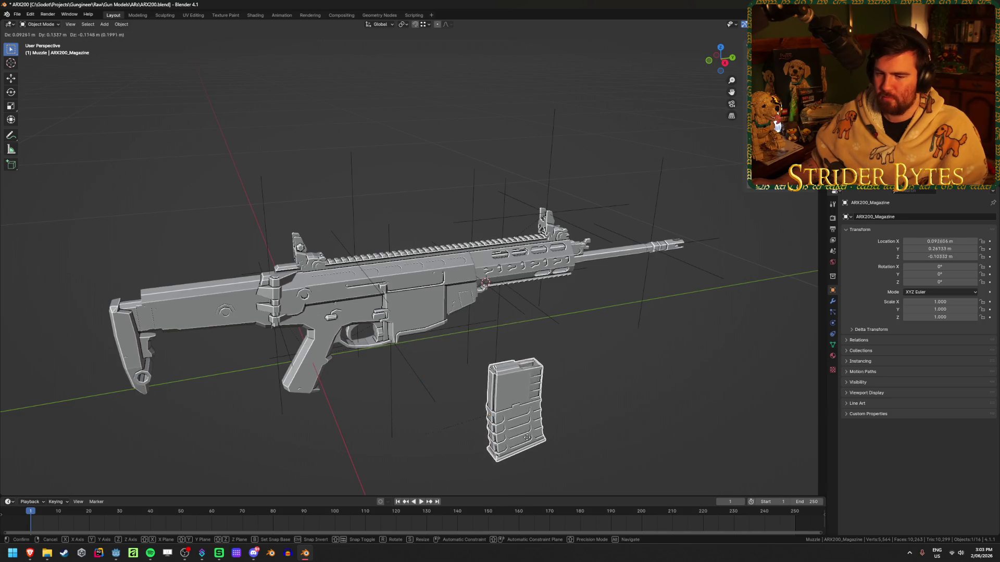
key("Escape")
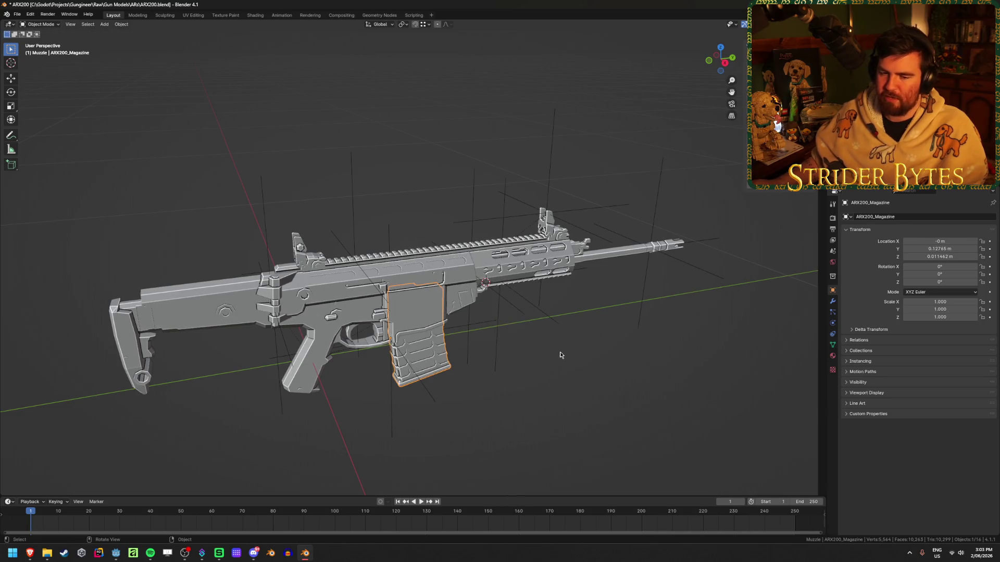
left_click(527, 257)
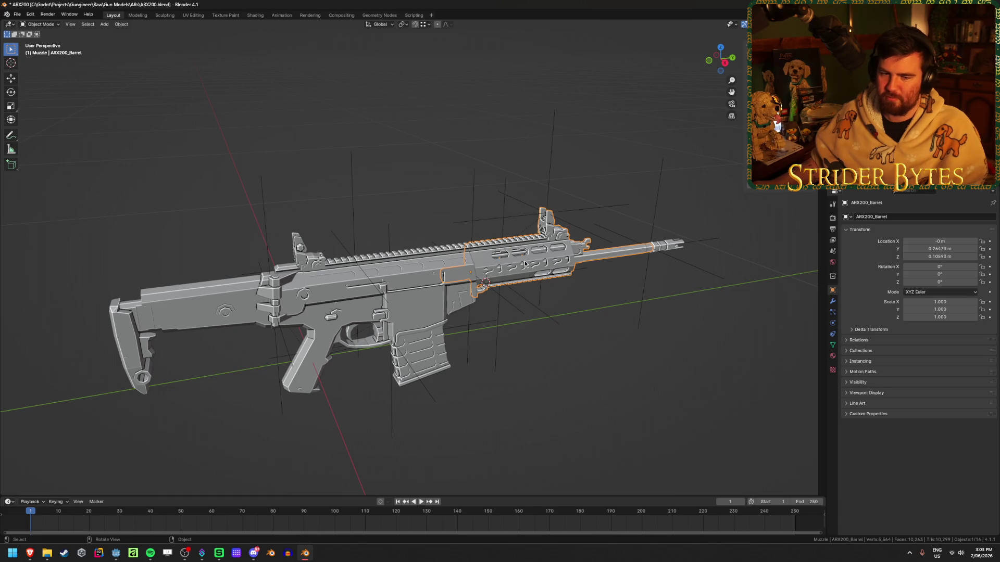
key("g")
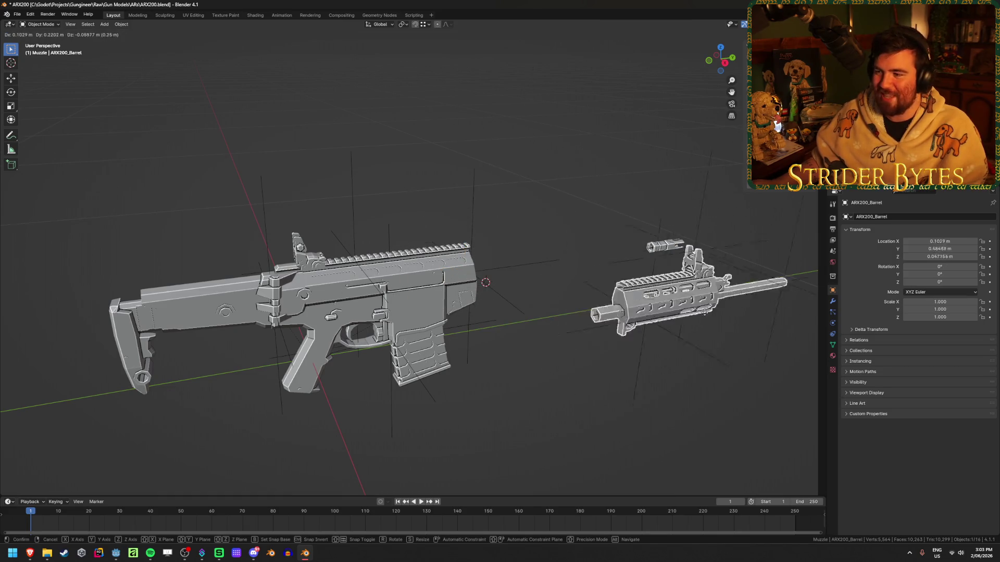
key("Escape")
middle_click_drag(583, 148, 566, 221)
key("ctrl+s")
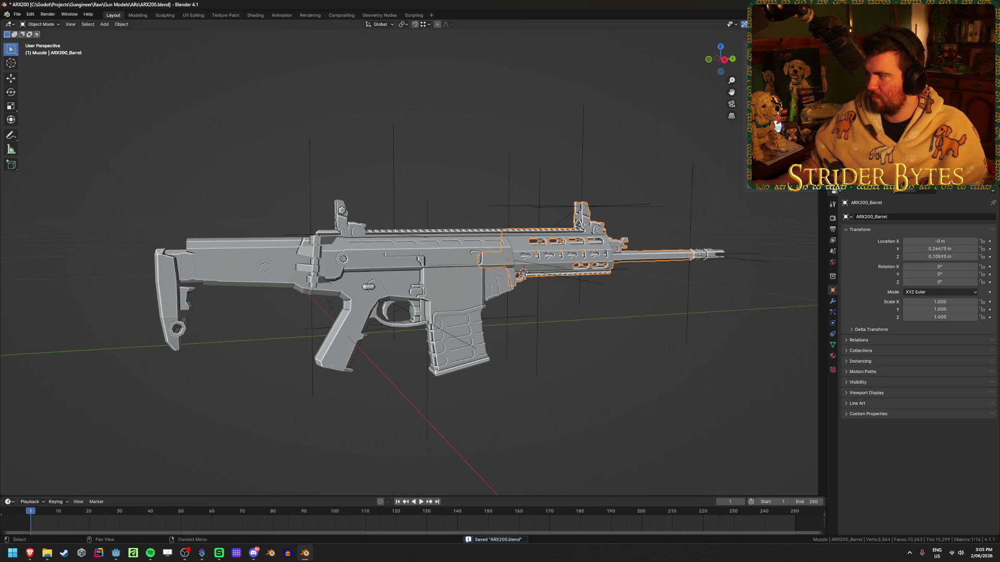
left_click(455, 123)
key("ctrl")
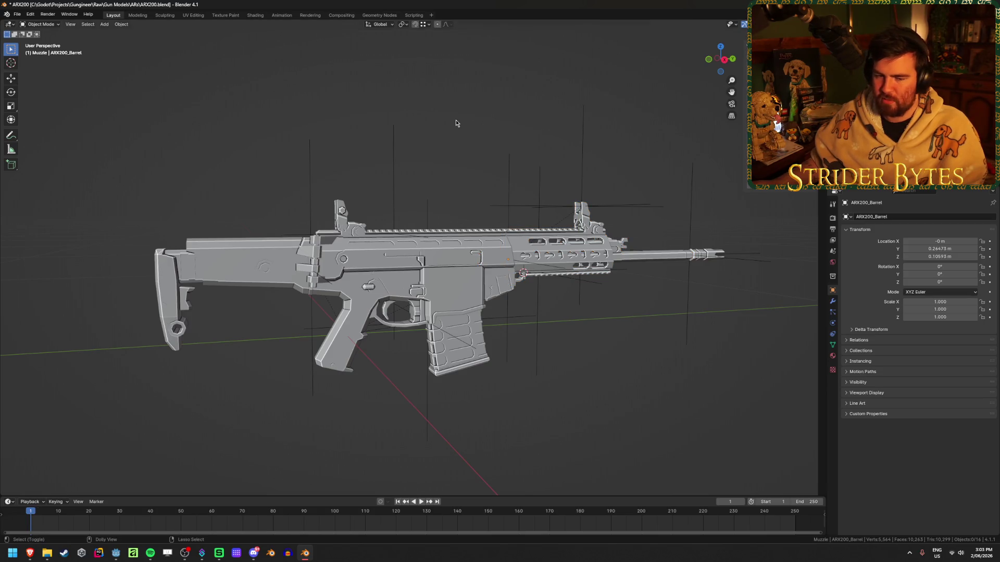
- Export Receiver_ARX200.glb into Meshes/GunParts/ARs using the GunPart glTF preset
key("ctrl+e")
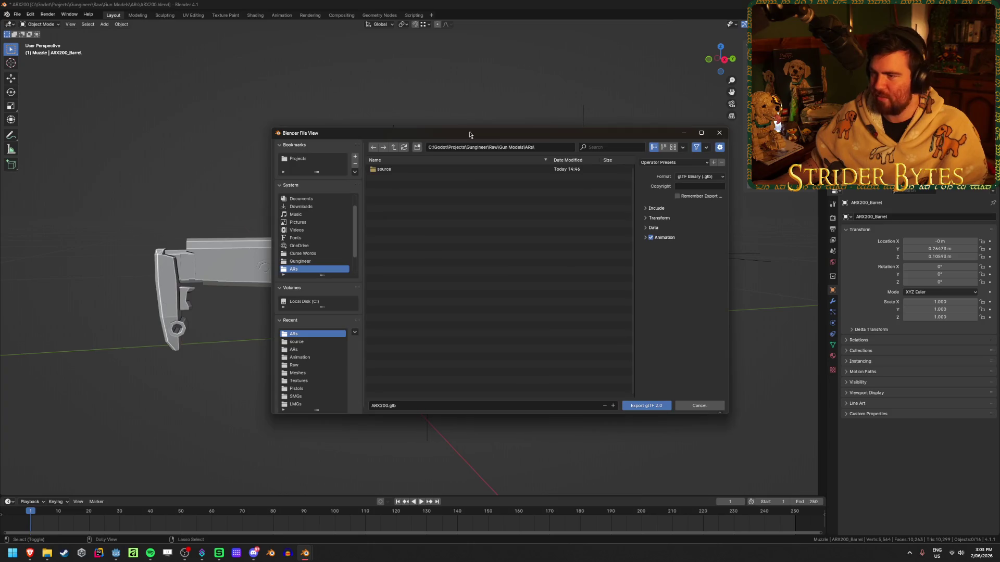
scroll(319, 255, "down", 3)
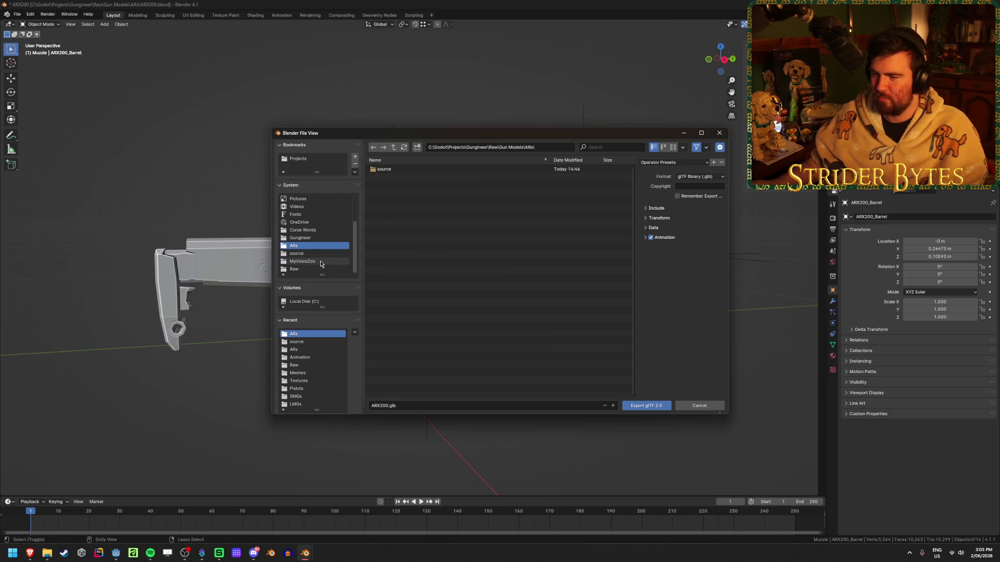
scroll(311, 346, "down", 1)
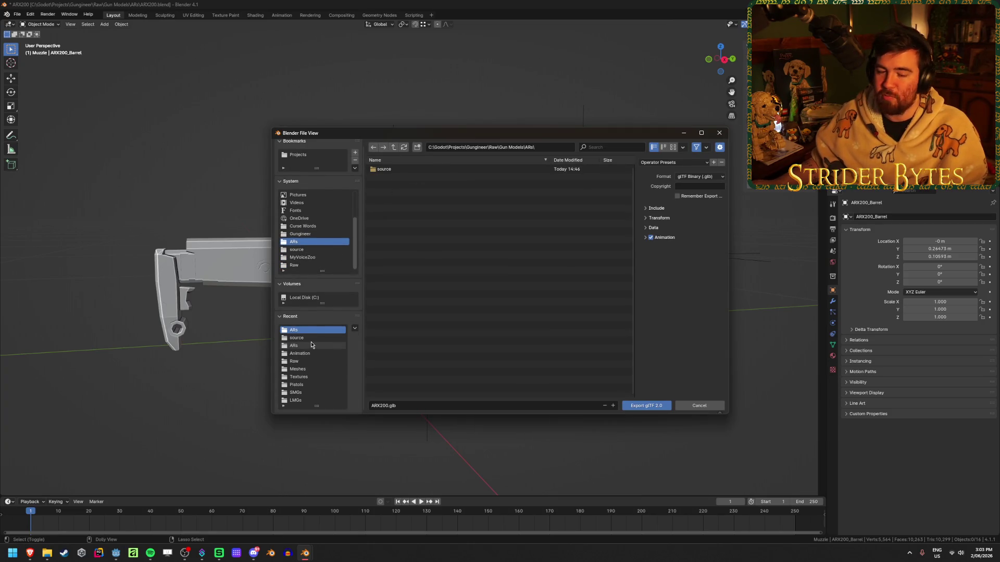
left_click(312, 346)
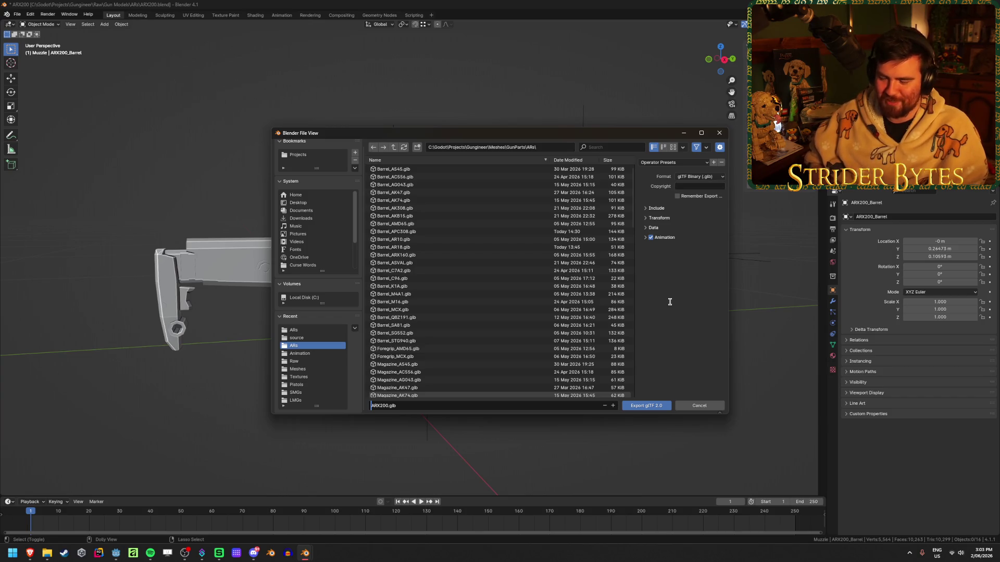
type("Receiver_")
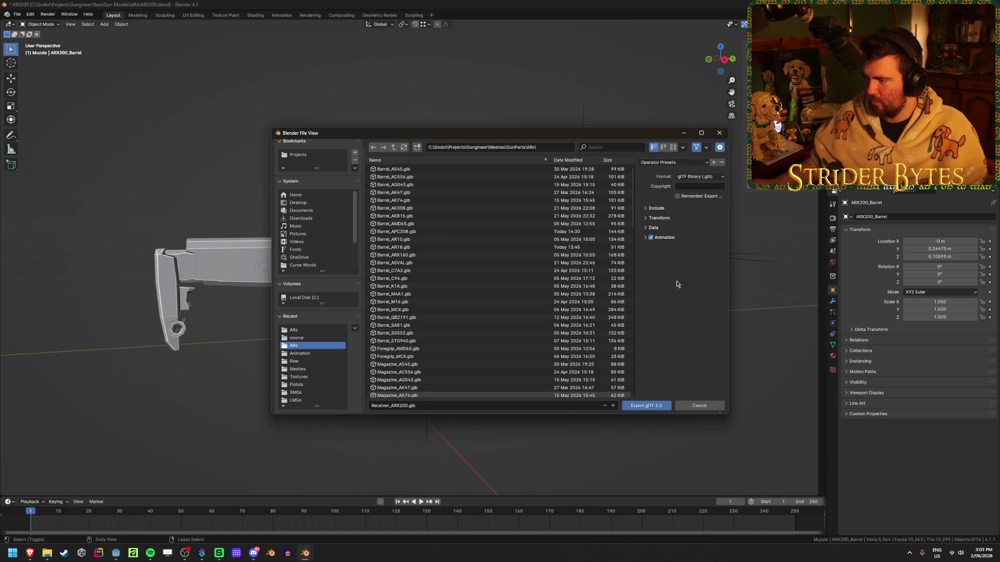
left_click(672, 162)
left_click(657, 182)
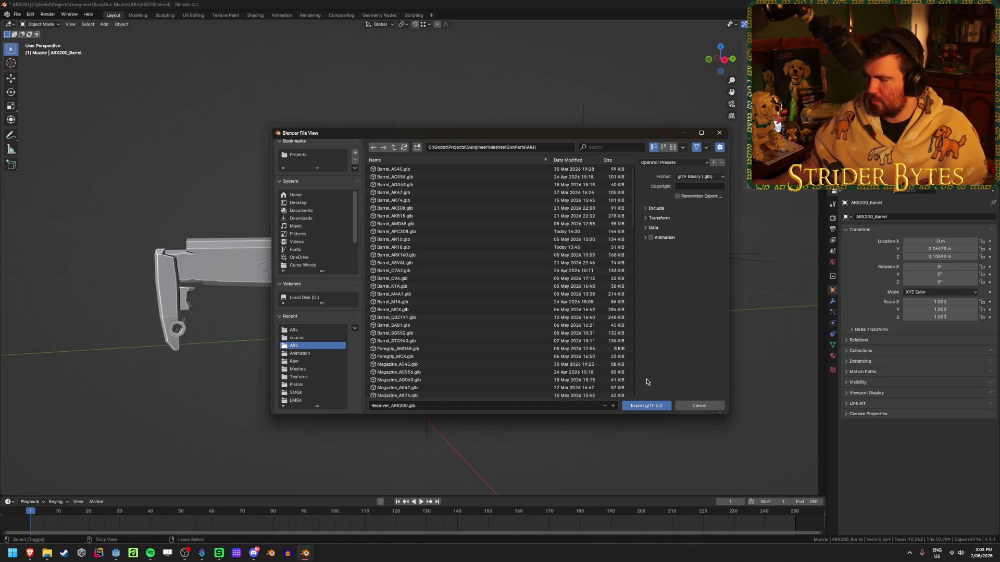
left_click(645, 406)
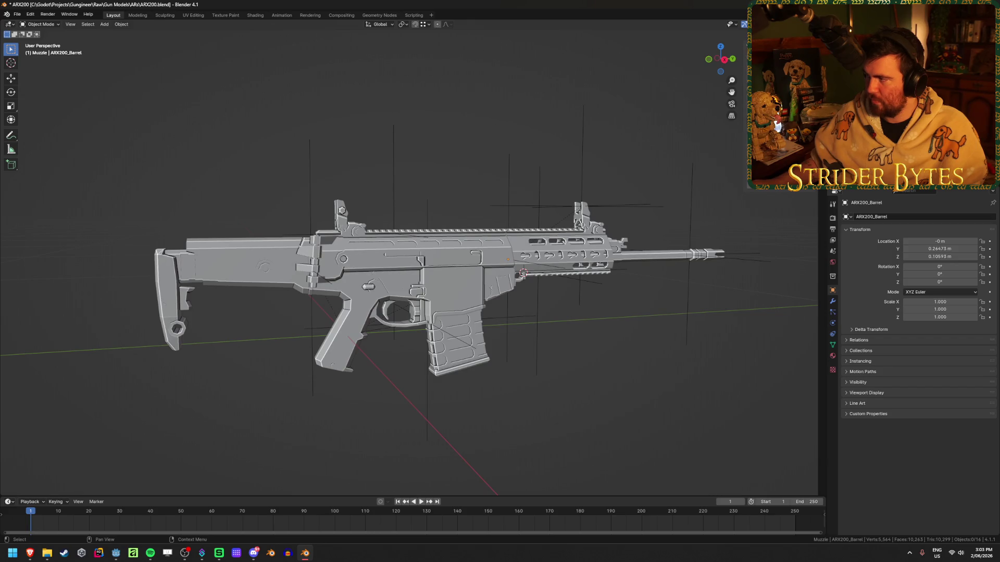
- Export the barrel as Barrel_ARX200.glb
key("shift+r")
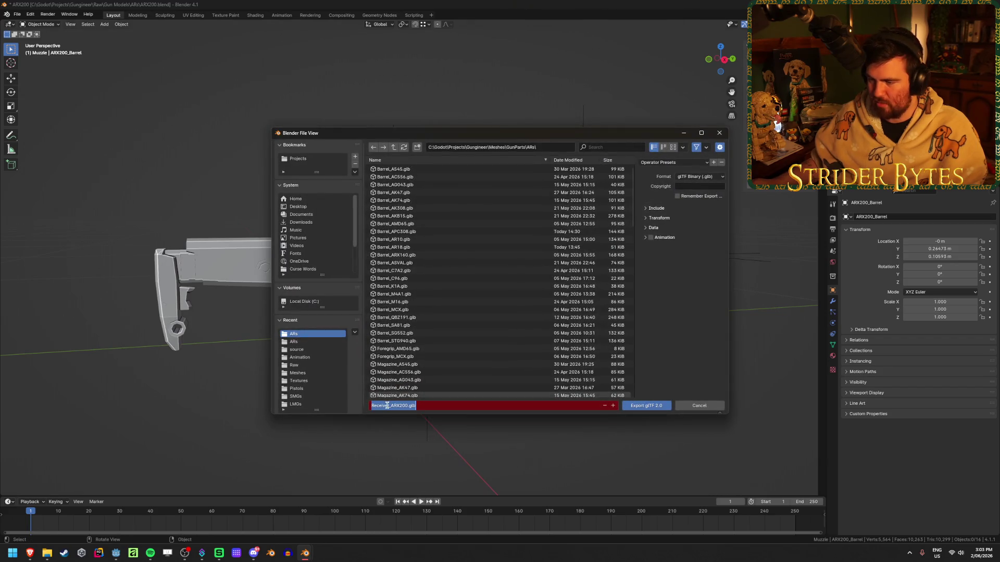
left_click(389, 406)
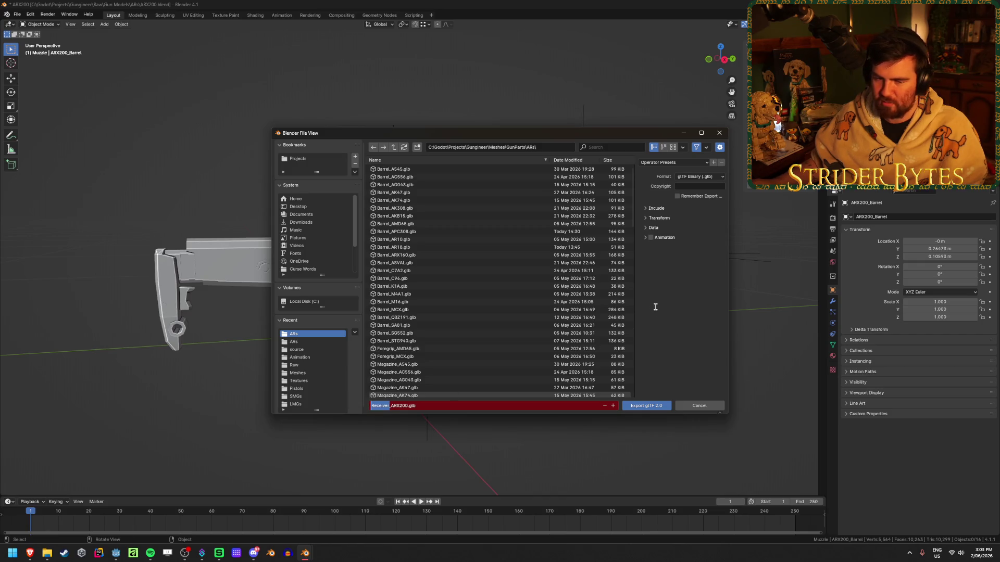
type("Barrel")
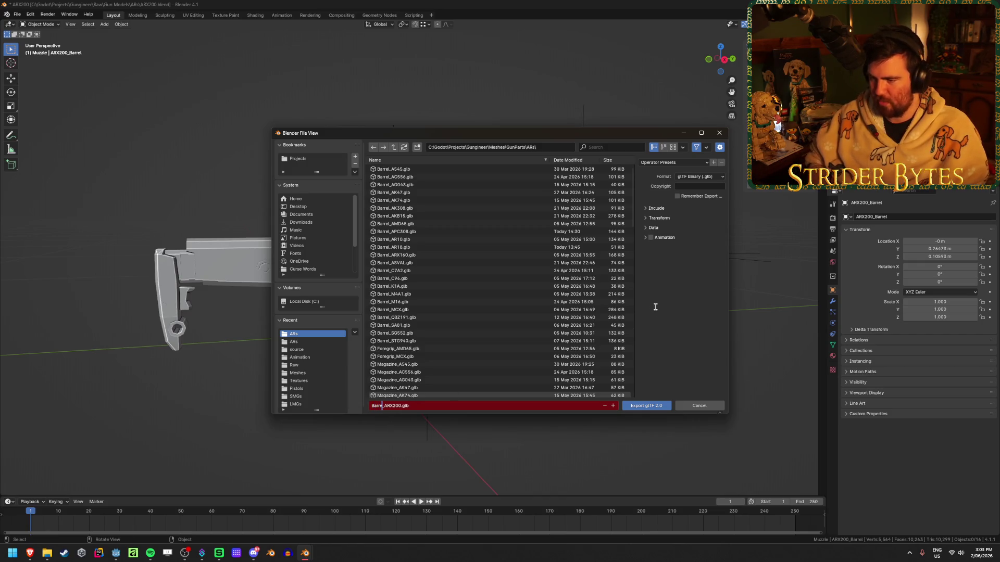
key("Return")
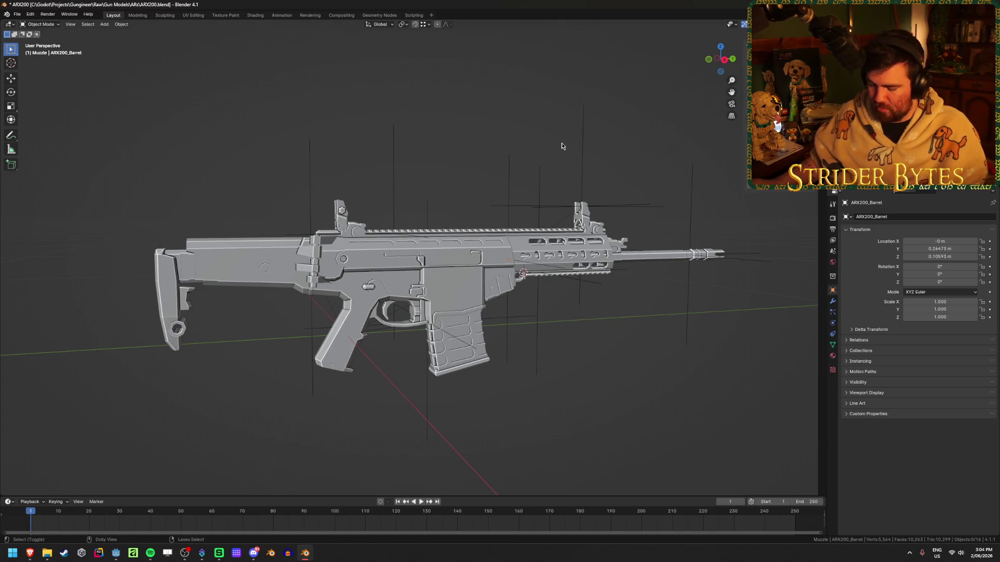
- Export the magazine as Magazine_ARX200.glb
key("shift+r")
left_click(388, 406)
key("Home")
key("Delete")
key("Delete")
key("Delete")
key("Delete")
key("Delete")
type("Magazine")
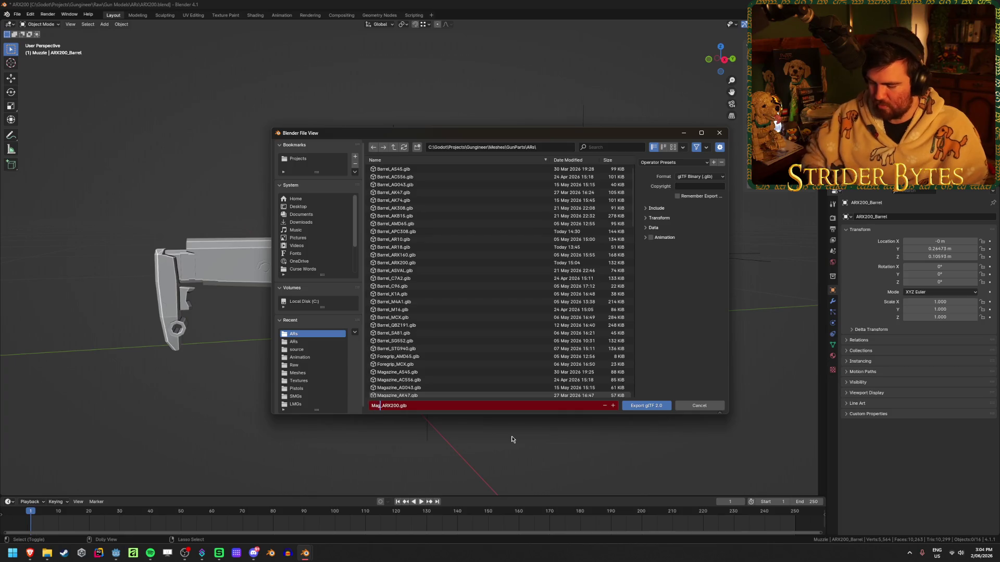
key("Return")
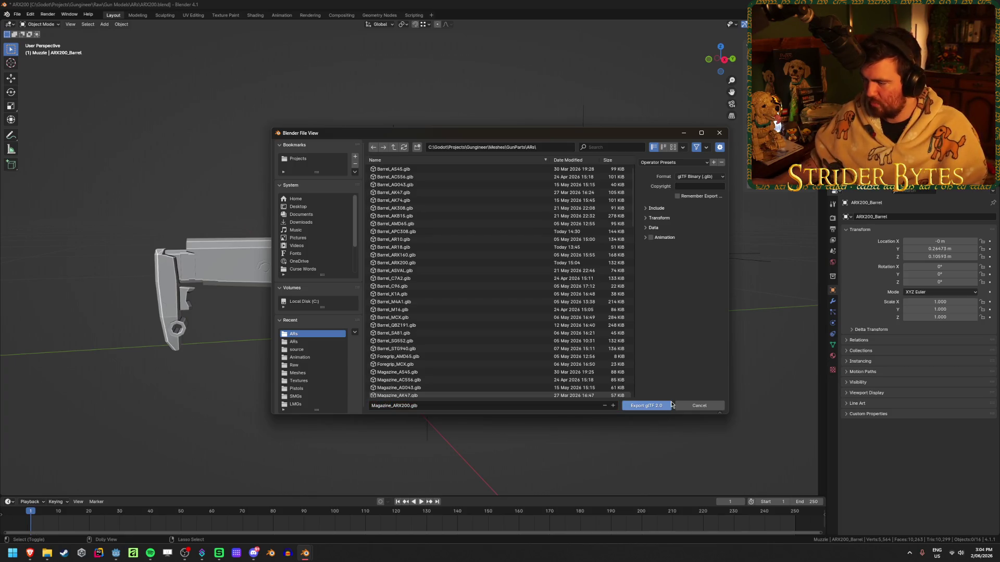
left_click(646, 405)
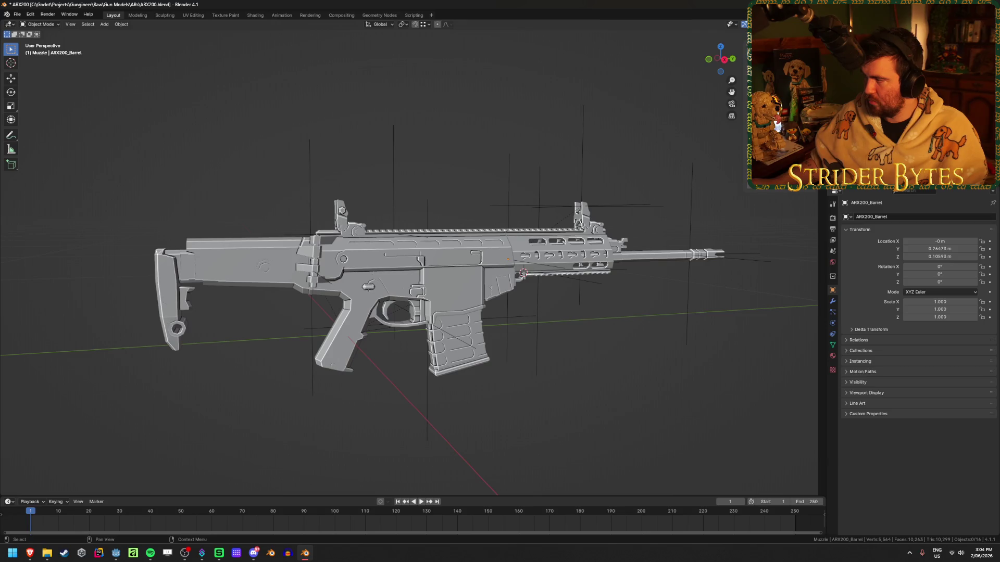
- Export the stock as Stock_ARX200.glb
key("shift+r")
left_click(390, 406)
key("ctrl+BackSpace")
type("Stock_ARX200.glb")
key("Return")
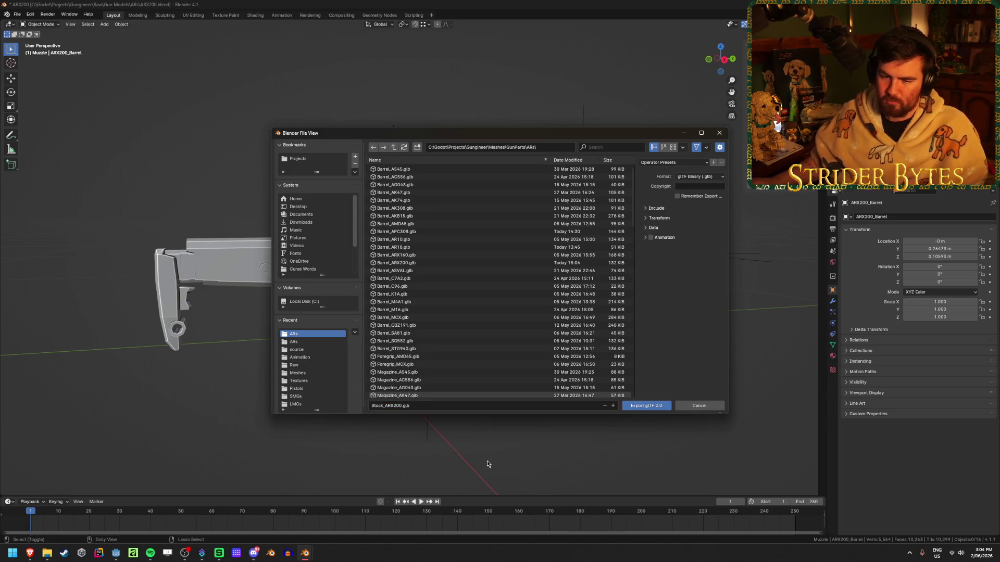
left_click(656, 406)
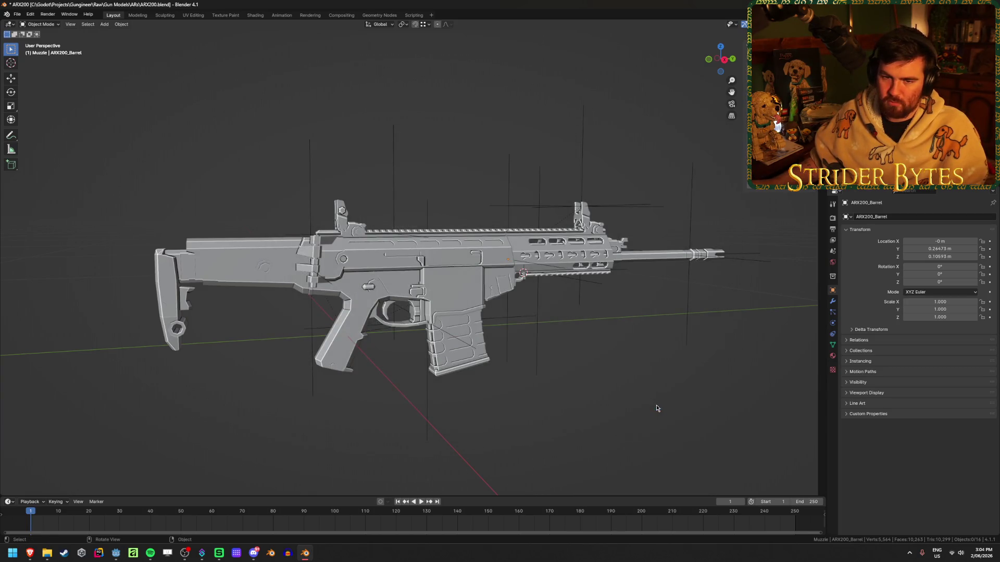
- Export the muzzle as Muzzle_ARX200.glb and save the ARX200 .blend file
key("shift+r")
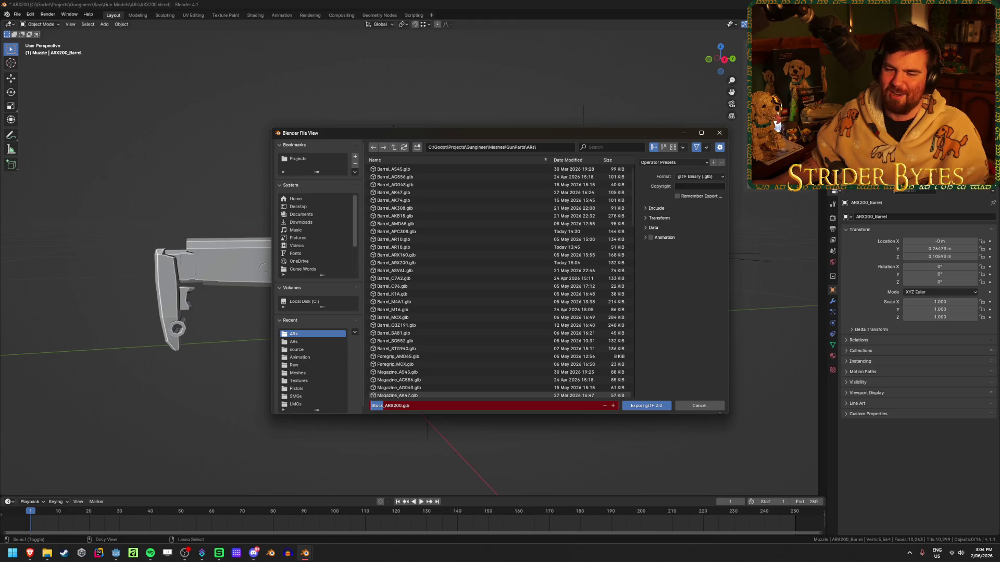
type("Mu")
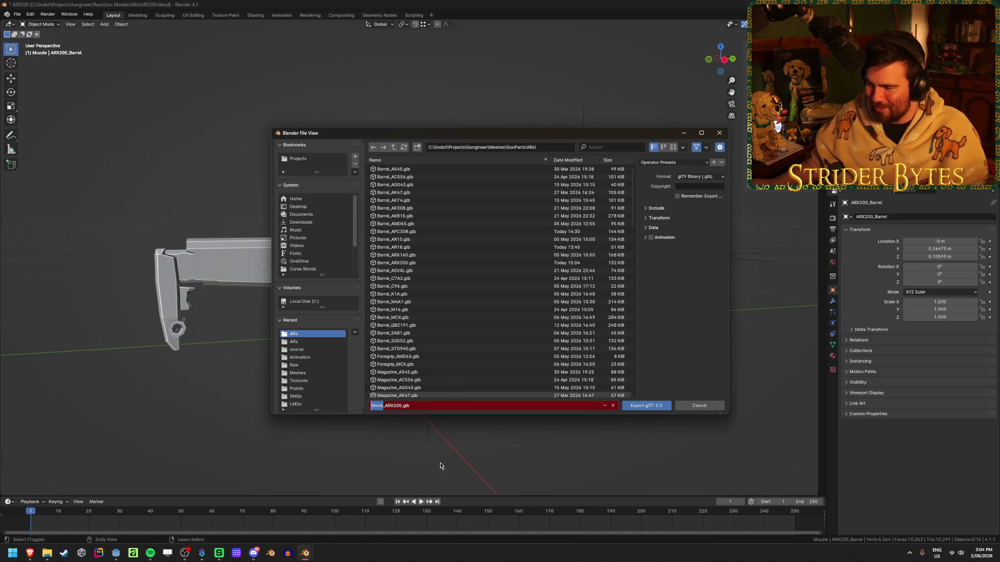
type("zzle")
key("Return")
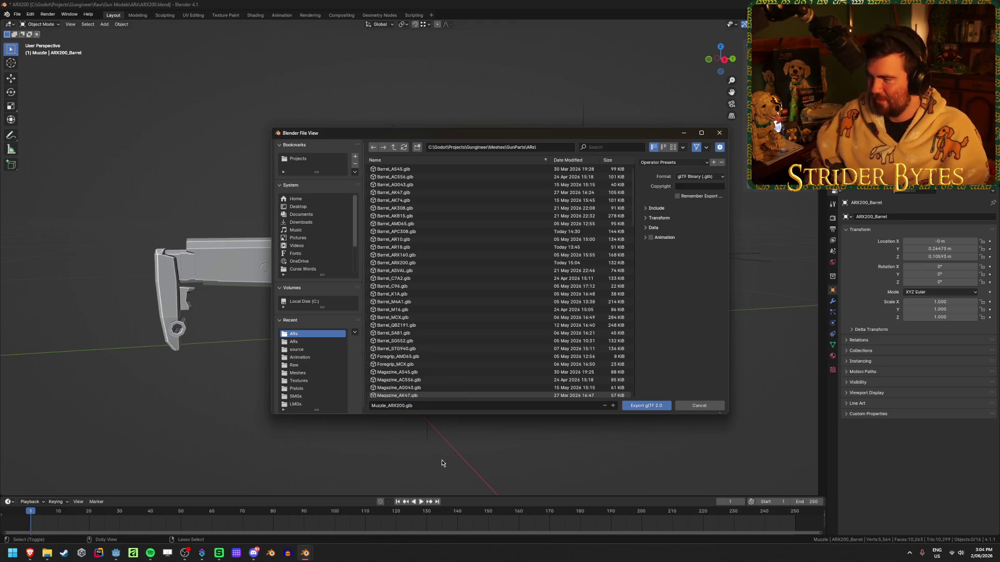
left_click(643, 407)
key("ctrl+s")
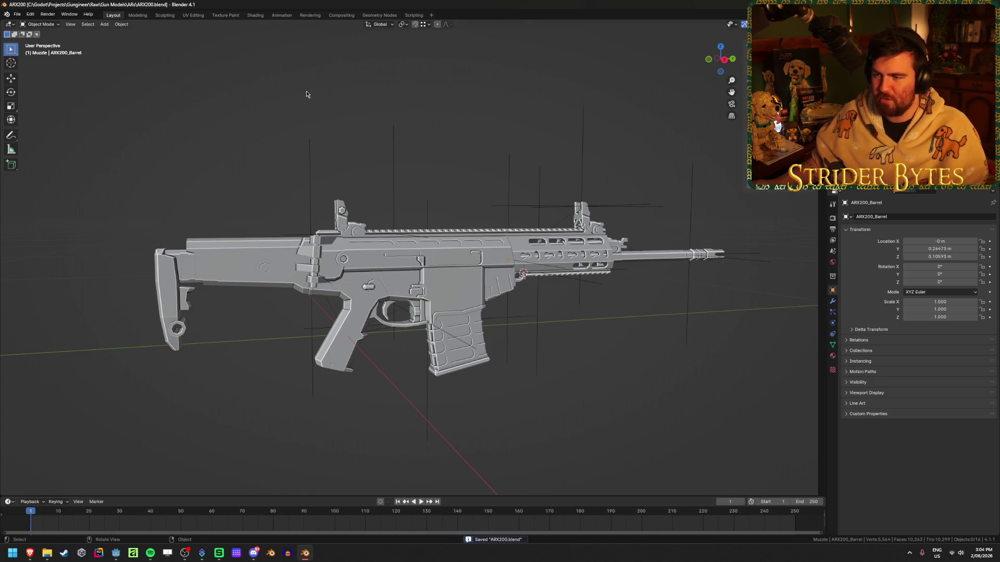
- Leave the receiver unmoved and quit Blender
left_click(397, 273)
key("g")
right_click(343, 203)
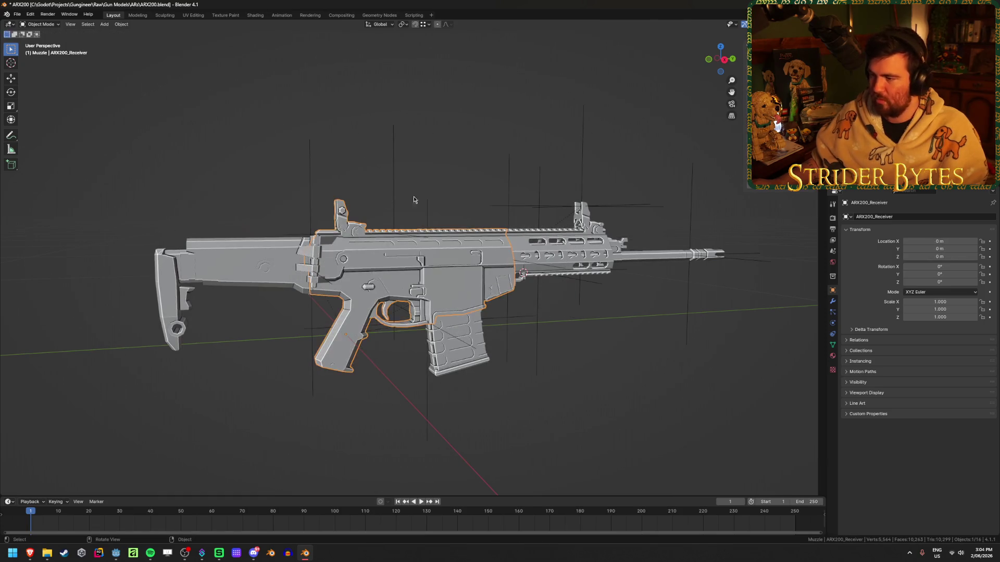
key("ctrl+q")
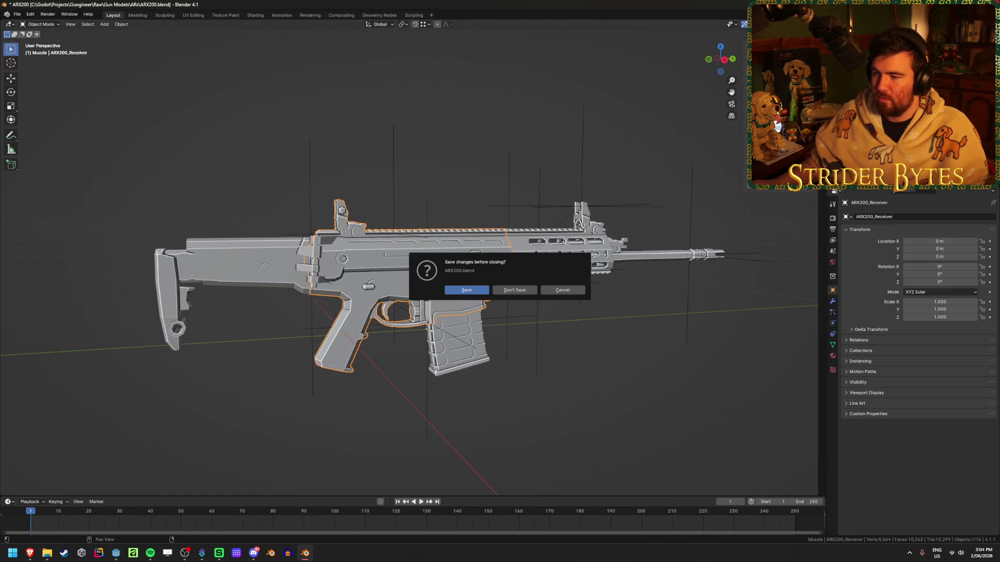
left_click(466, 290)
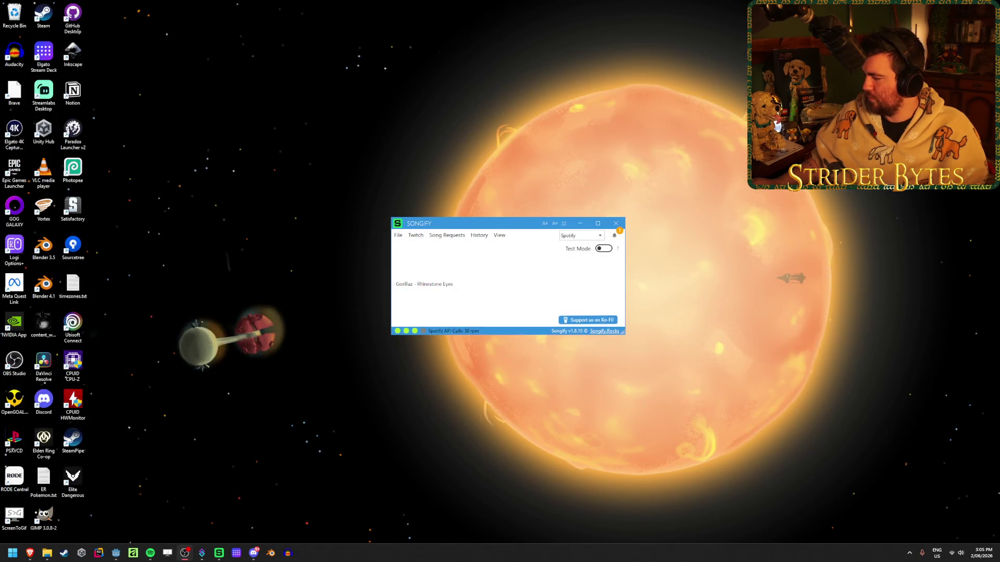
- Switch to Godot, clear the reimport errors, save Workshop.tscn, and open the Project menu
left_click(114, 555)
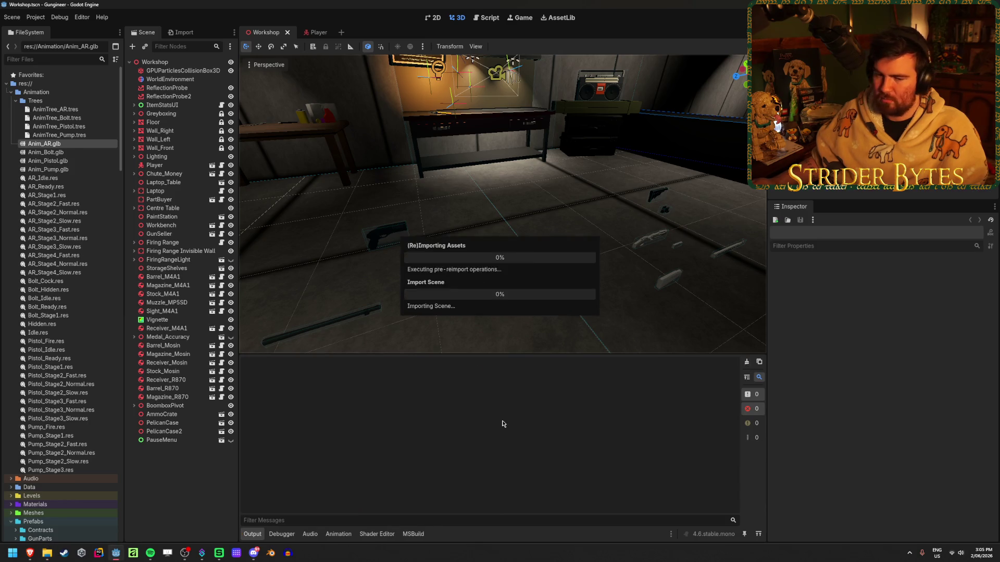
left_click(748, 364)
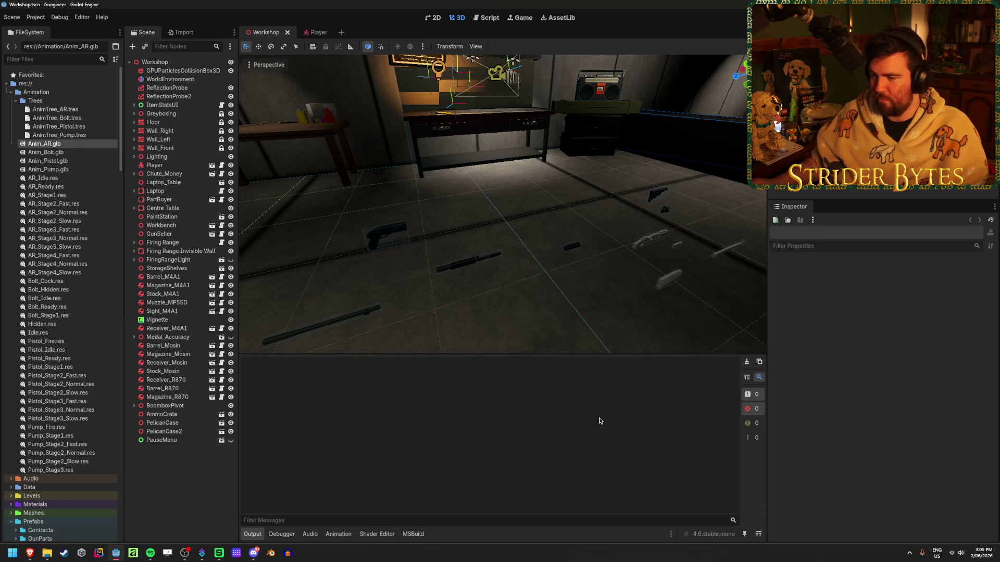
key("ctrl+s")
mouse_move(502, 203)
right_mouse_down()
mouse_move(502, 193)
mouse_move(246, 67)
mouse_move(523, 227)
right_mouse_up()
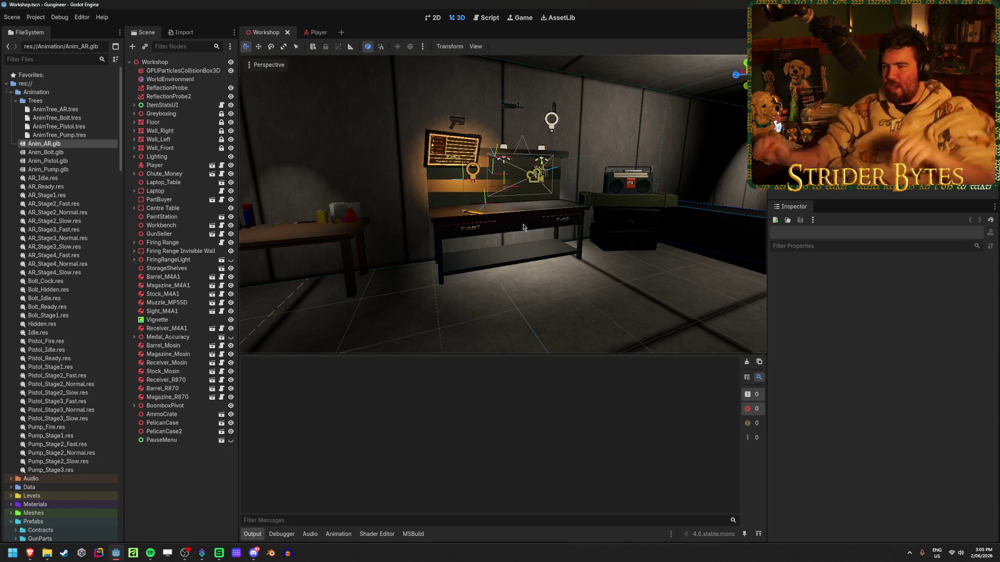
right_click_drag(523, 228, 513, 230)
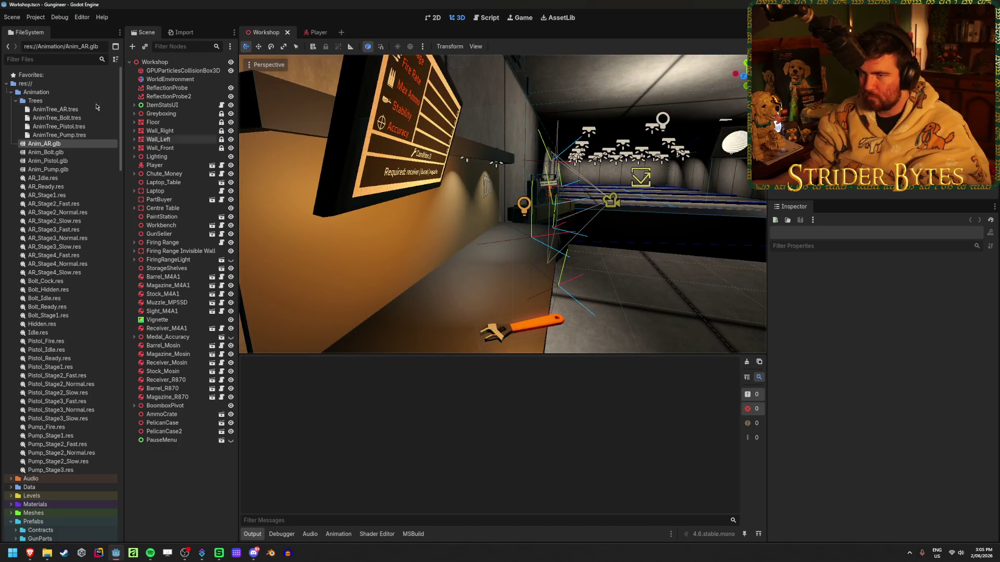
left_click(36, 17)
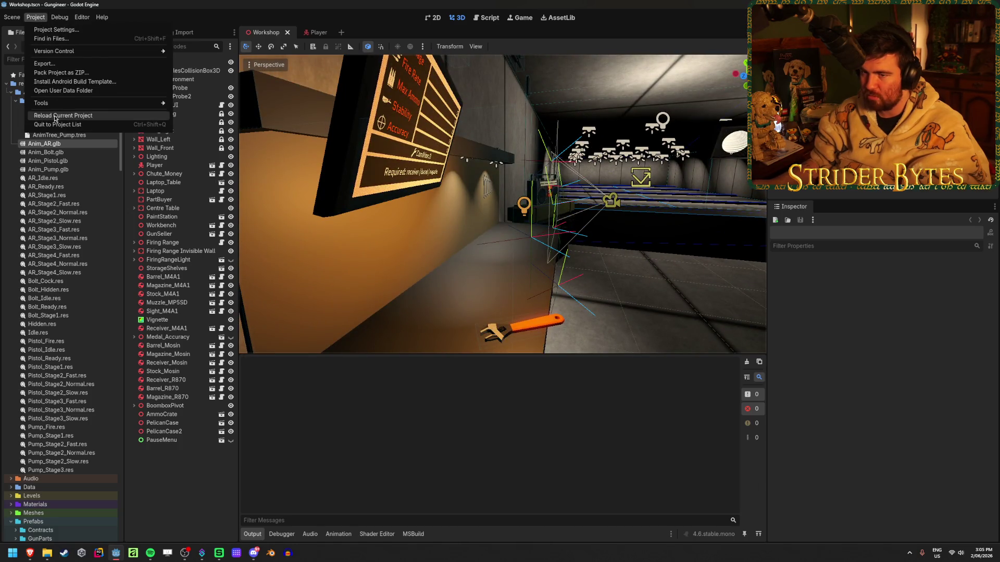
- Reload the project and inspect the Workbench and SpotLight3D in the workshop view
left_click(55, 117)
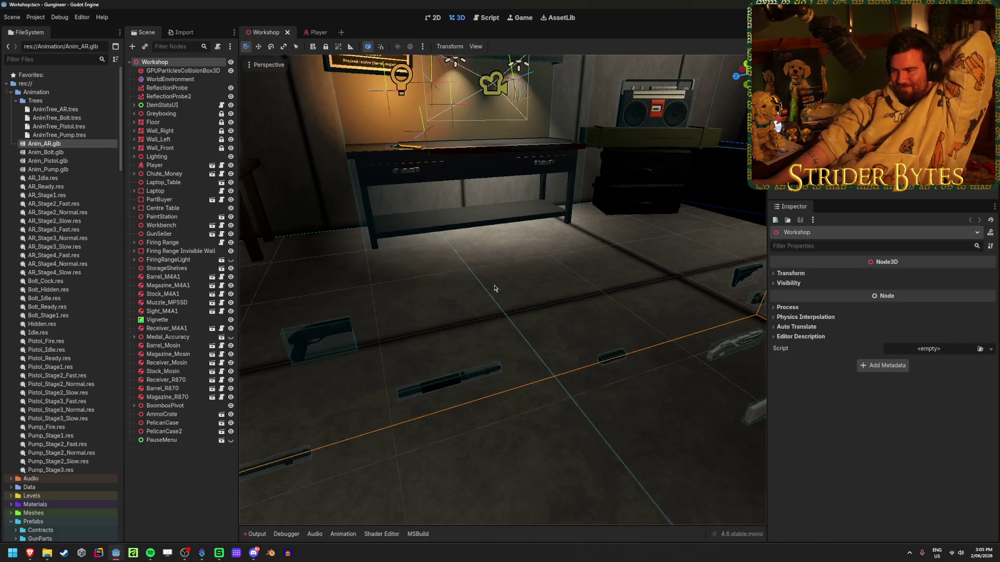
left_click(530, 304)
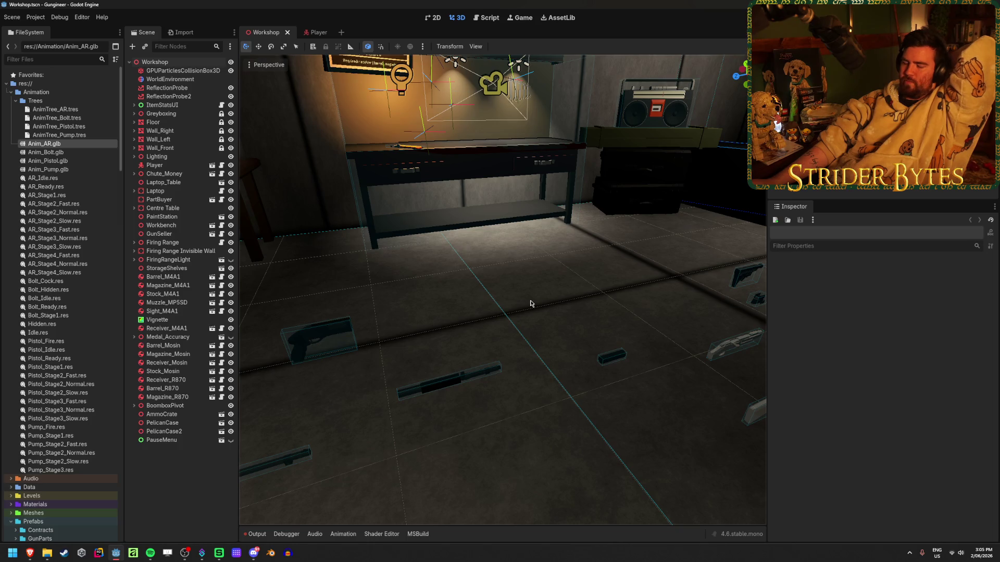
mouse_move(530, 304)
right_mouse_down()
mouse_move(508, 276)
mouse_move(539, 213)
right_mouse_up()
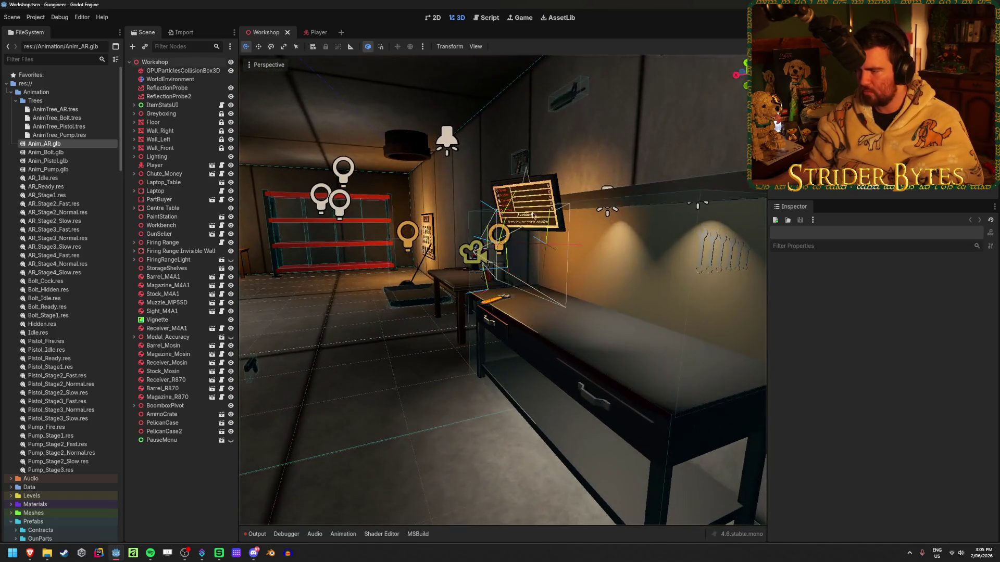
left_click(498, 246)
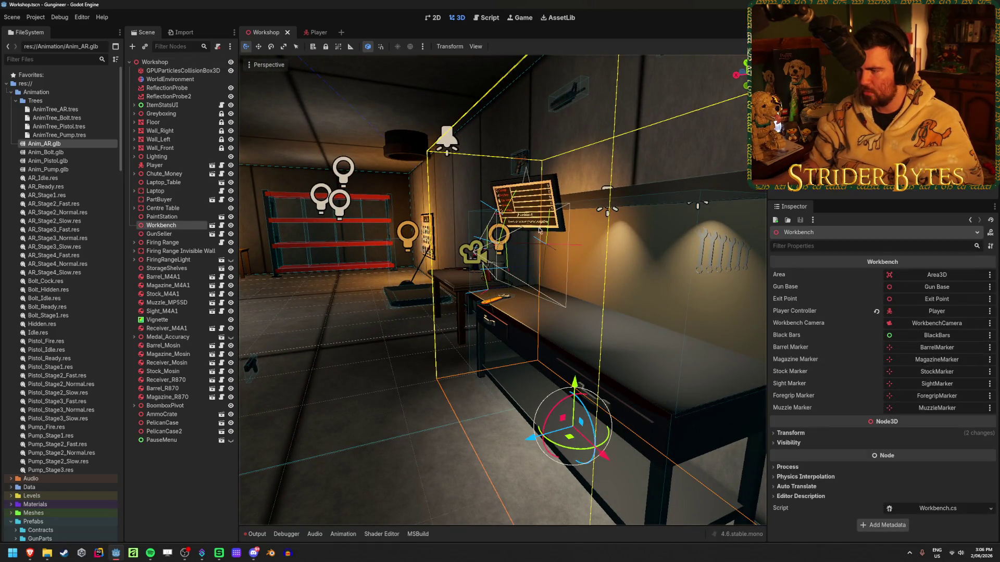
left_click(607, 214)
mouse_move(556, 202)
left_mouse_down()
mouse_move(373, 208)
mouse_move(524, 201)
mouse_move(538, 237)
left_mouse_up()
left_click(590, 148)
right_click_drag(590, 148, 656, 153)
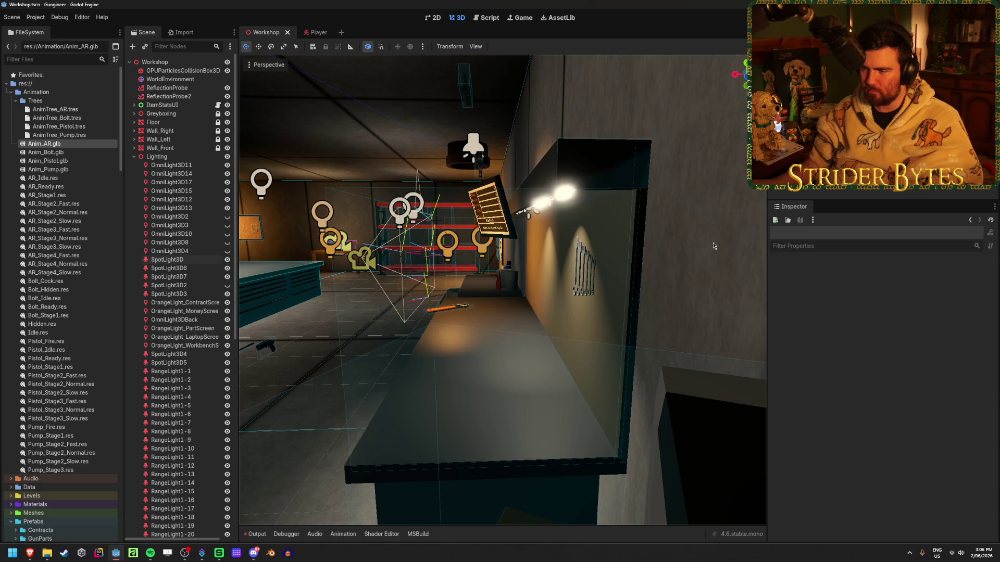
right_click_drag(706, 246, 706, 246)
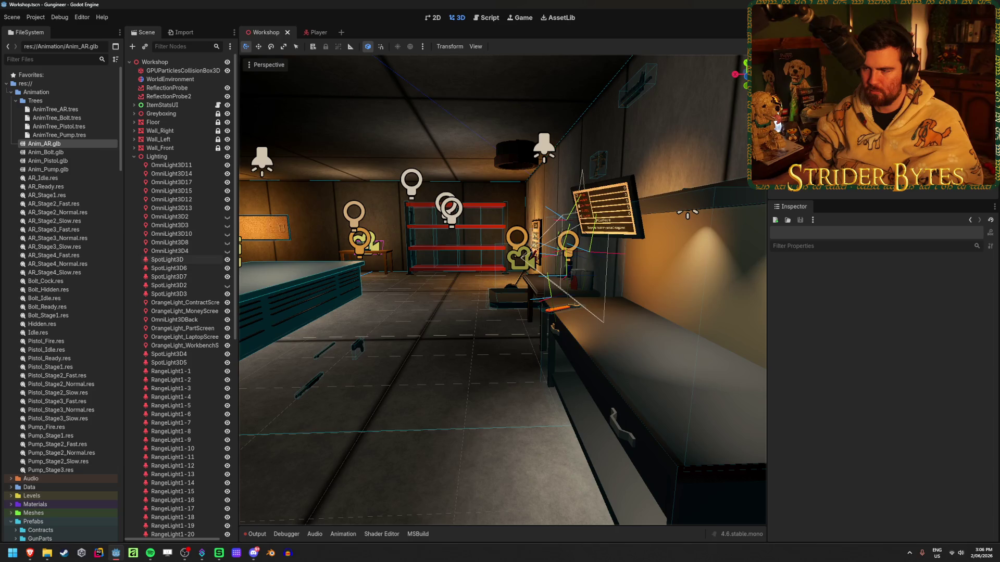
- Clear the Output log and run the project with F5
left_click(266, 531)
left_click(746, 363)
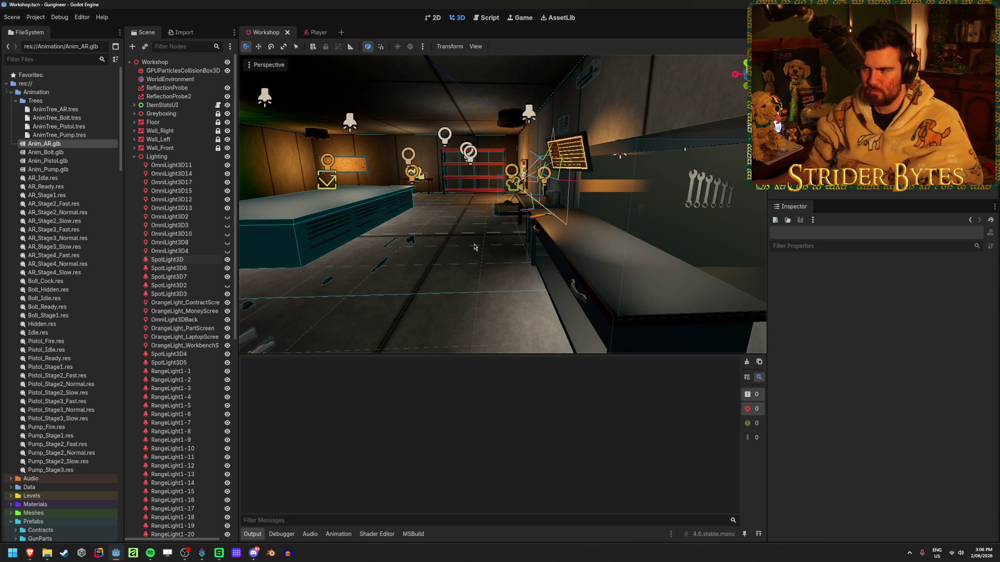
right_click_drag(419, 236, 660, 45)
key("F5")
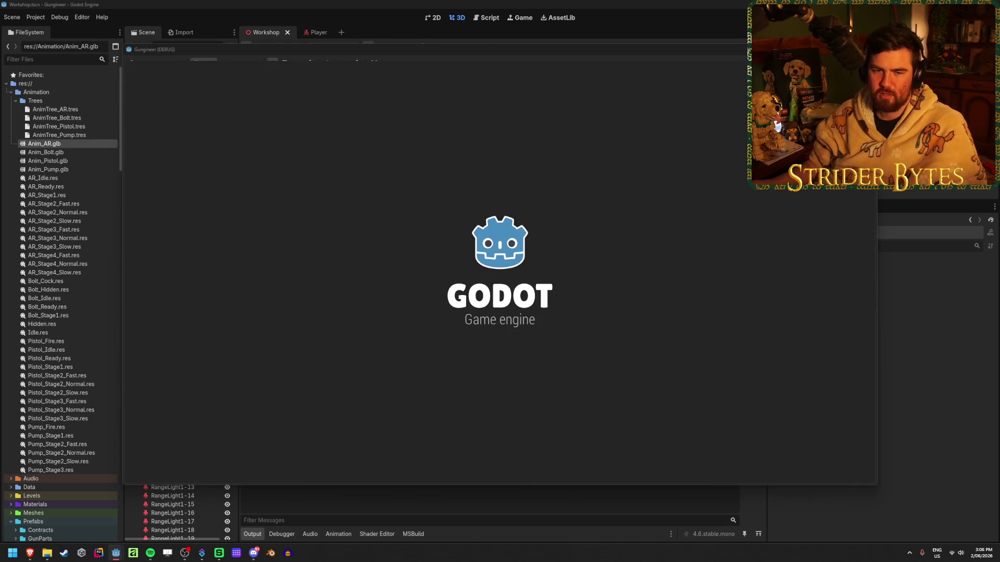
- Walk toward the boombox and the wrench wall in the running game, then stop it with F8
key("w")
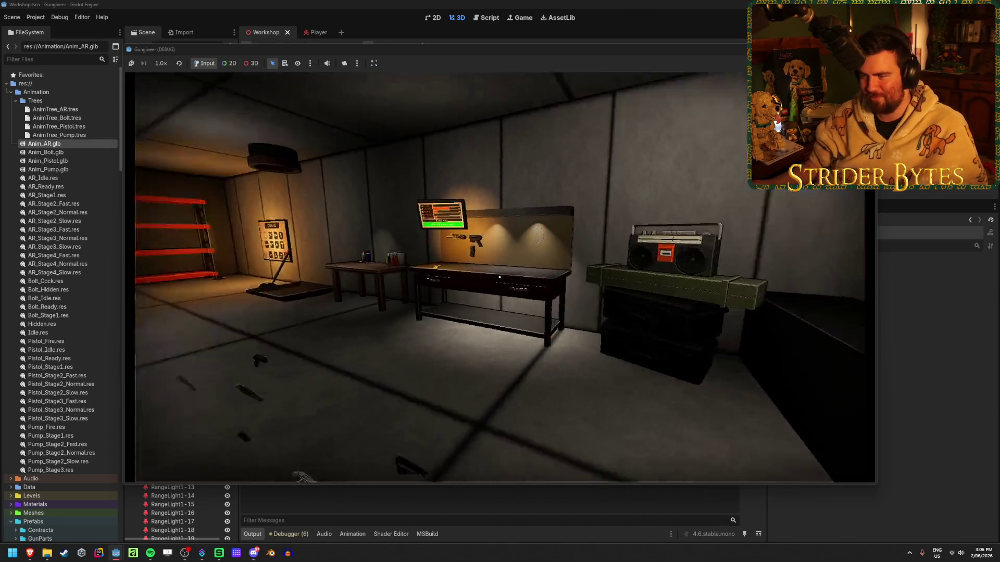
key("d")
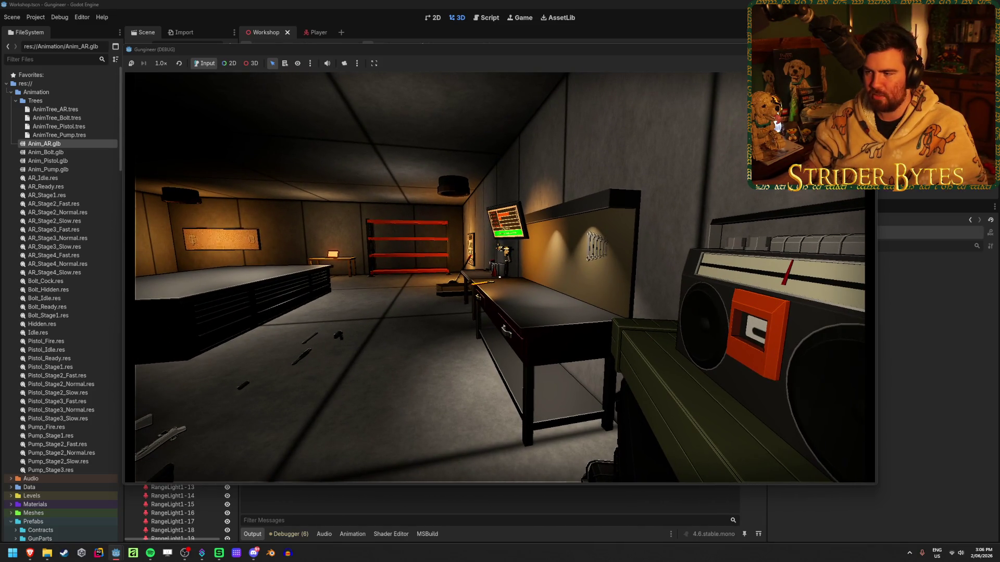
key("w")
key("s")
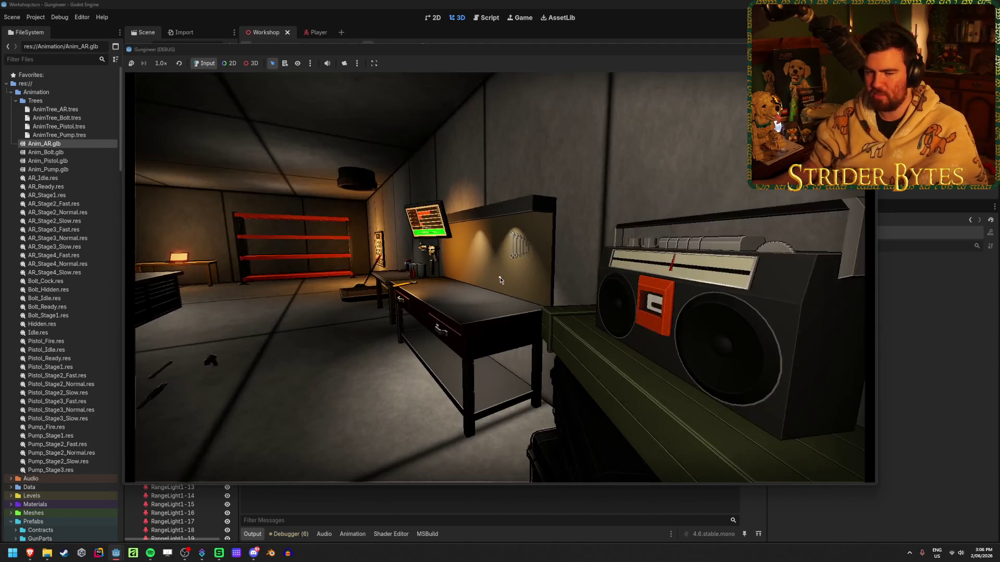
key("F8")
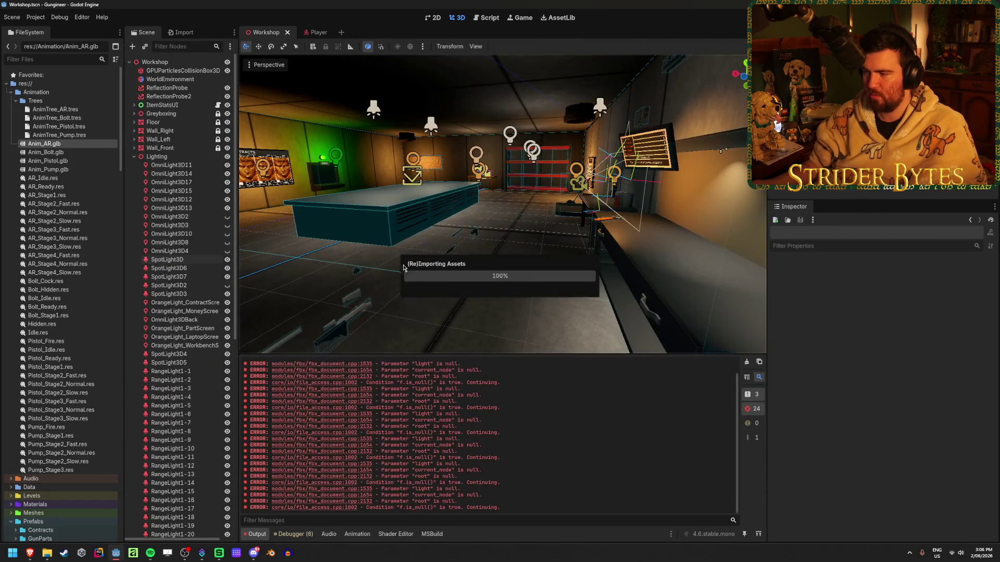
- Clear the Output log and tilt the viewport to look further down
left_click(747, 361)
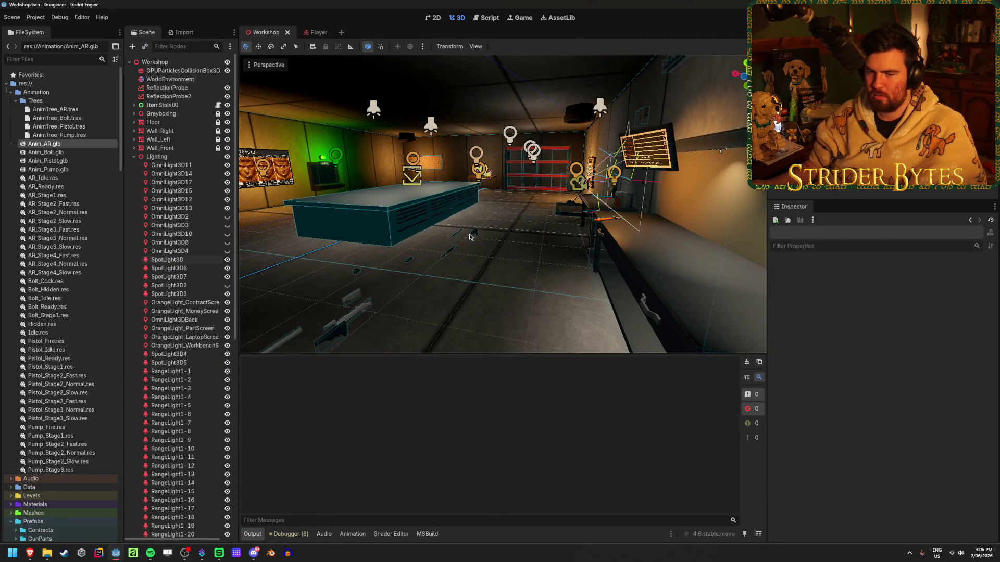
middle_click_drag(632, 143, 604, 215)
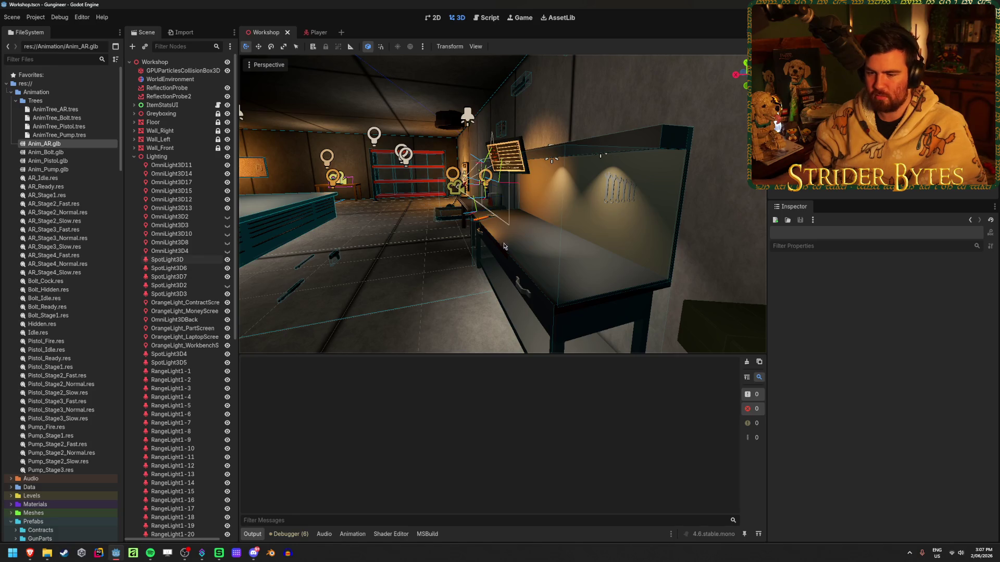
left_click(36, 17)
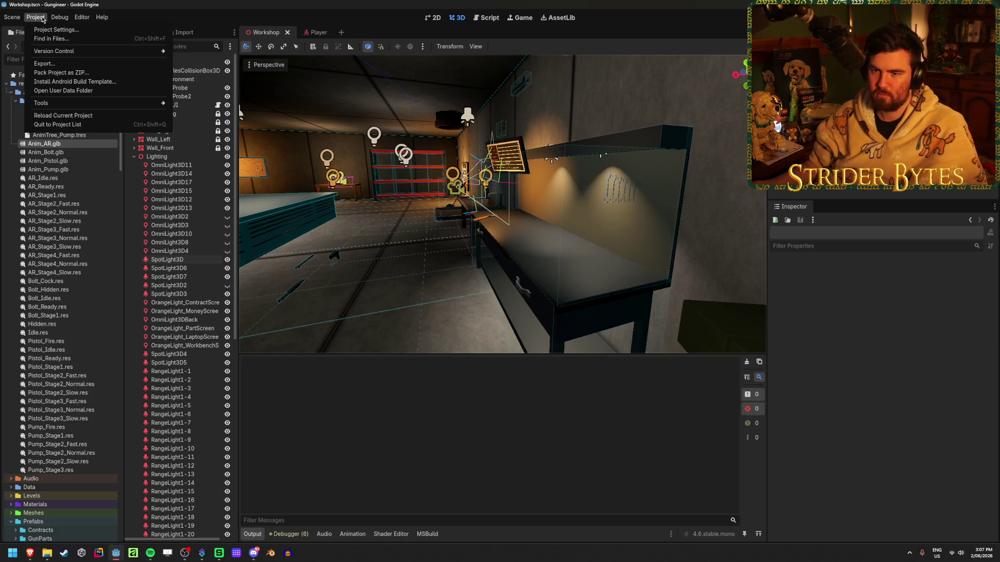
left_click(44, 61)
- Open the res:// folder in the file manager, return to Godot to reimport, and select the workbench
right_click(42, 85)
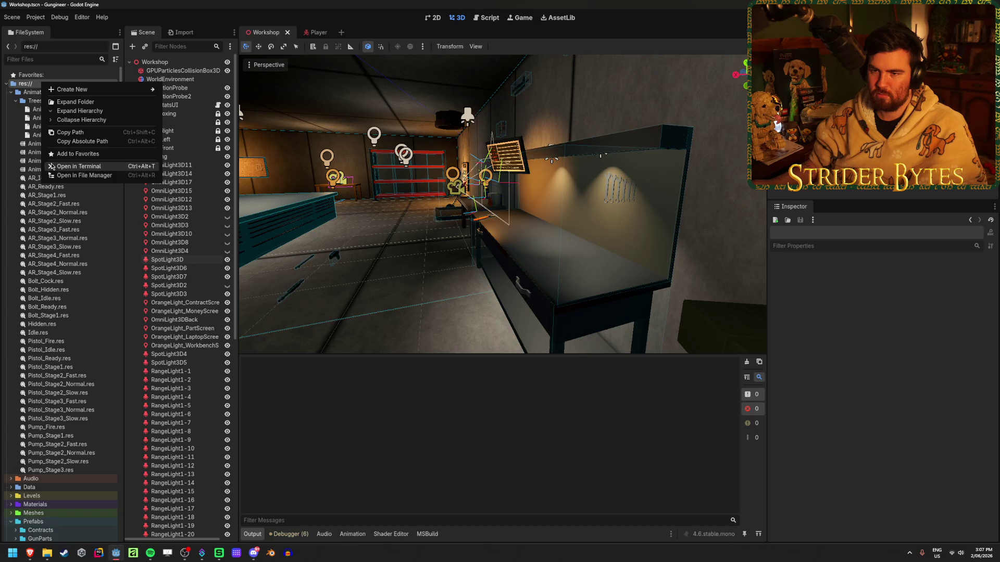
left_click(83, 175)
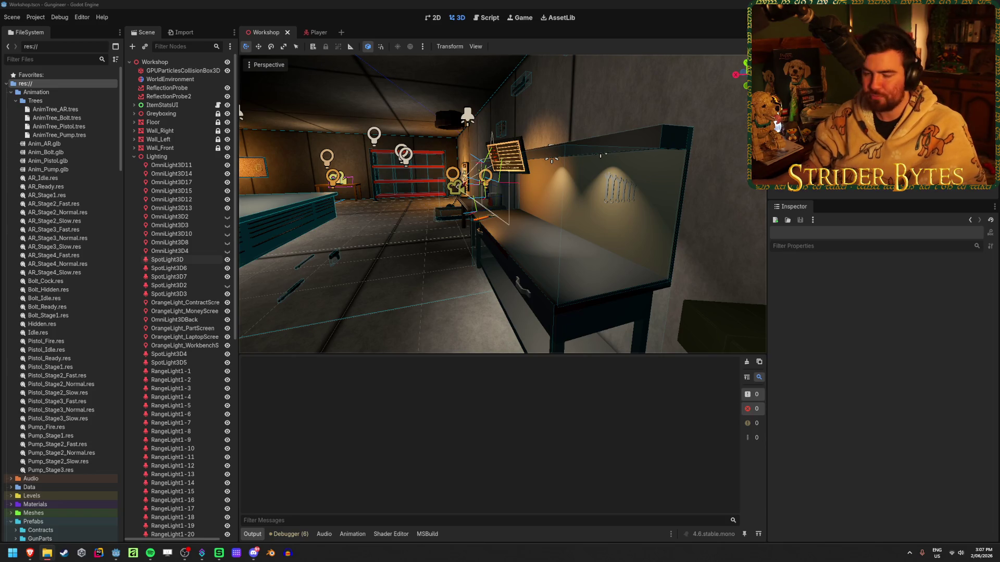
left_click(687, 4)
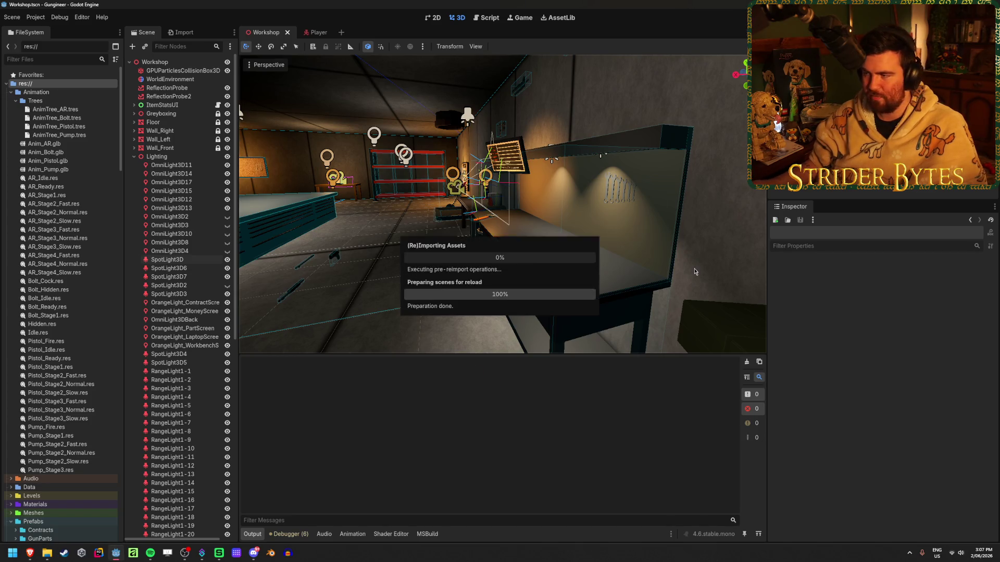
left_click(706, 236)
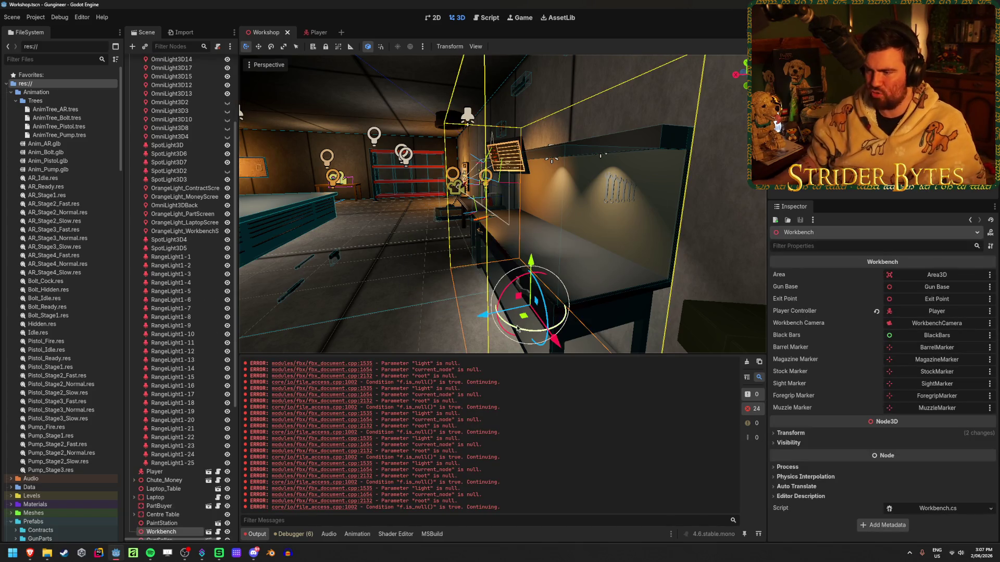
- Slide the workbench along the X axis and save the Workshop scene
mouse_move(487, 336)
left_mouse_down()
mouse_move(365, 348)
mouse_move(495, 339)
left_mouse_up()
key("ctrl+s")
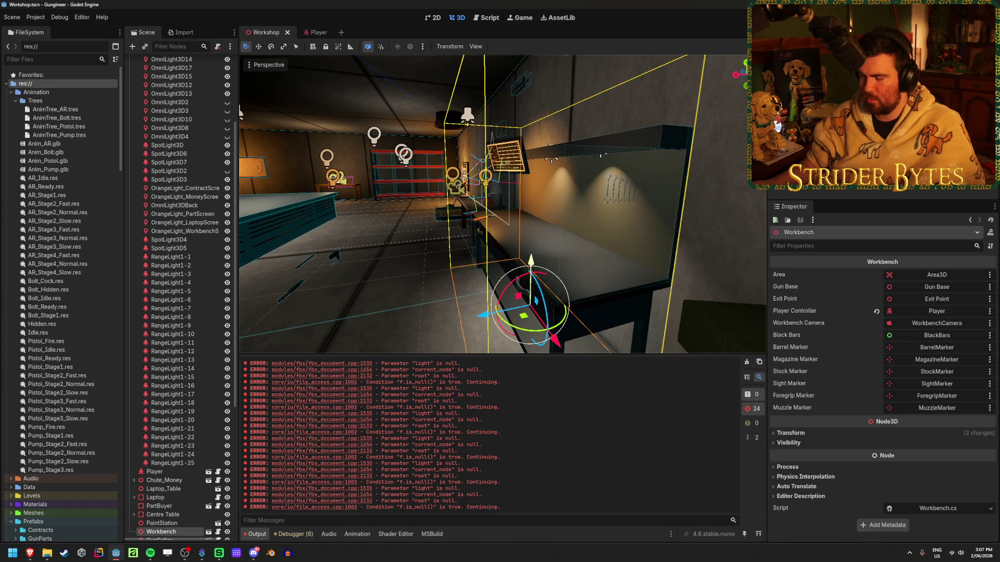
left_click(619, 136)
- Fly the view past the wrench wall, shelving and long counter, saving the scene again
right_click_drag(620, 136, 620, 135)
right_click_drag(560, 207, 560, 208)
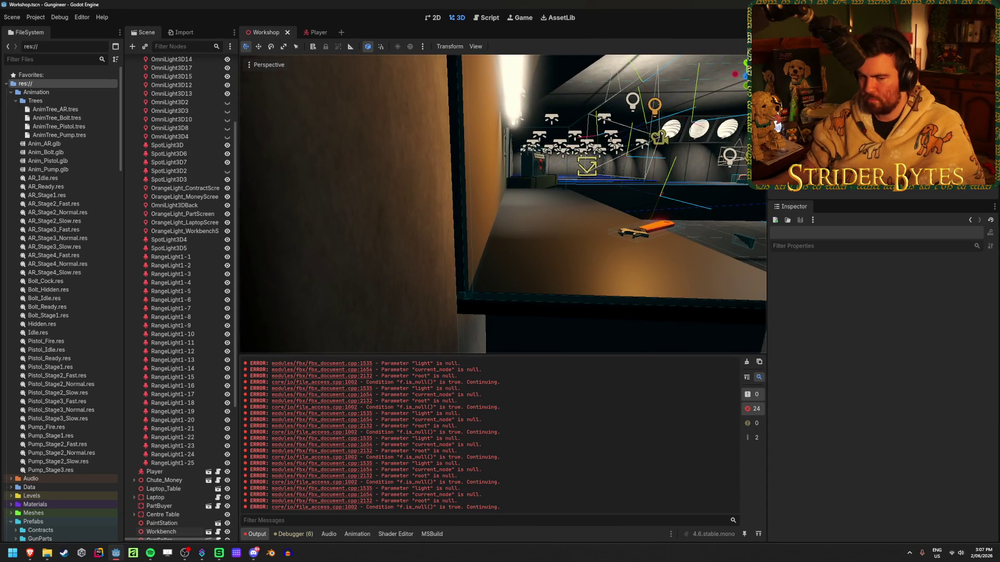
key("ctrl+s")
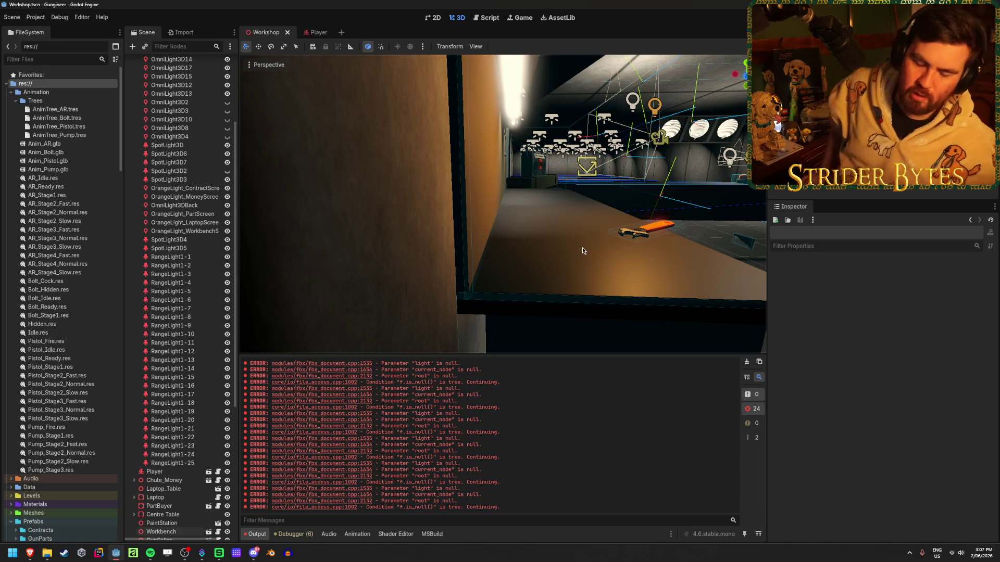
right_click_drag(582, 248, 583, 247)
right_click_drag(520, 283, 479, 286)
key("ctrl+s")
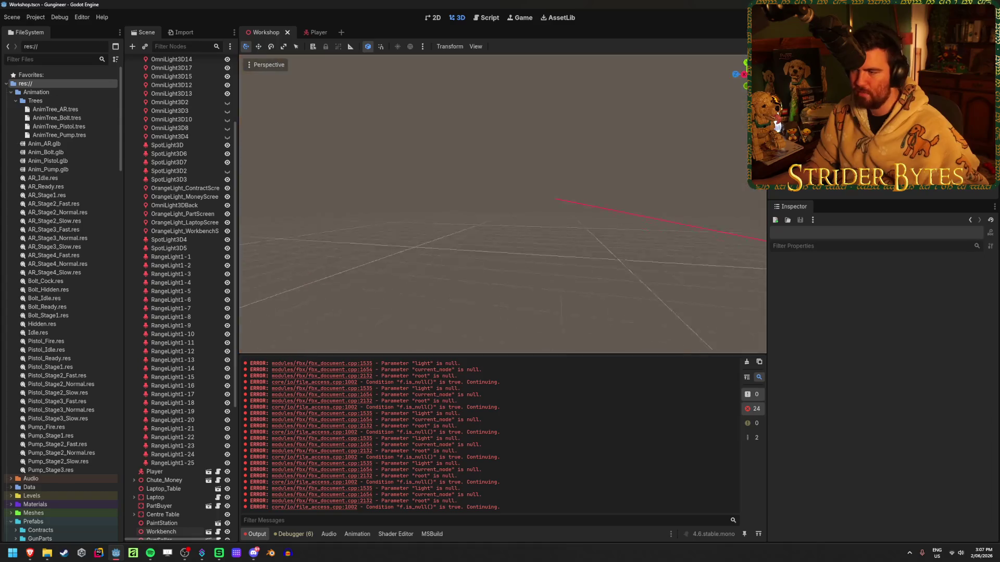
key("o")
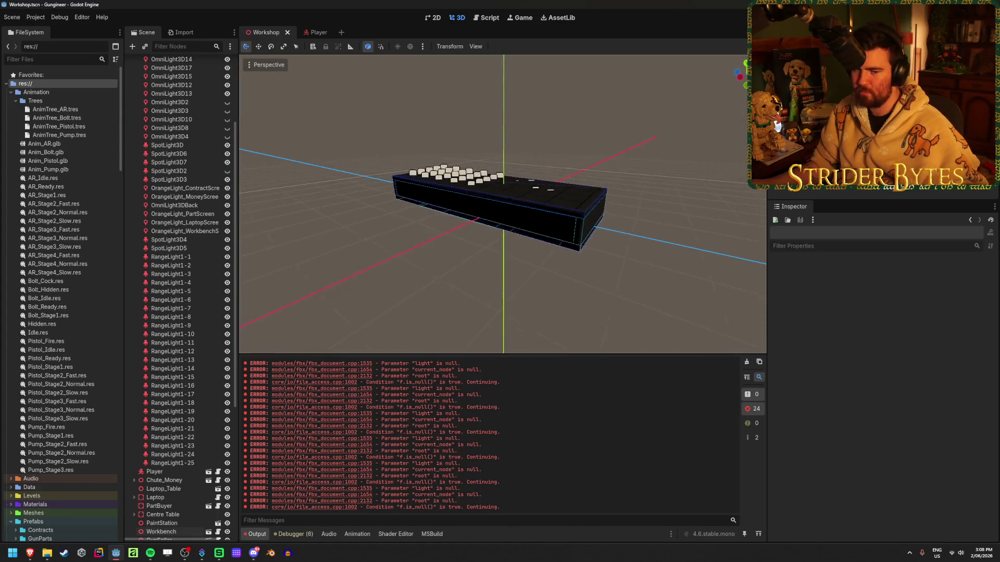
right_click_drag(480, 286, 479, 285)
right_click_drag(503, 126, 503, 126)
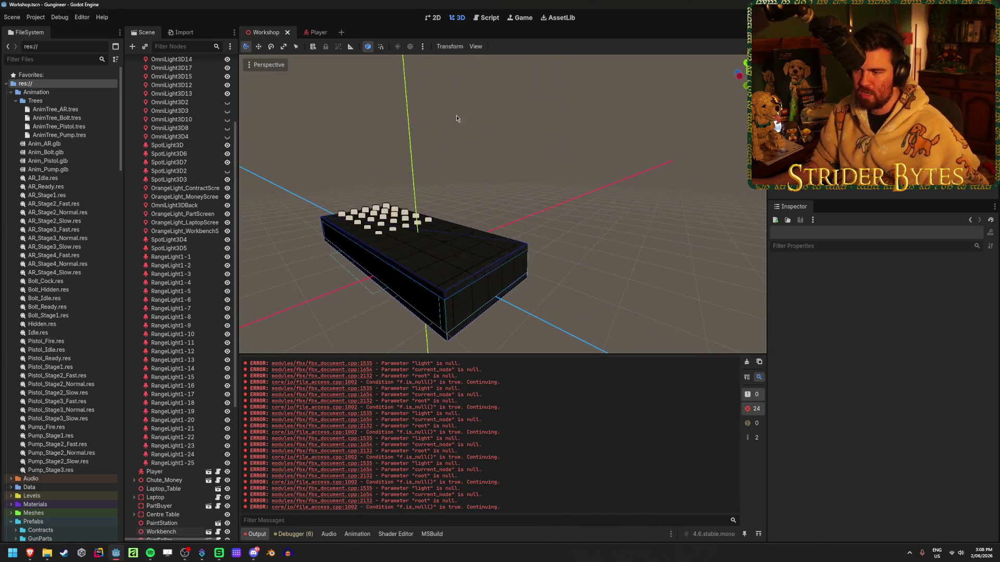
right_click_drag(631, 259, 646, 255)
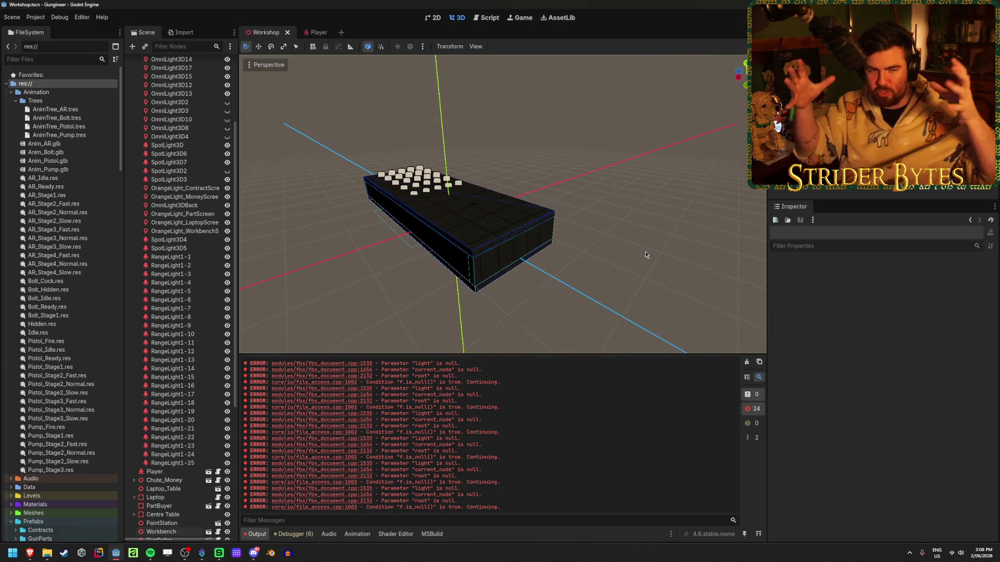
right_click_drag(645, 255, 645, 255)
right_click_drag(541, 266, 541, 266)
right_click_drag(501, 239, 501, 239)
right_click_drag(503, 203, 503, 208)
scroll(531, 270, "down", 3)
scroll(531, 270, "up", 3)
mouse_move(531, 292)
middle_mouse_down()
mouse_move(532, 269)
mouse_move(584, 246)
mouse_move(689, 323)
mouse_move(651, 281)
mouse_move(383, 206)
middle_mouse_up()
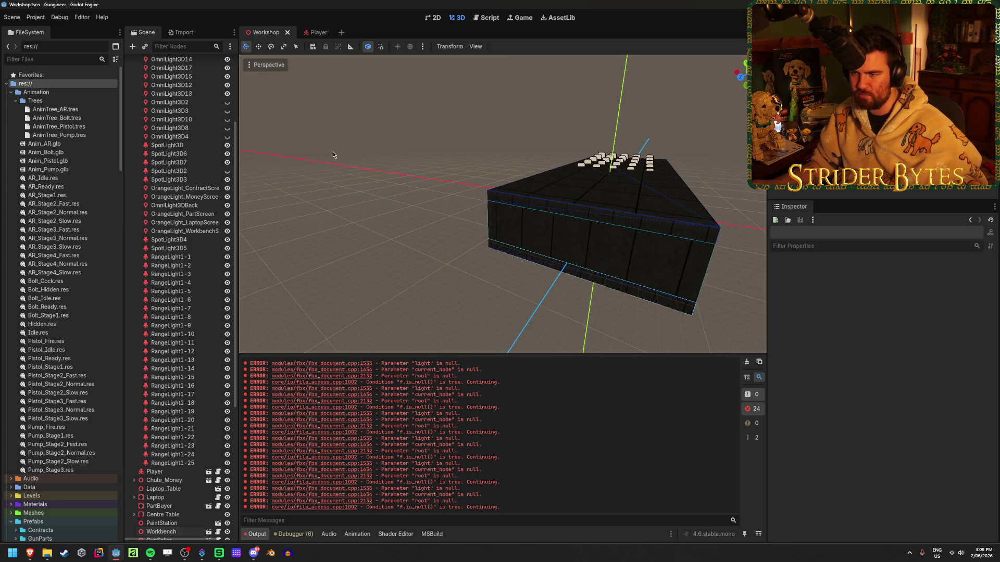
left_click_drag(273, 140, 359, 216)
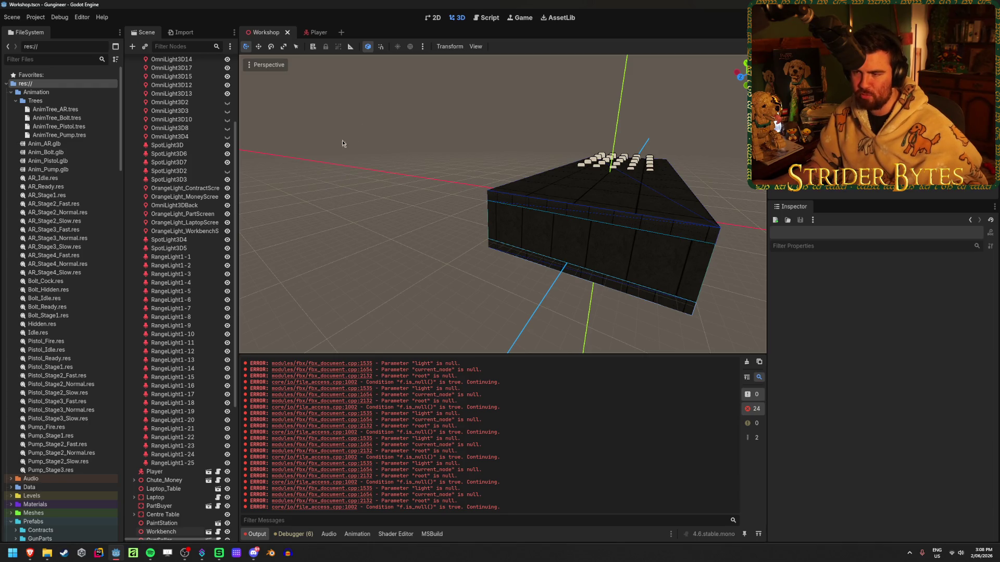
left_click_drag(272, 126, 354, 200)
right_click_drag(481, 206, 480, 206)
key("w")
right_click_drag(462, 294, 462, 294)
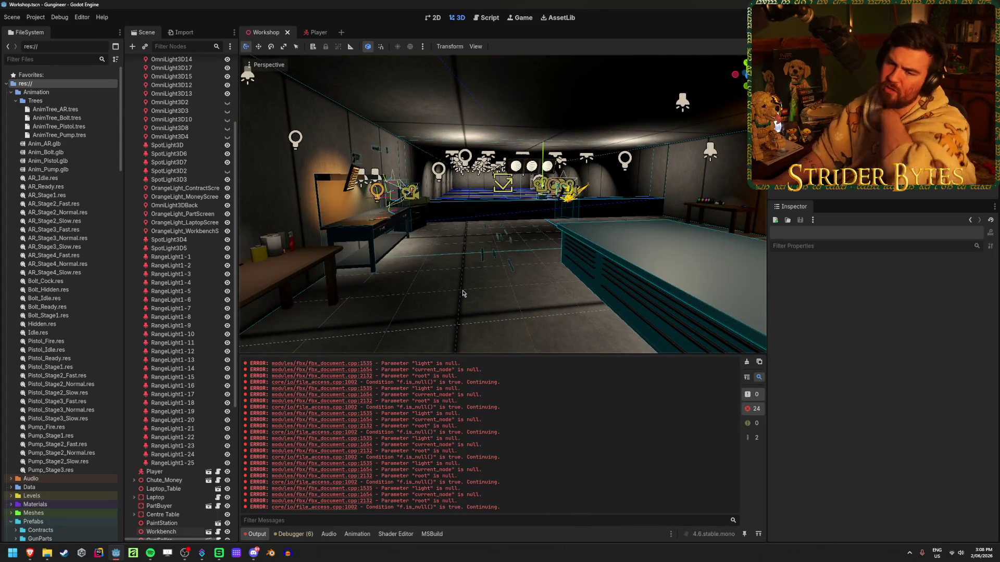
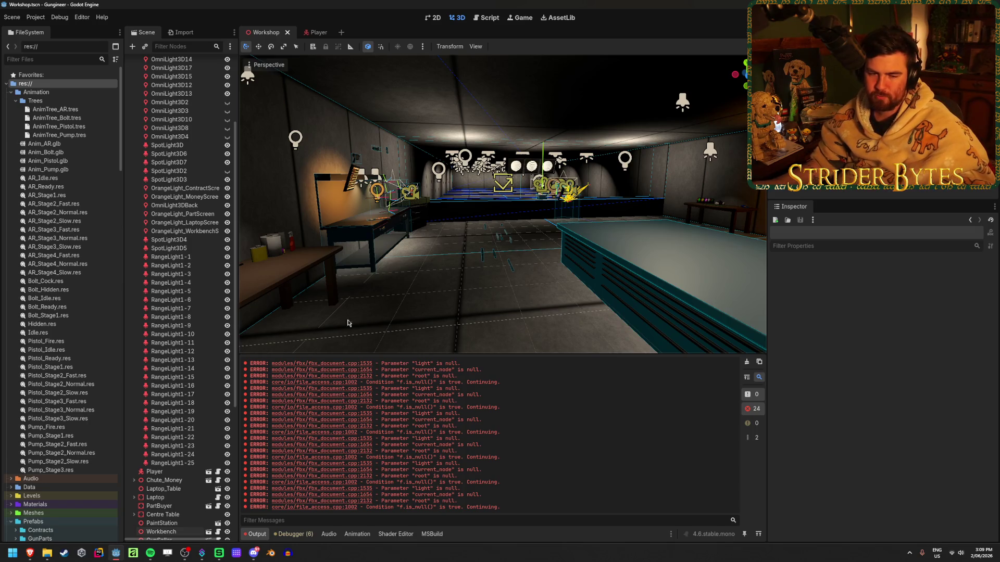
- Launch Visual Studio from the Start search and open the recent Gungineer solution
left_click(19, 559)
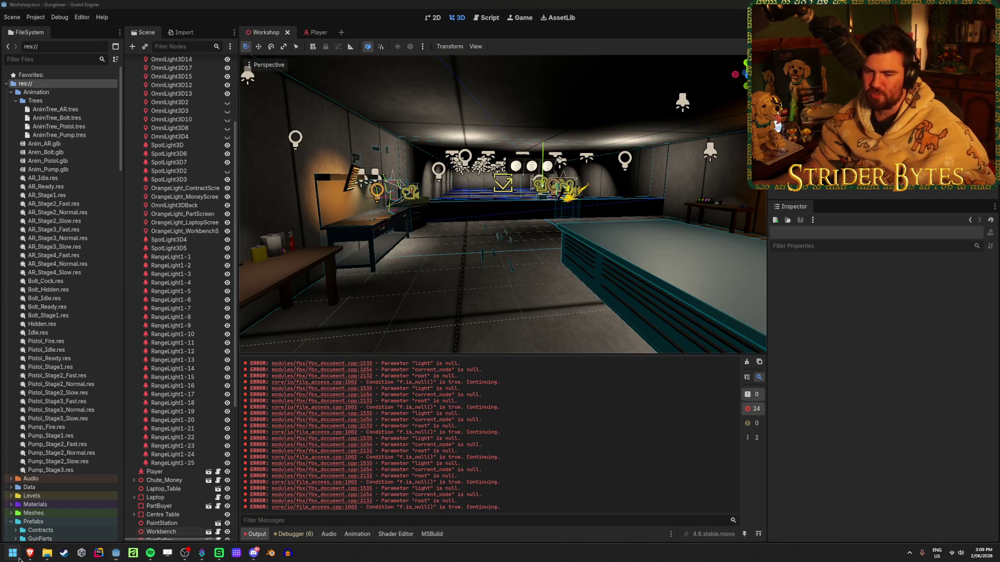
type("visual")
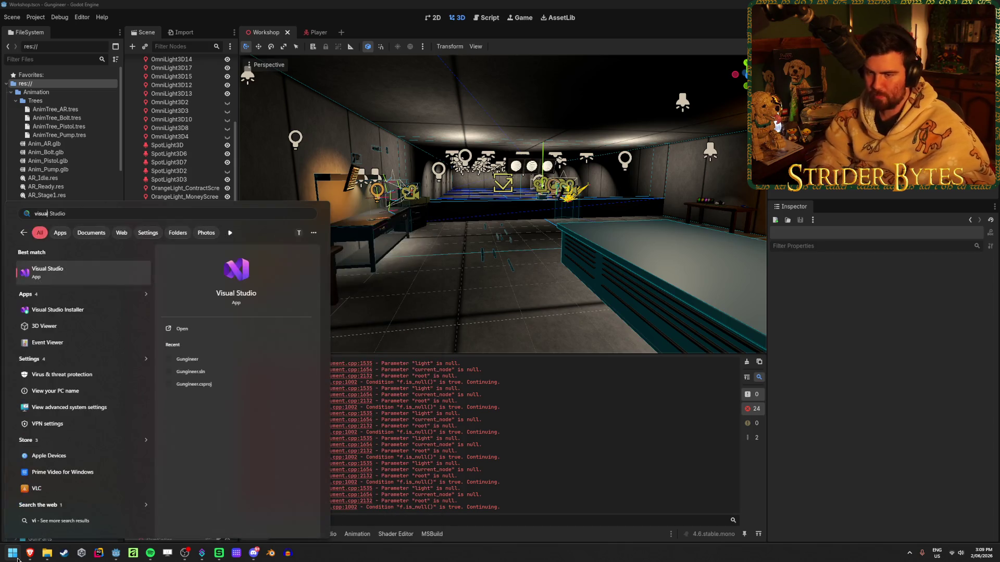
key("Return")
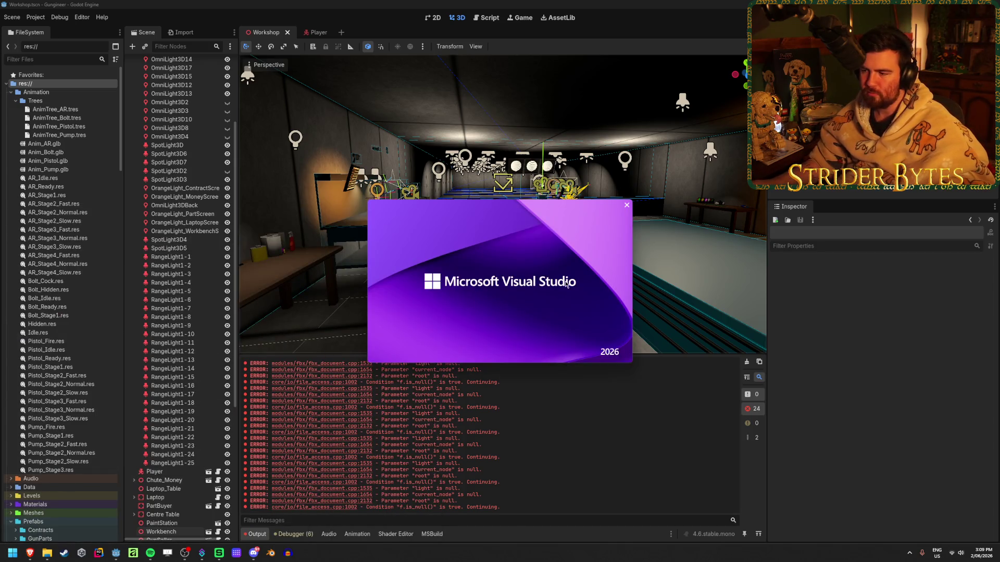
left_click(443, 226)
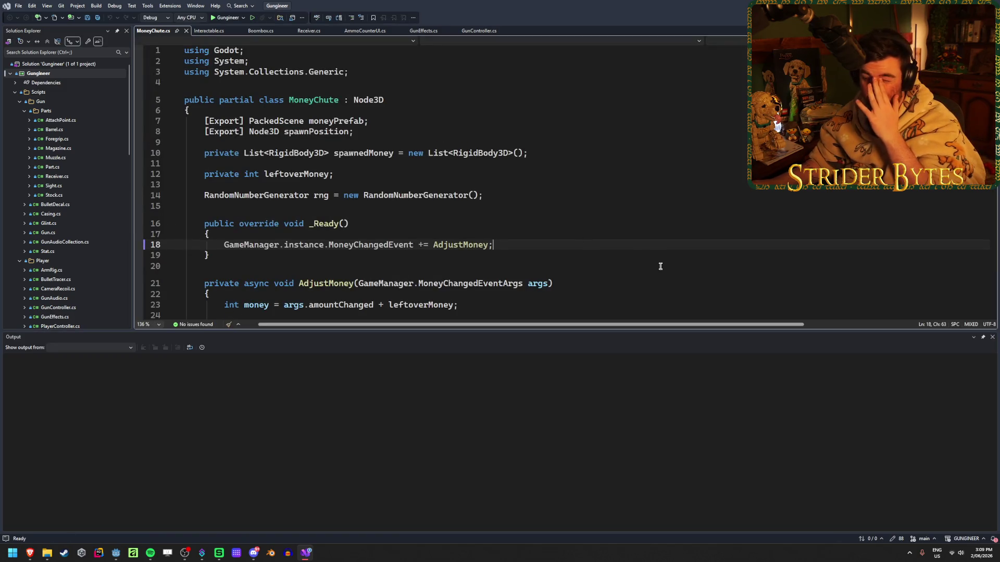
- Hide the Output pane, select the Utilities scripts folder, and return to Godot
left_click(992, 337)
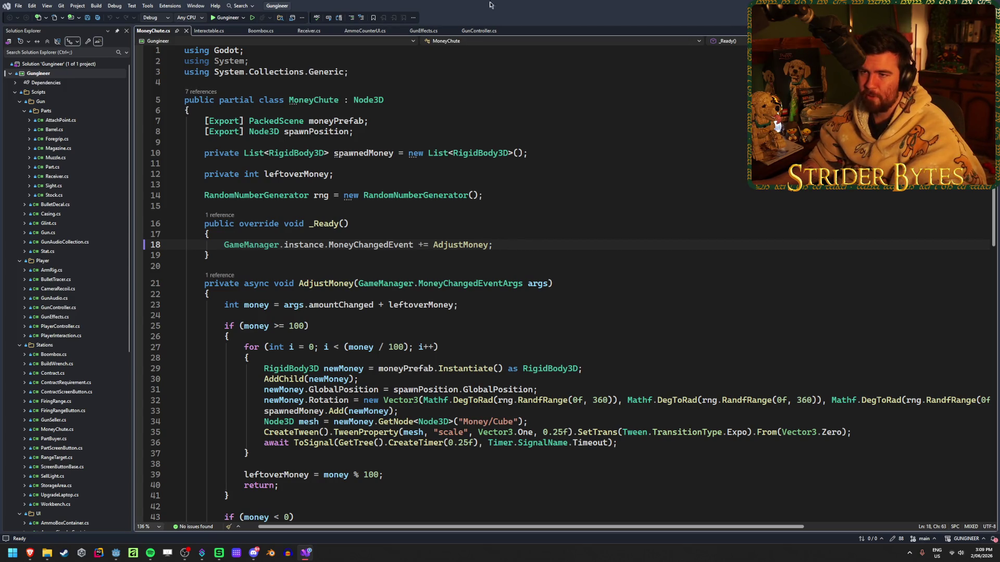
scroll(88, 335, "down", 10)
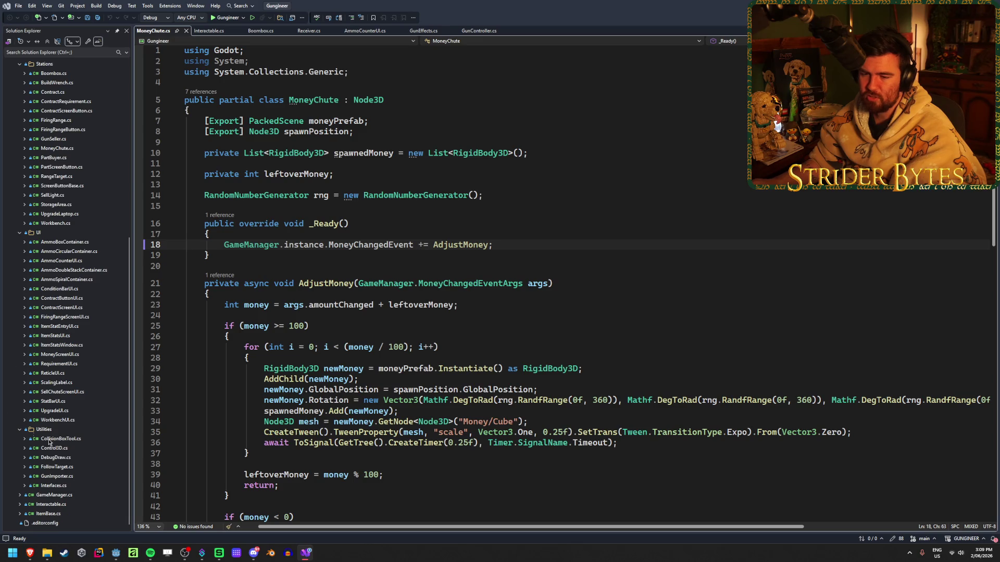
left_click(64, 431)
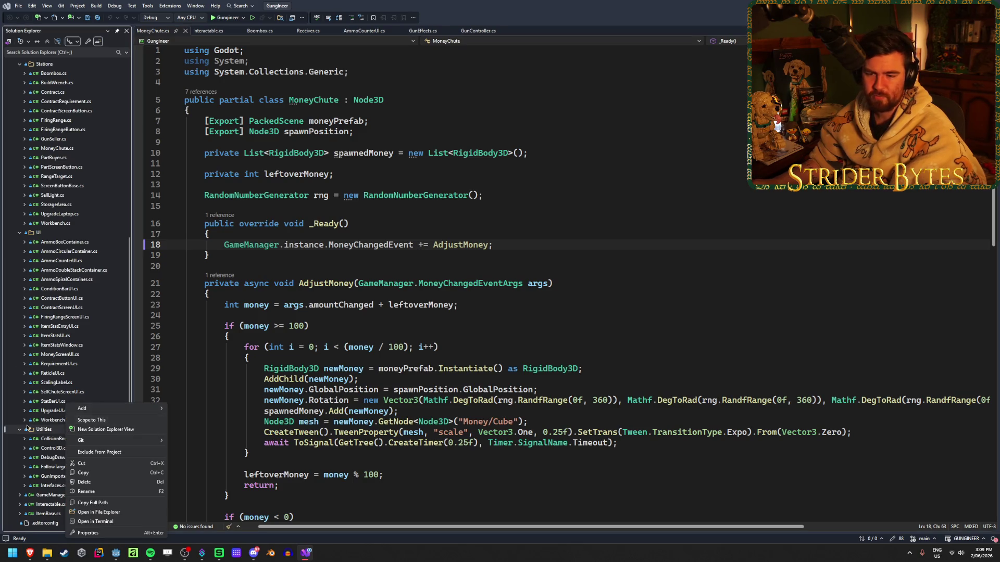
key("alt+Tab")
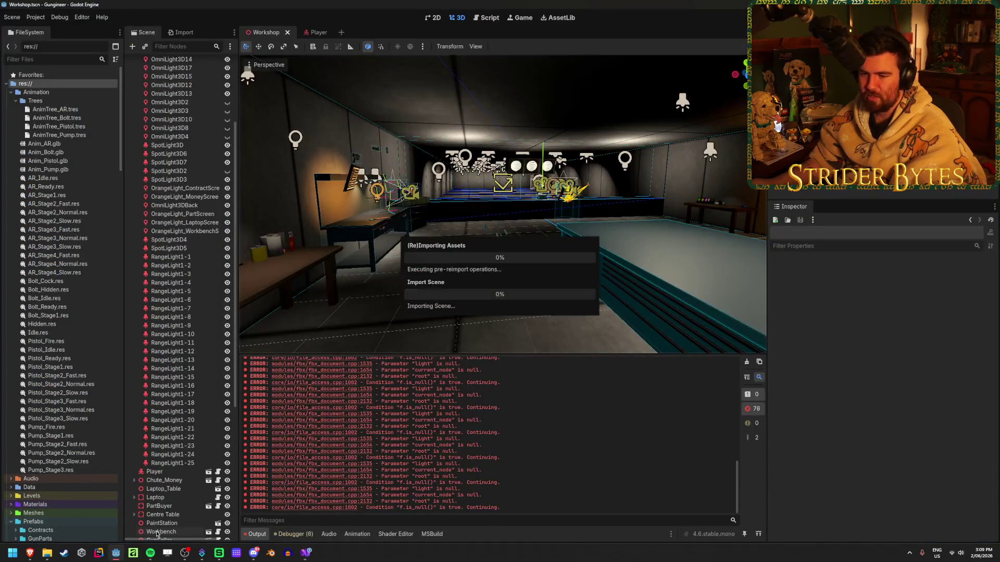
- Clear the Output log errors, save the Workshop scene, and orbit the viewport
scroll(93, 448, "down", 15)
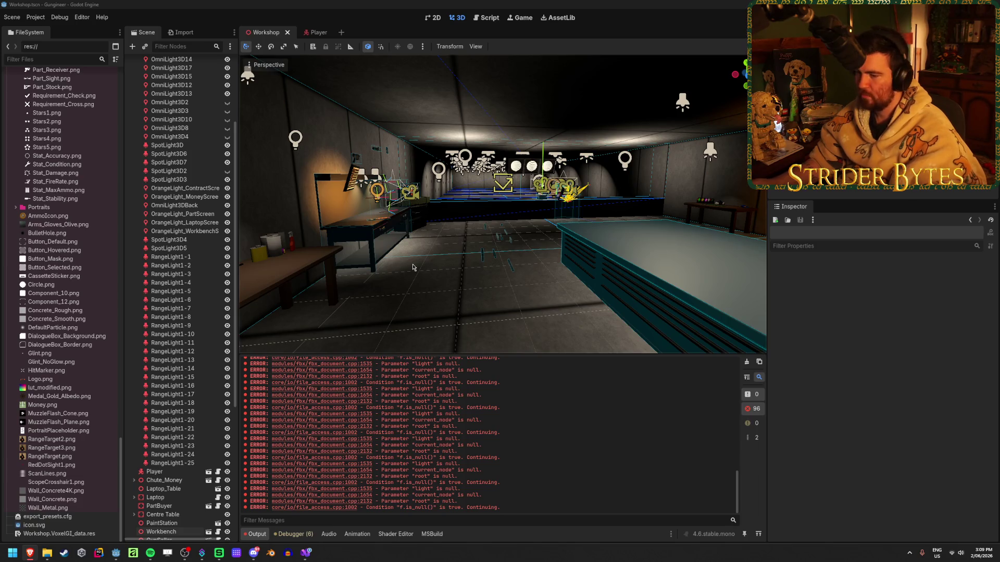
left_click(456, 289)
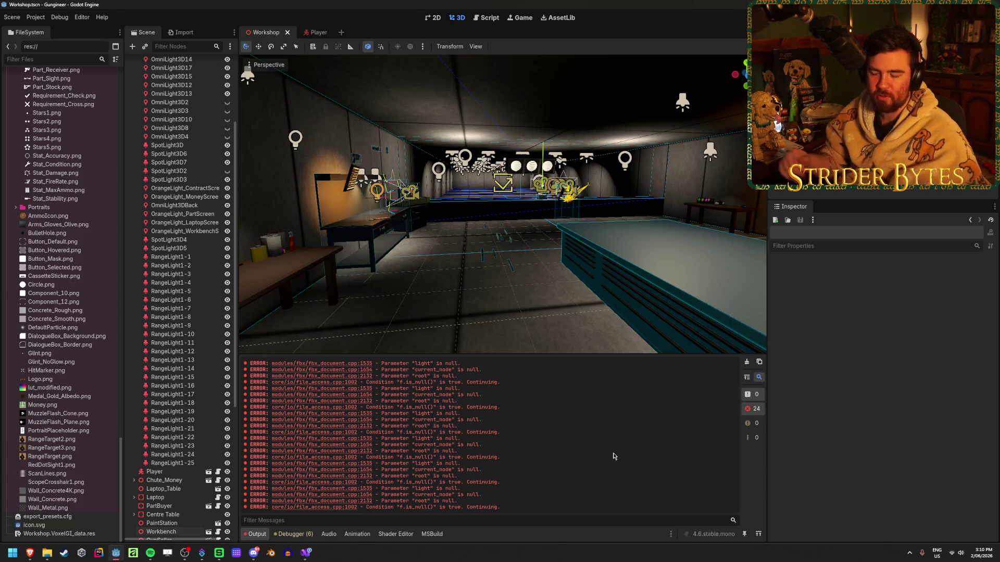
left_click(748, 362)
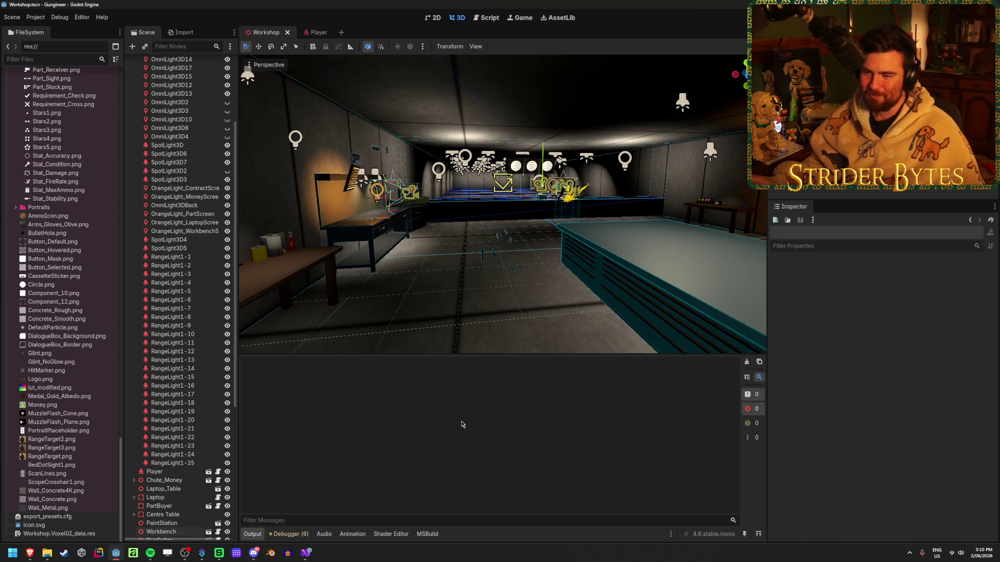
key("ctrl+s")
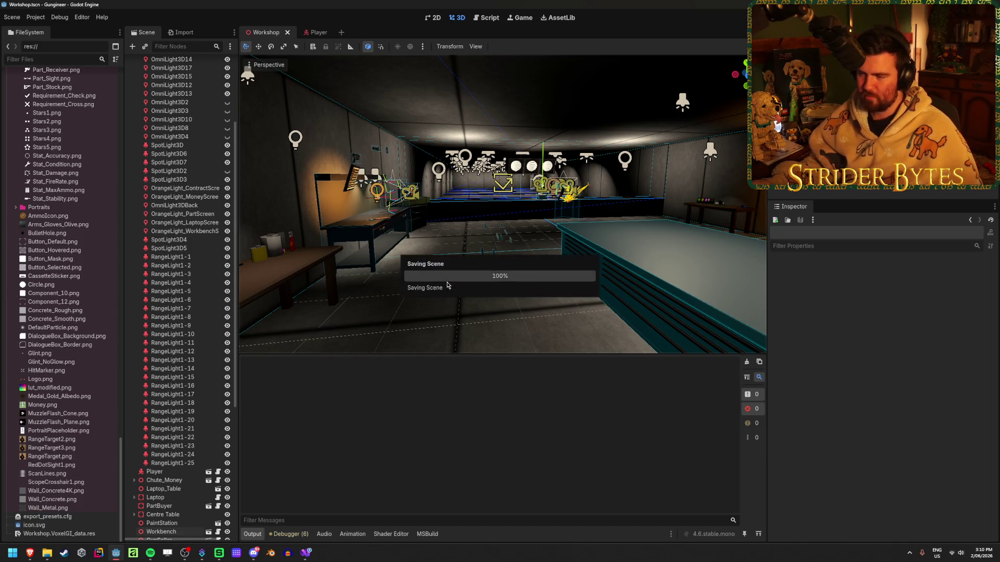
scroll(443, 280, "up", 2)
mouse_move(497, 345)
left_mouse_down()
mouse_move(436, 300)
mouse_move(385, 287)
left_mouse_up()
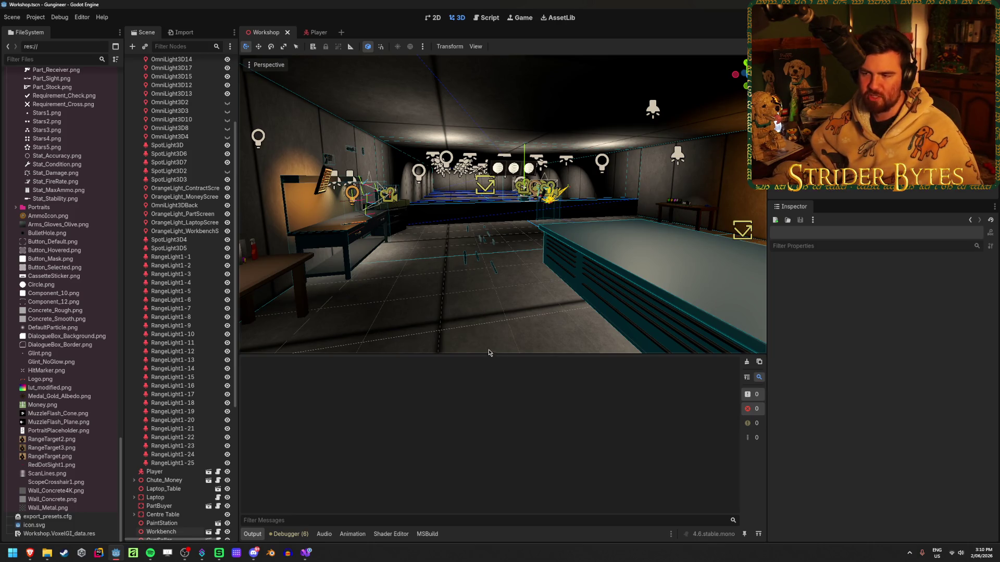
mouse_move(483, 328)
left_mouse_down()
mouse_move(370, 294)
mouse_move(386, 293)
mouse_move(413, 316)
left_mouse_up()
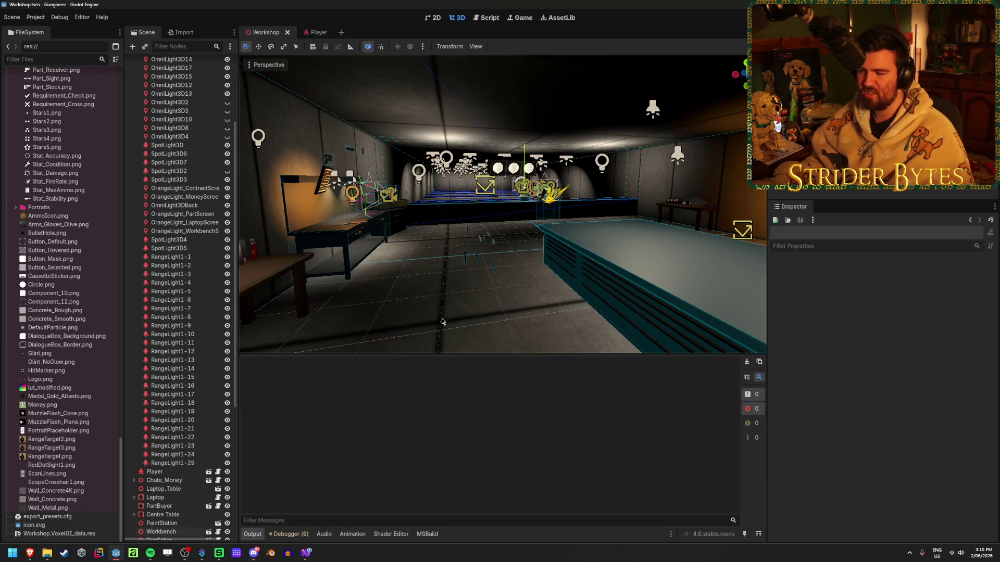
- Clear the Output log again and reposition the view inside the workshop
key("alt+Tab")
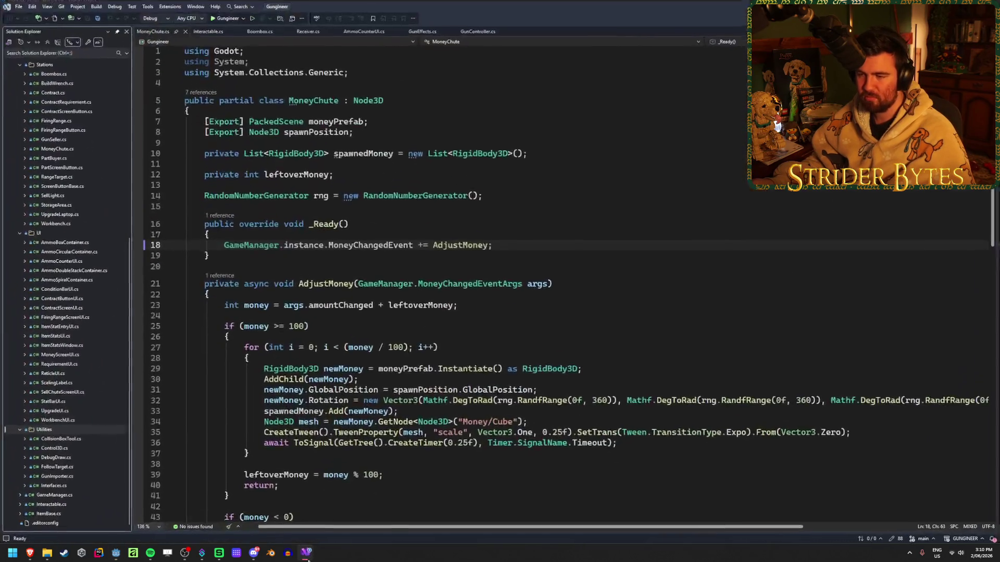
key("alt+Tab")
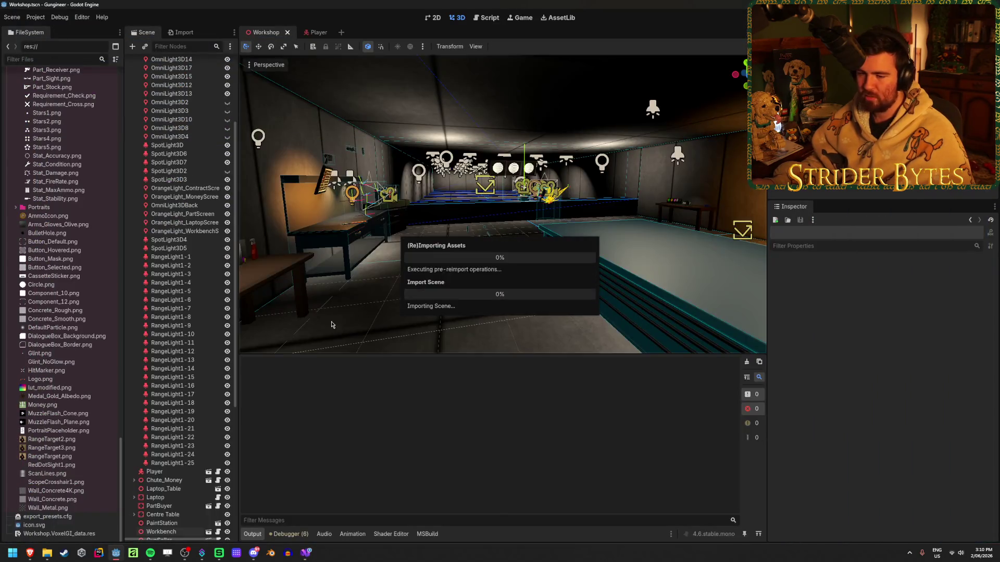
left_click(747, 362)
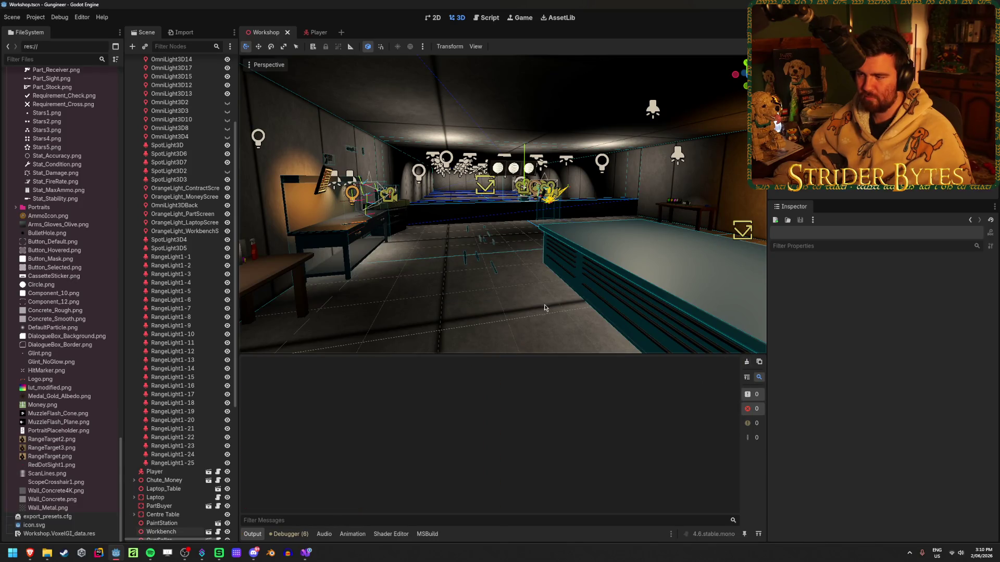
middle_click_drag(542, 307, 442, 256)
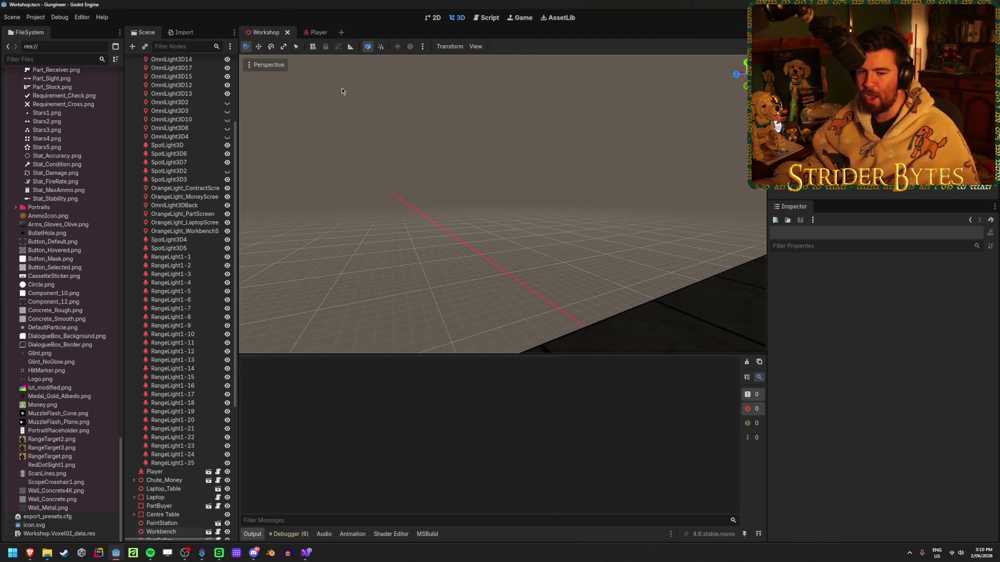
middle_click_drag(323, 148, 421, 174)
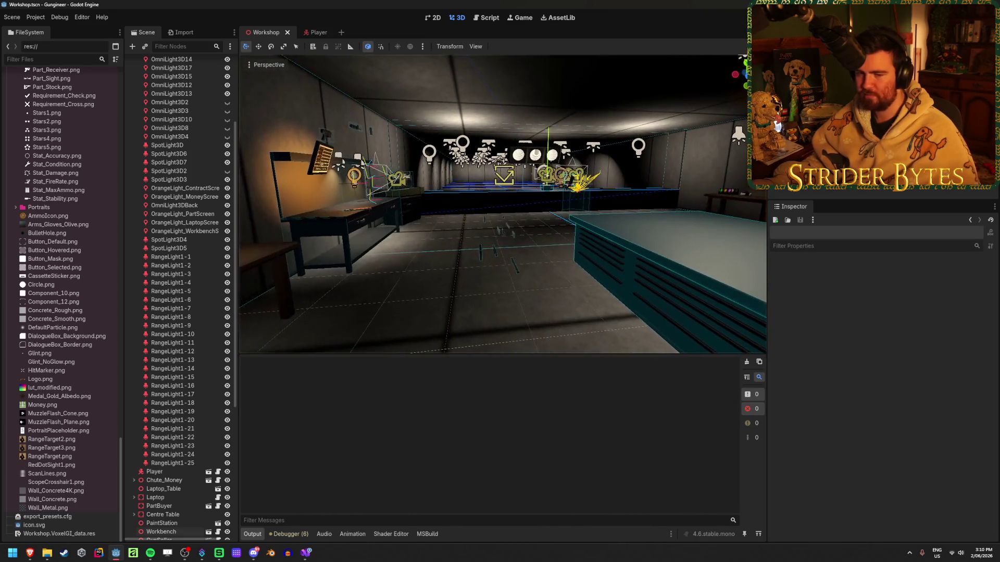
right_click(450, 280, "alt")
key("Escape")
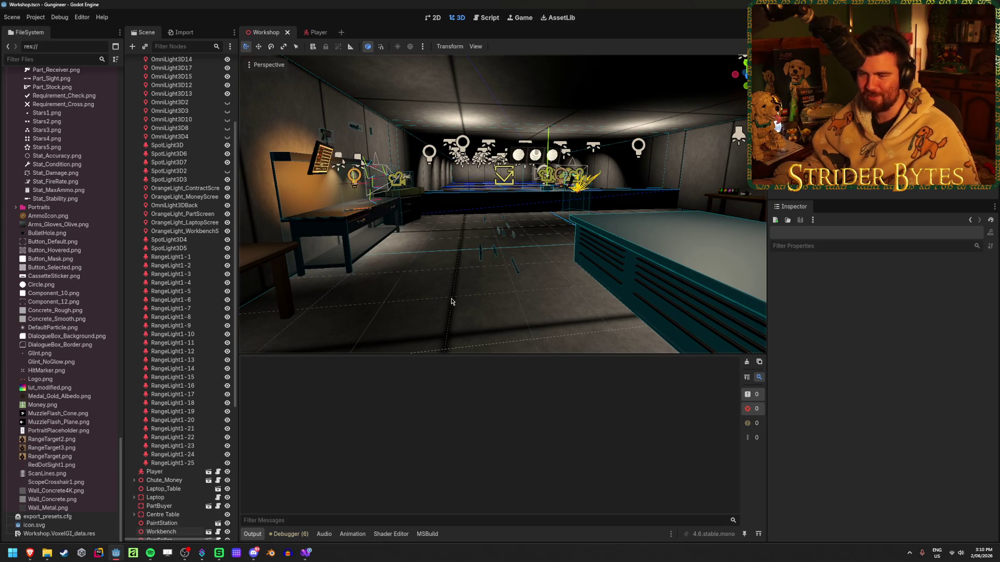
scroll(96, 460, "up", 10)
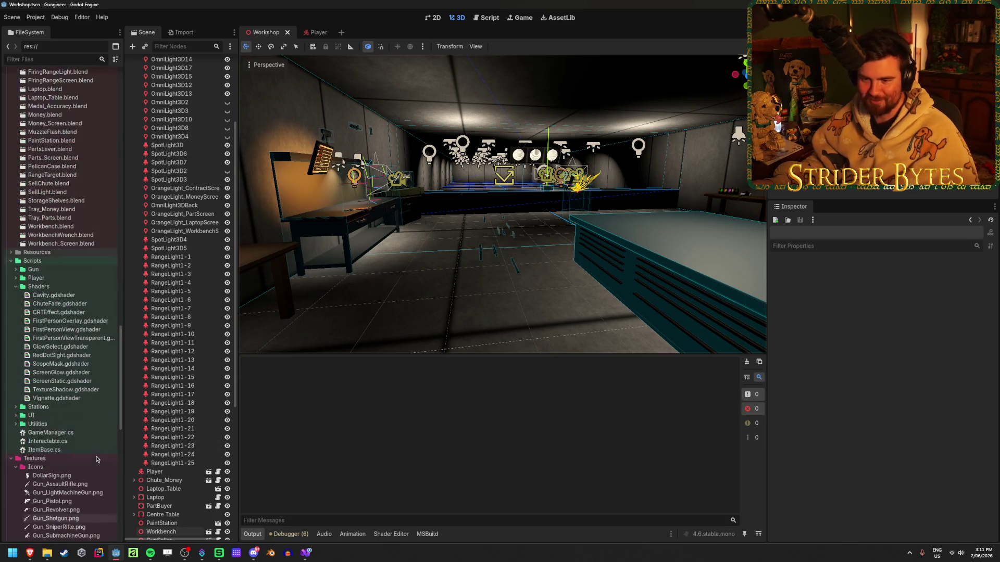
- Tidy the FileSystem dock folders and expand the Utilities scripts folder
left_click(16, 467)
left_click(14, 476)
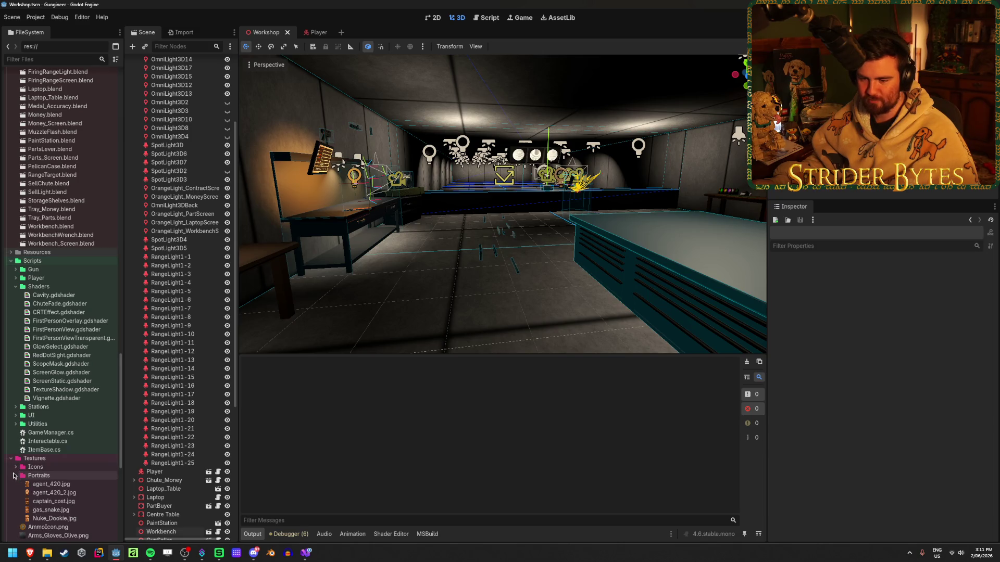
left_click(11, 458)
left_click(70, 338)
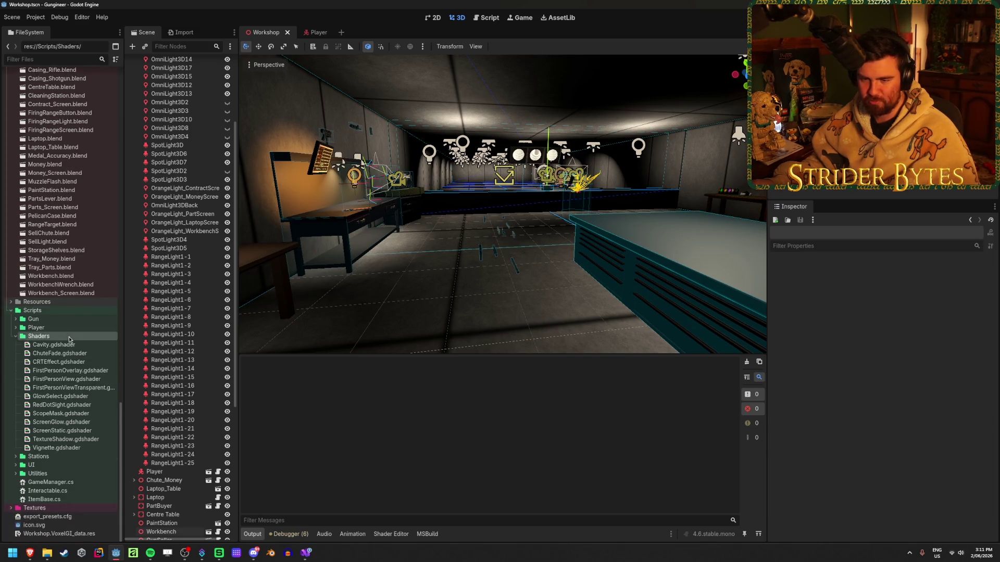
scroll(17, 339, "up", 3)
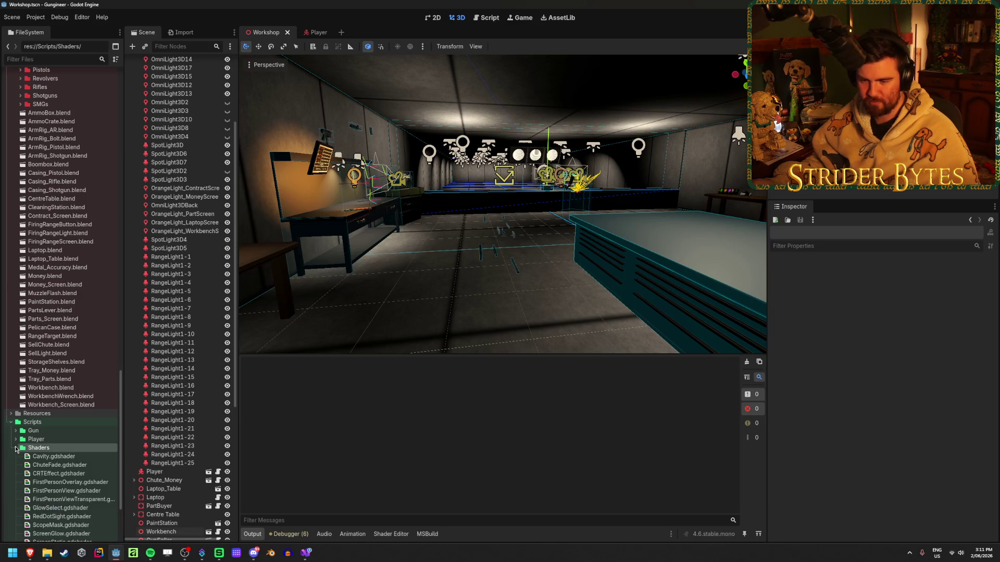
scroll(16, 449, "down", 3)
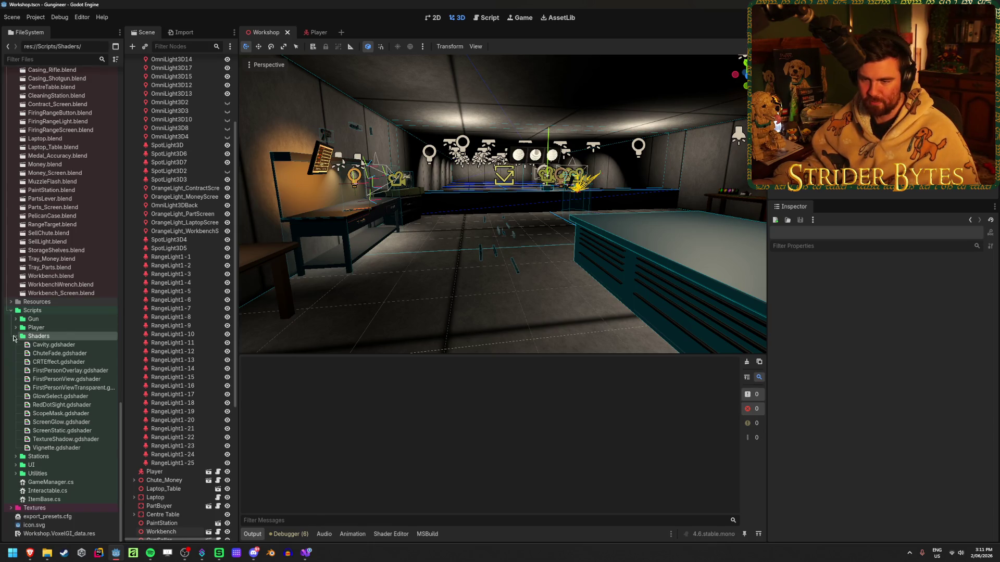
left_click(15, 335)
left_click(16, 440)
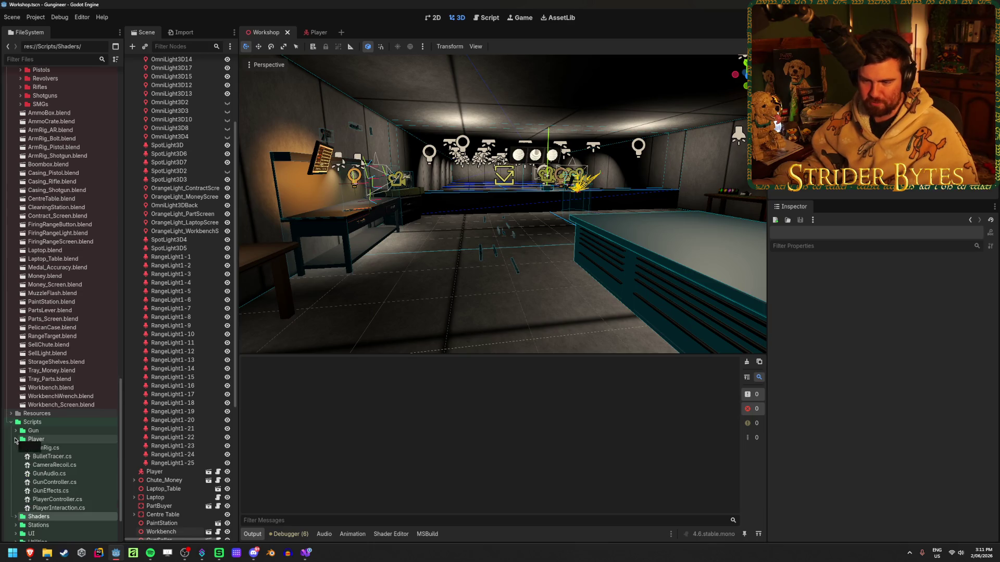
left_click(16, 440)
left_click(14, 475)
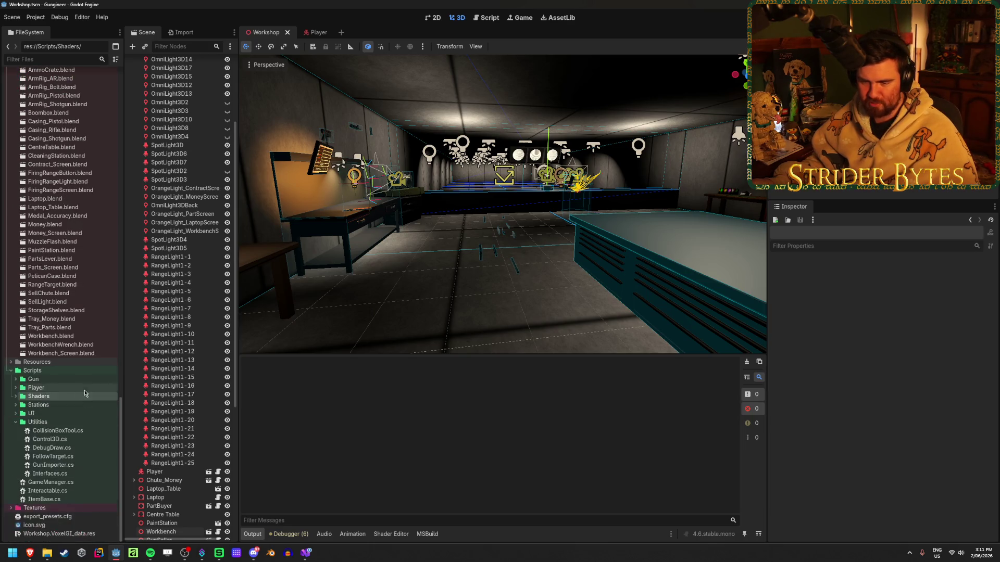
- Create RandomGunGenerator.cs in Utilities and add a line inside its class
right_click(56, 422)
mouse_move(94, 408)
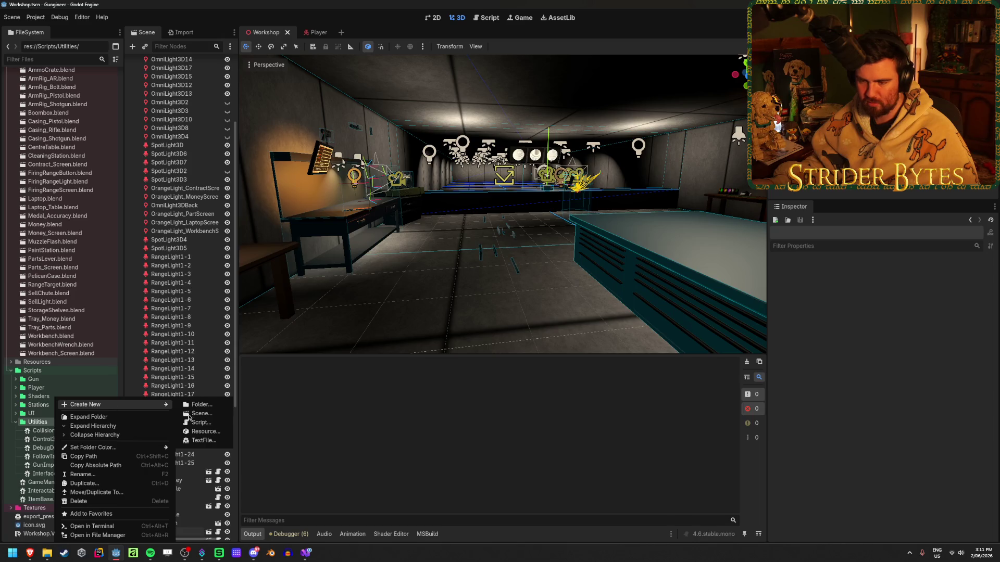
left_click(201, 422)
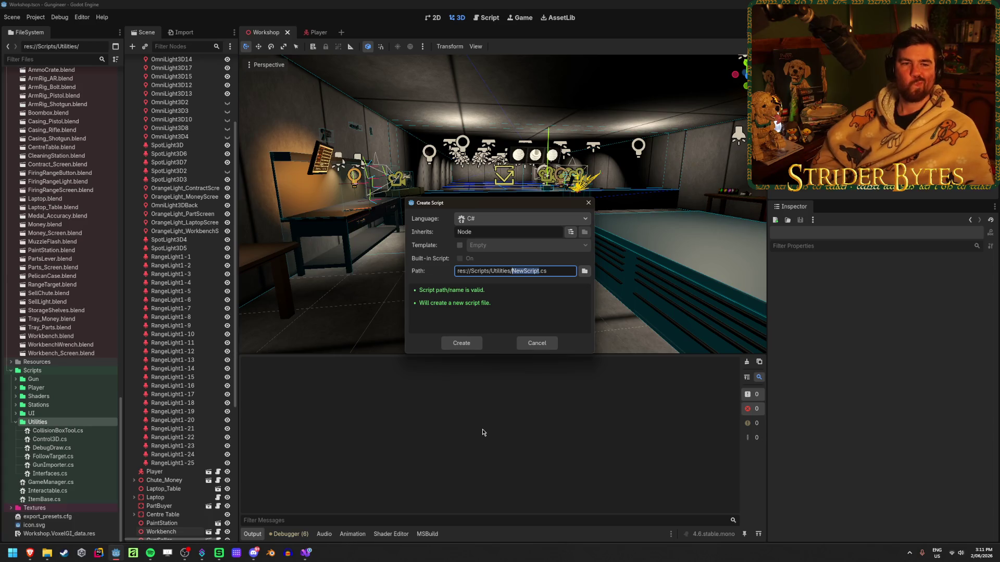
type("RandomGunGenerator")
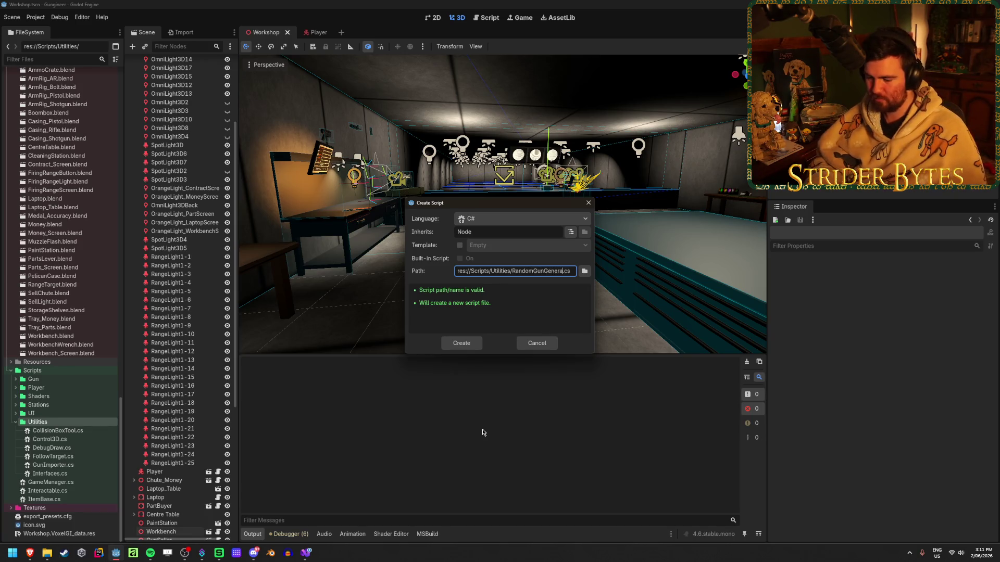
left_click(475, 344)
left_click(250, 98)
key("Return")
key("ctrl+s")
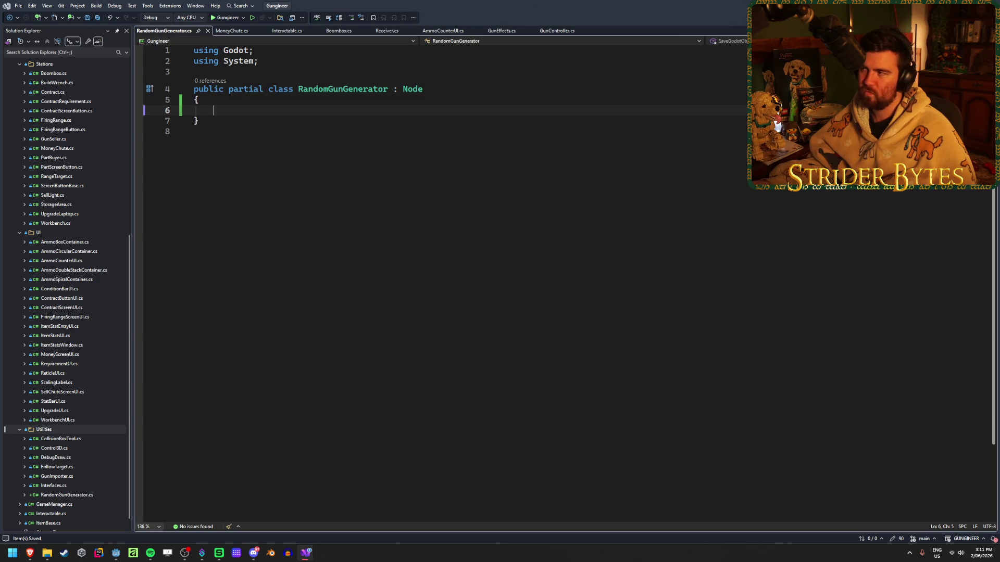
- Return to Godot and scroll the FileSystem dock while assets reimport
key("alt+Tab")
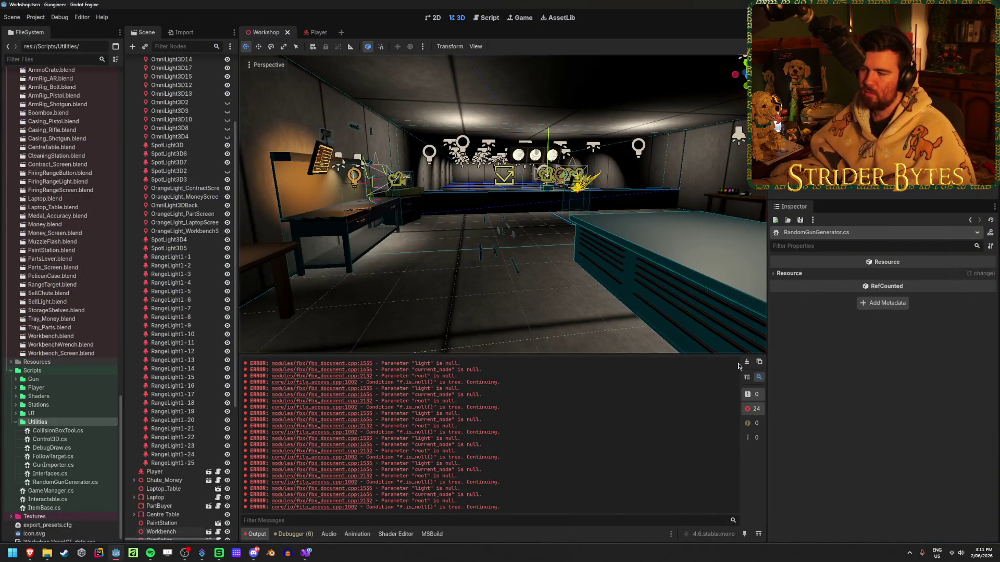
scroll(100, 296, "up", 10)
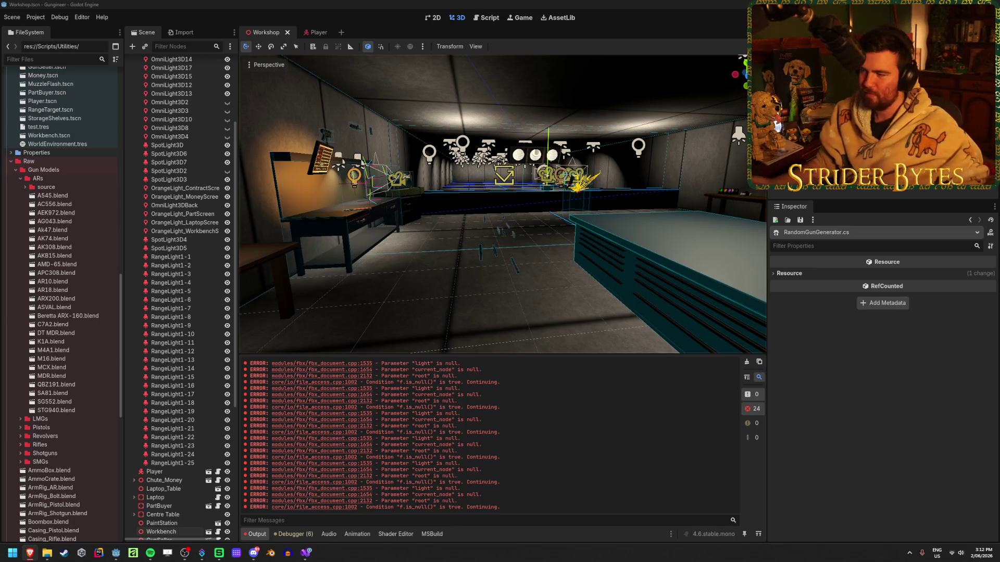
- Clear the Output log errors and switch to RandomGunGenerator.cs in Visual Studio
left_click(747, 364)
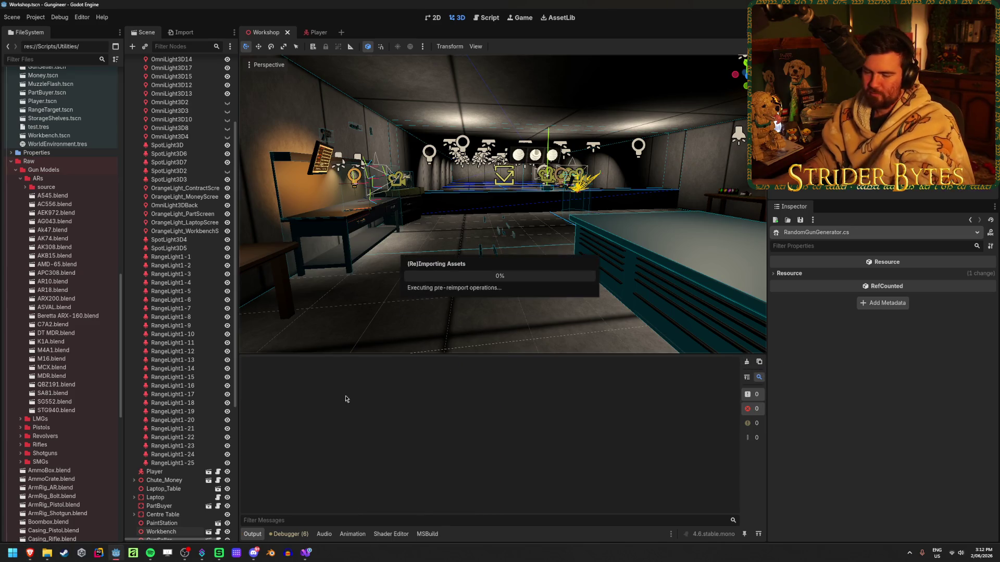
left_click(747, 362)
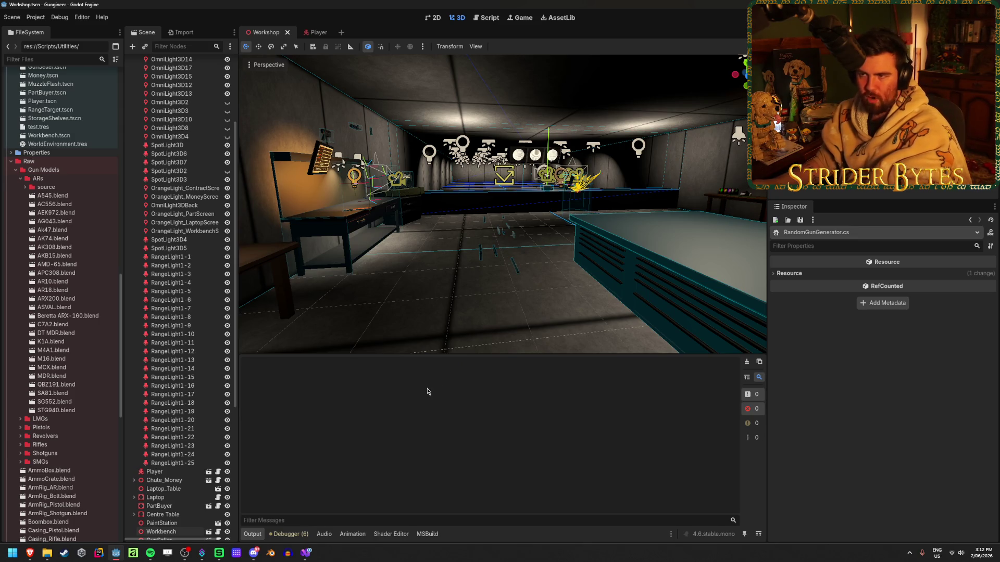
scroll(94, 401, "up", 10)
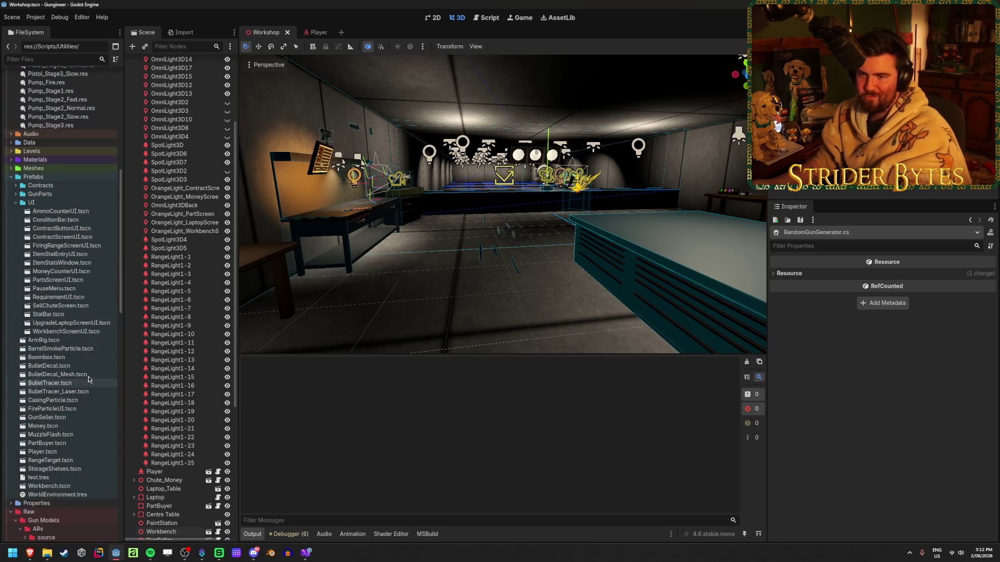
scroll(94, 369, "down", 1)
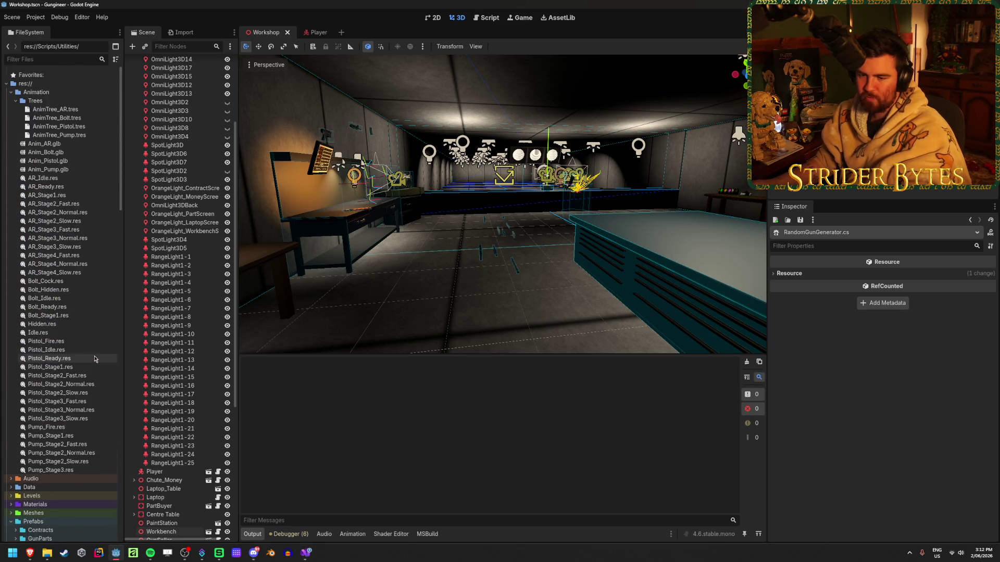
scroll(95, 362, "up", 4)
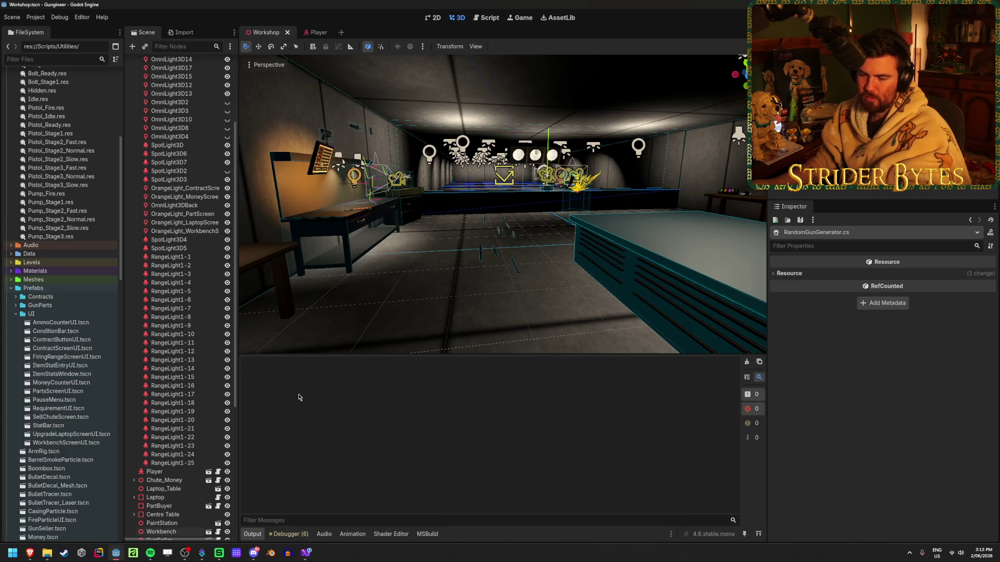
left_click(306, 553)
scroll(63, 400, "down", 1)
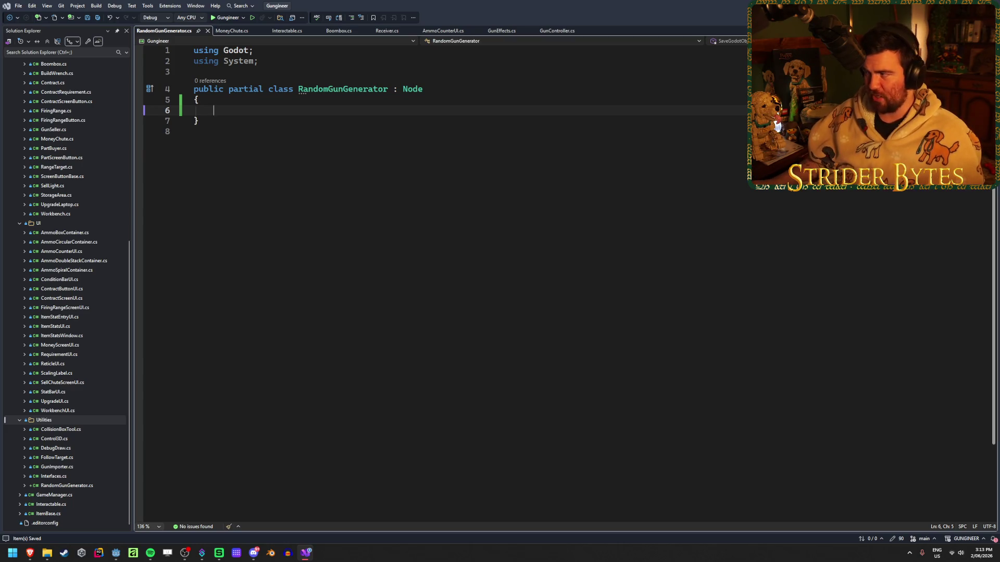
- Clear the Output log and expand Prefabs > GunParts to browse its .tscn scenes
key("alt+Tab")
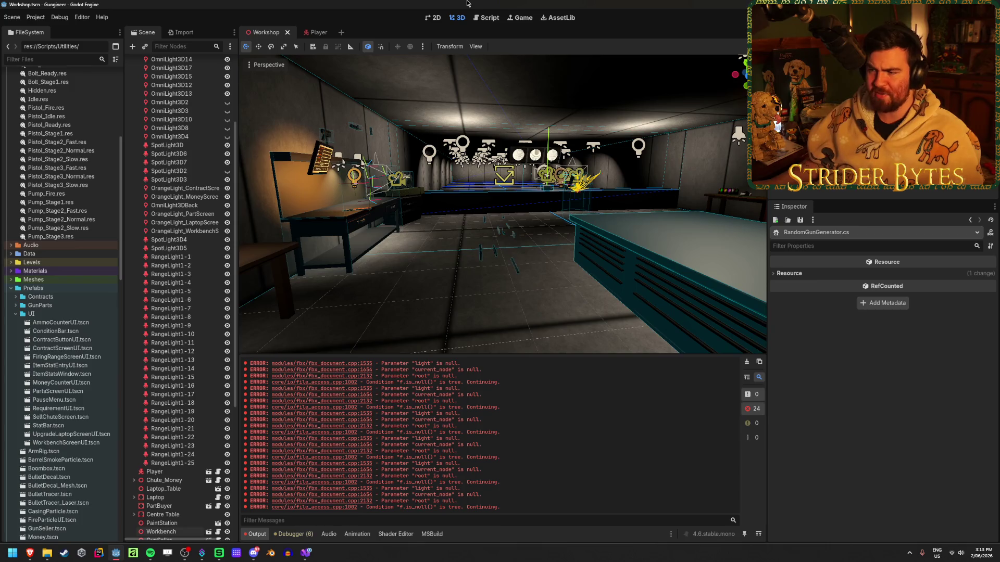
left_click(747, 362)
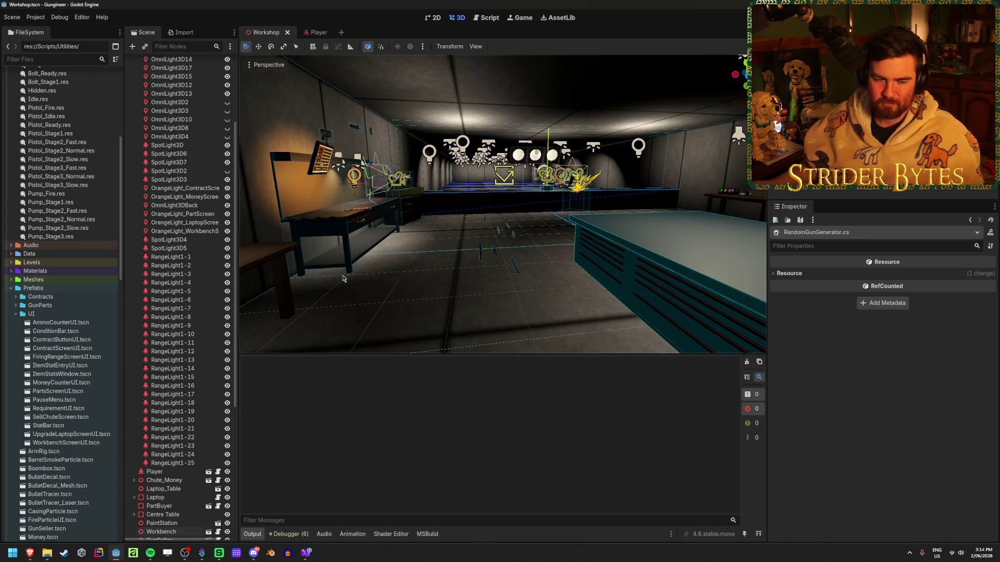
scroll(63, 283, "down", 3)
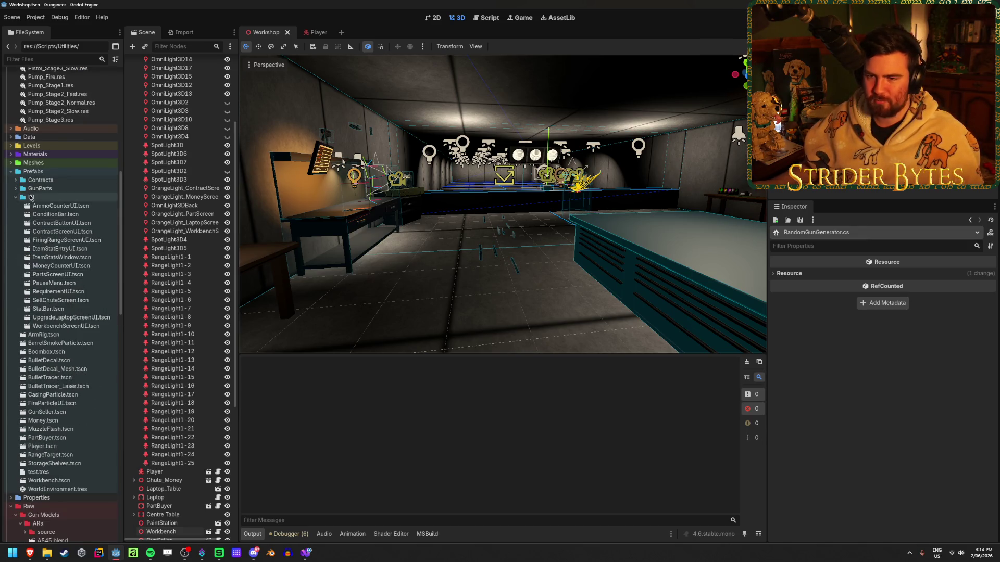
left_click(15, 190)
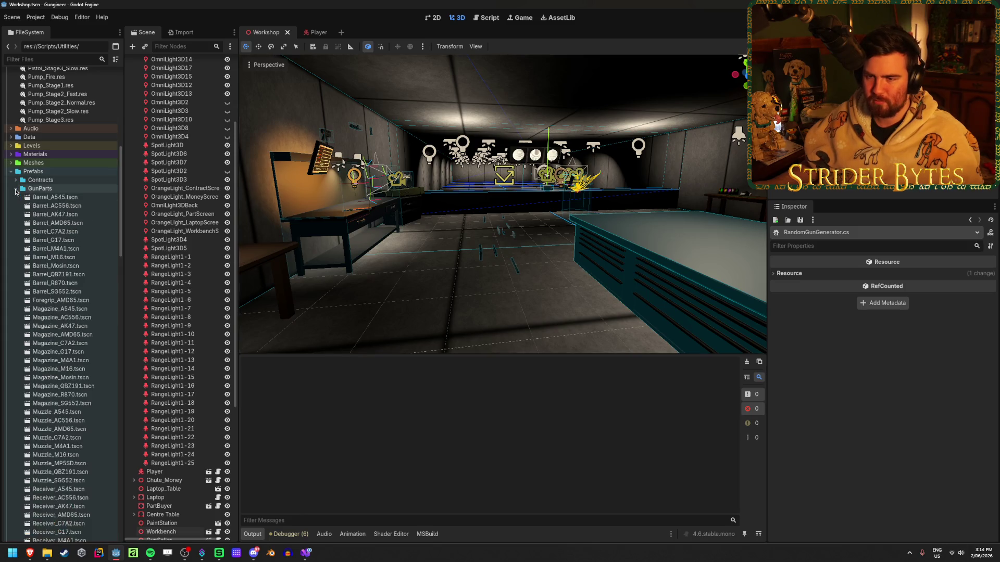
scroll(63, 297, "down", 5)
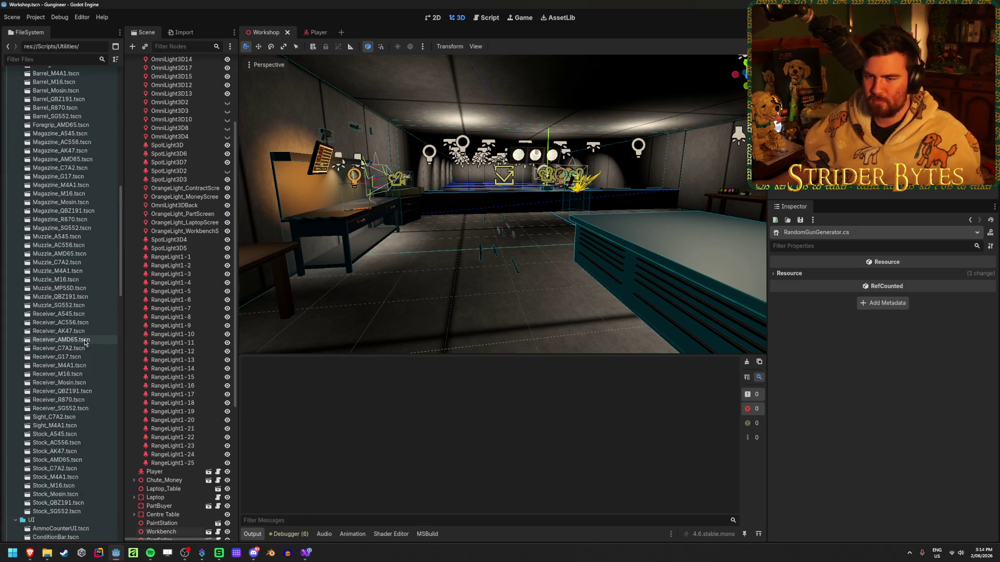
scroll(83, 323, "up", 10)
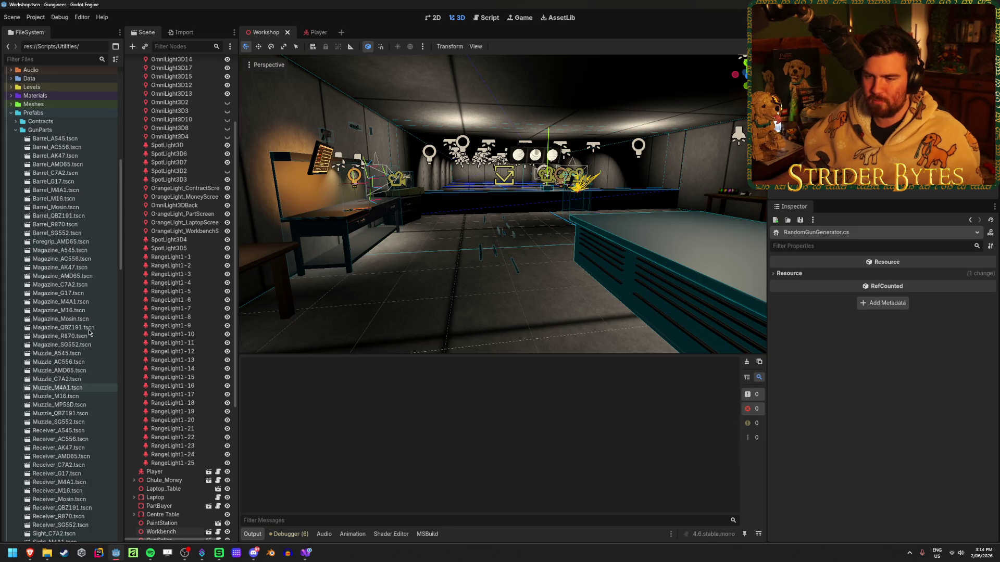
scroll(90, 332, "up", 2)
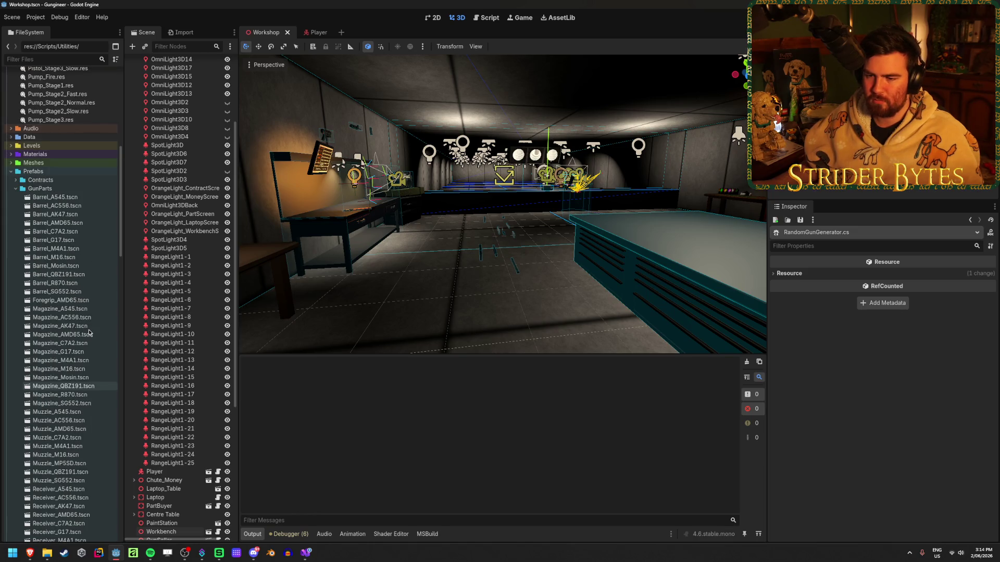
scroll(89, 332, "down", 2)
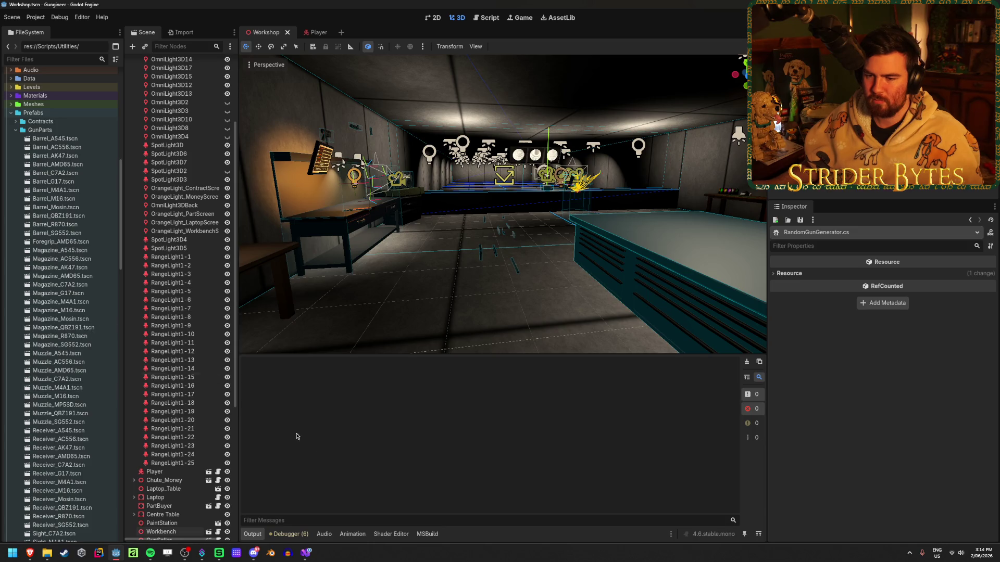
- Add blank lines inside the RandomGunGenerator class, trying then removing an Array entry
mouse_move(306, 560)
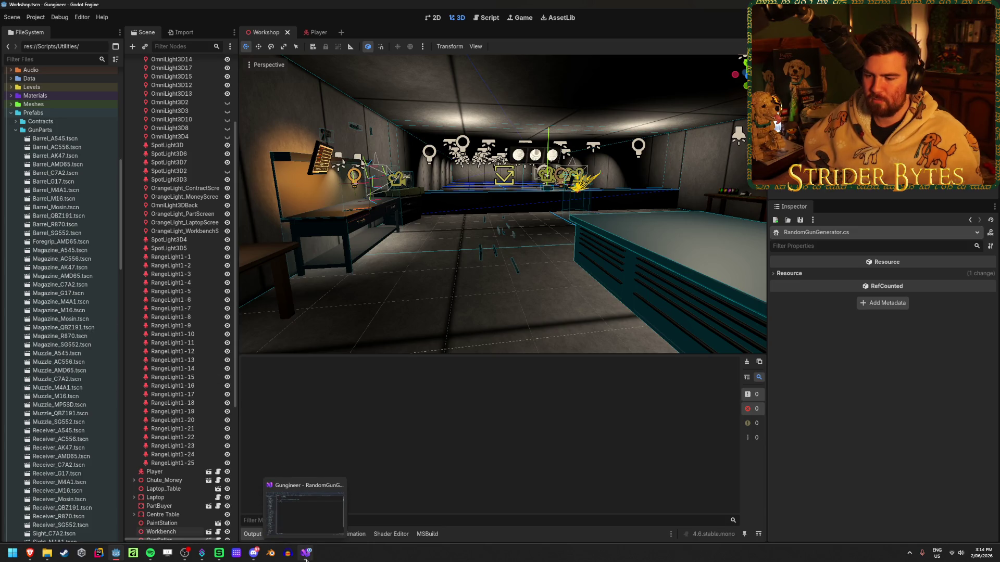
left_click(306, 560)
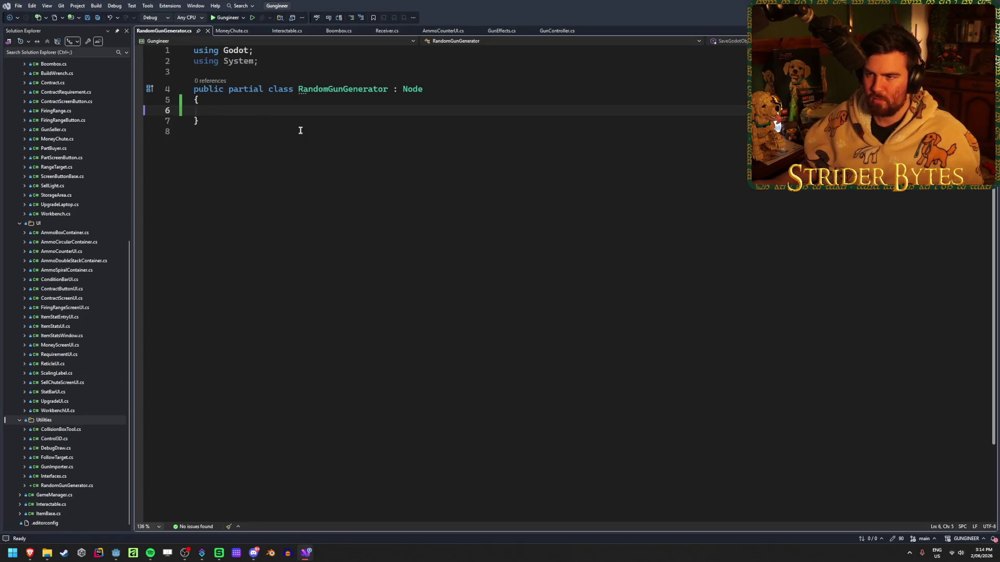
key("Return")
key("Return")
key("Up")
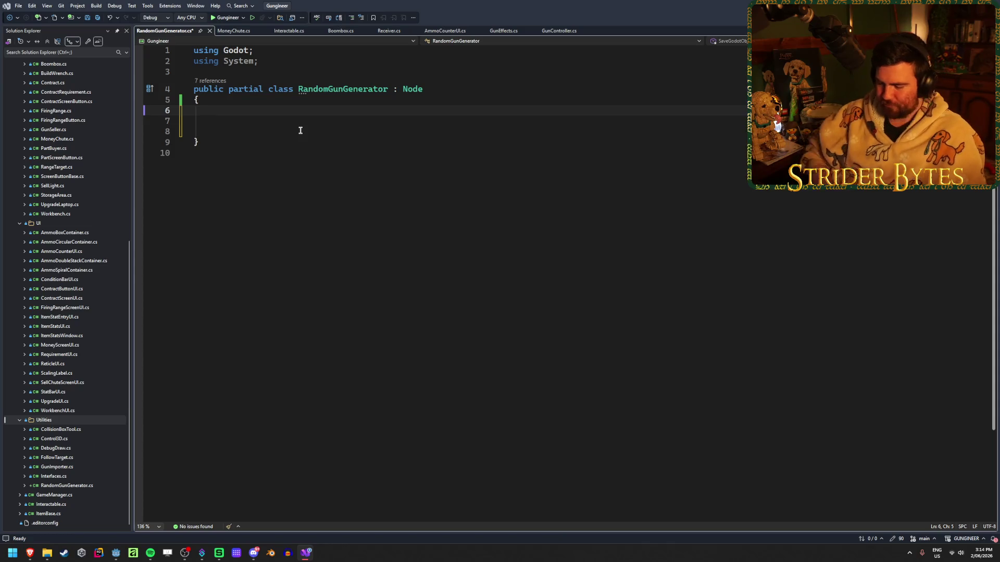
type("Array")
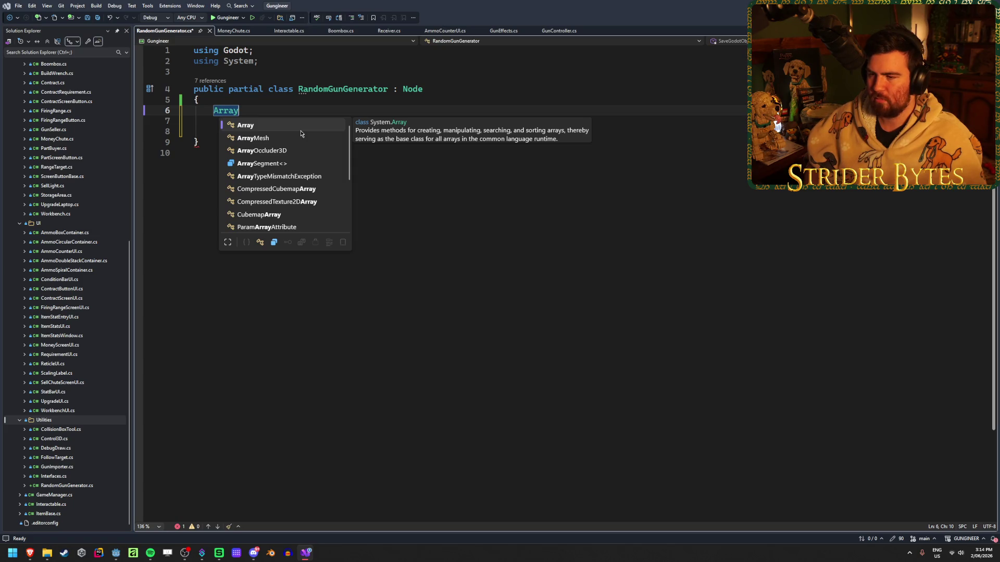
key("Down")
key("Down")
key("Down")
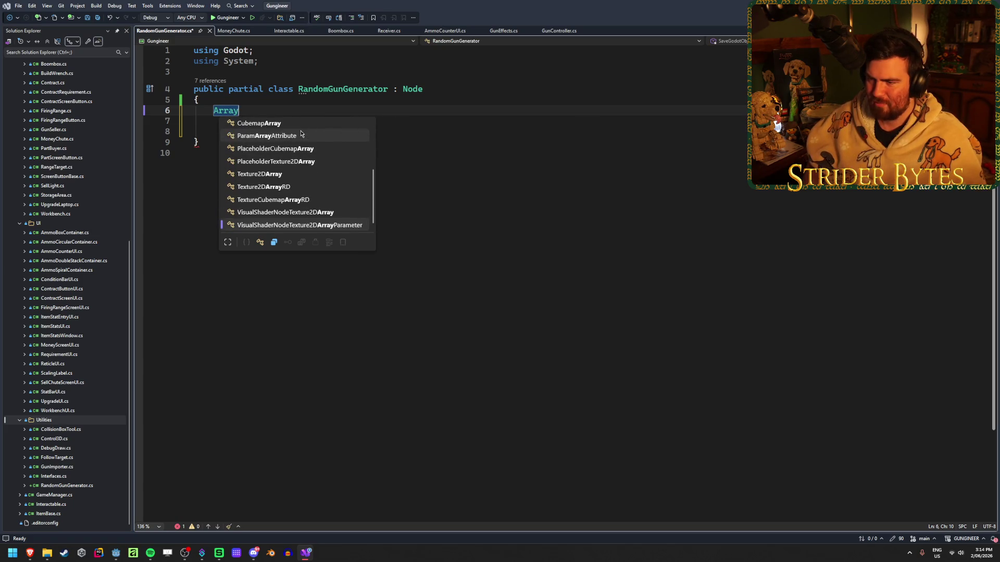
key("Up")
key("Up")
key("Up")
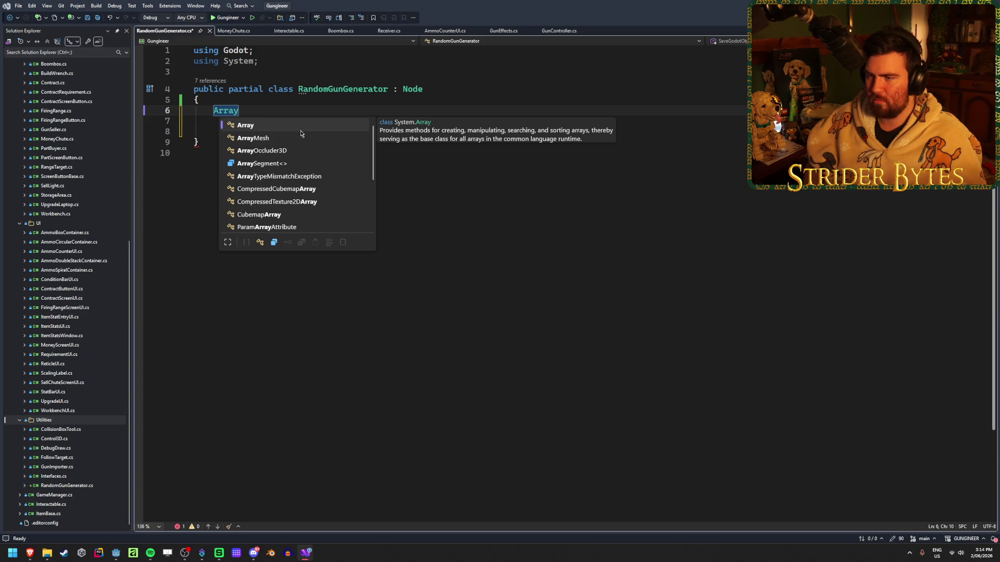
key("BackSpace")
key("BackSpace")
key("BackSpace")
key("Escape")
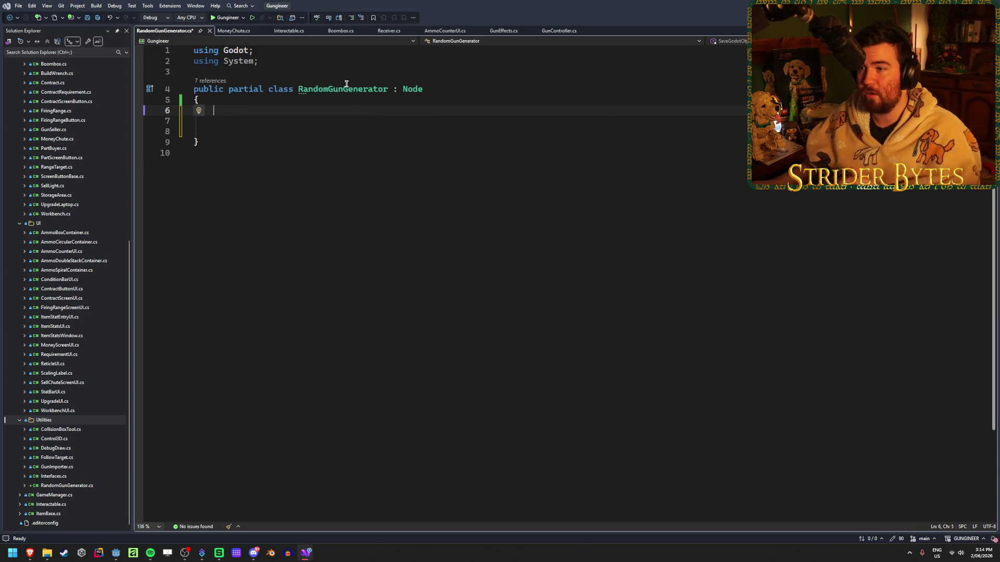
- Close the MoneyChute, Interactable, Boombox, Receiver, AmmoCounterUI and GunController tabs
middle_click(239, 31)
middle_click(238, 32)
left_click(238, 32)
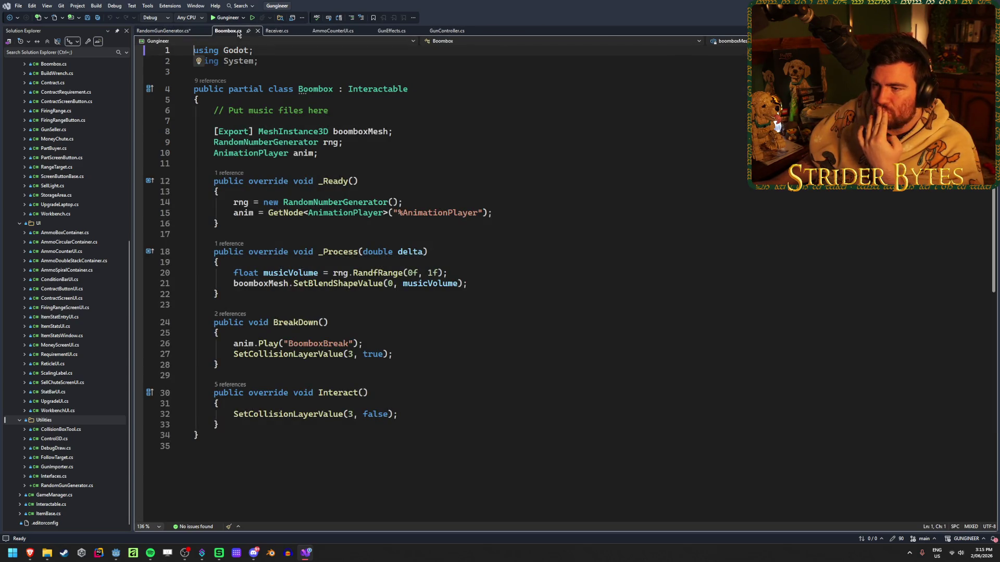
middle_click(238, 31)
left_click(238, 31)
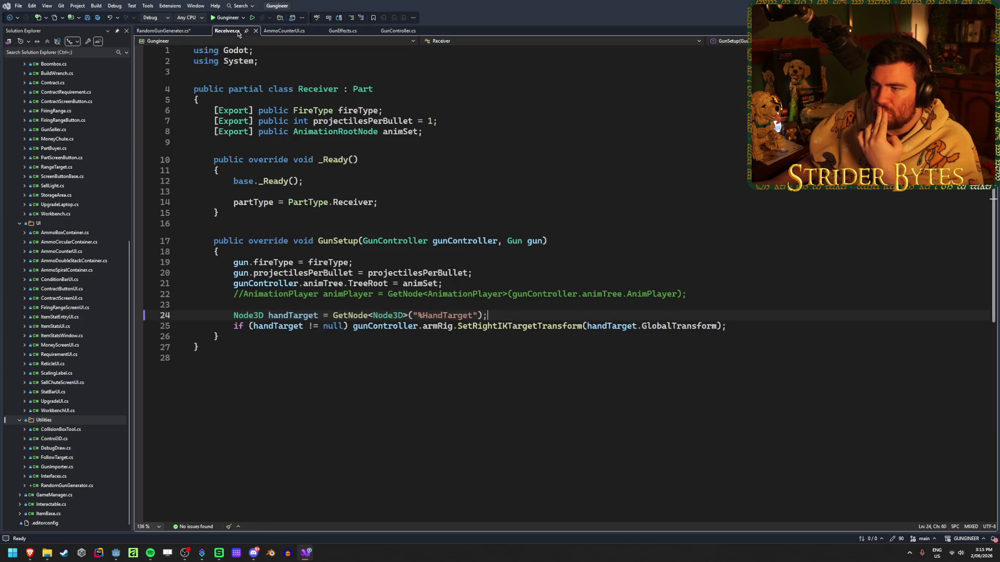
middle_click(239, 32)
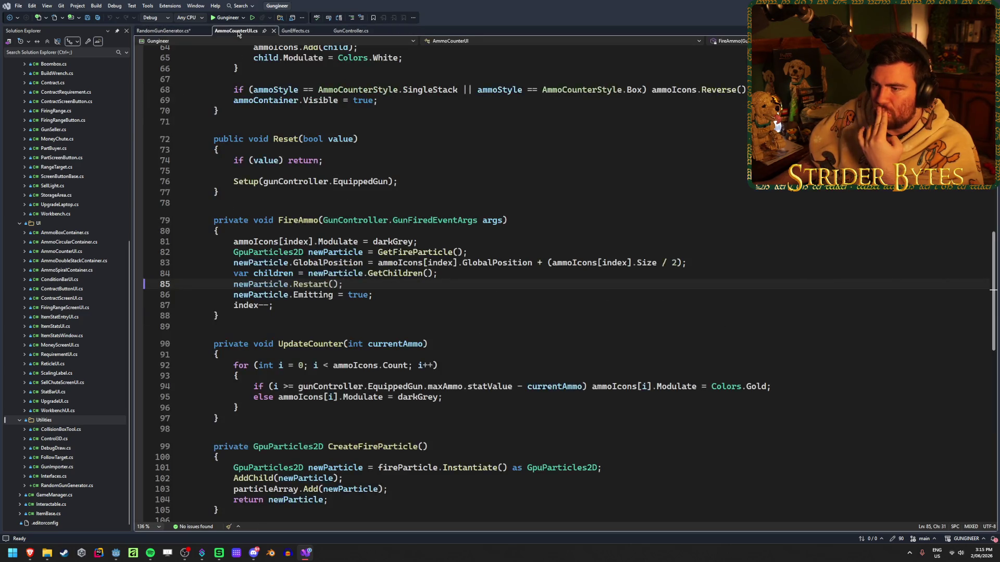
scroll(281, 176, "up", 20)
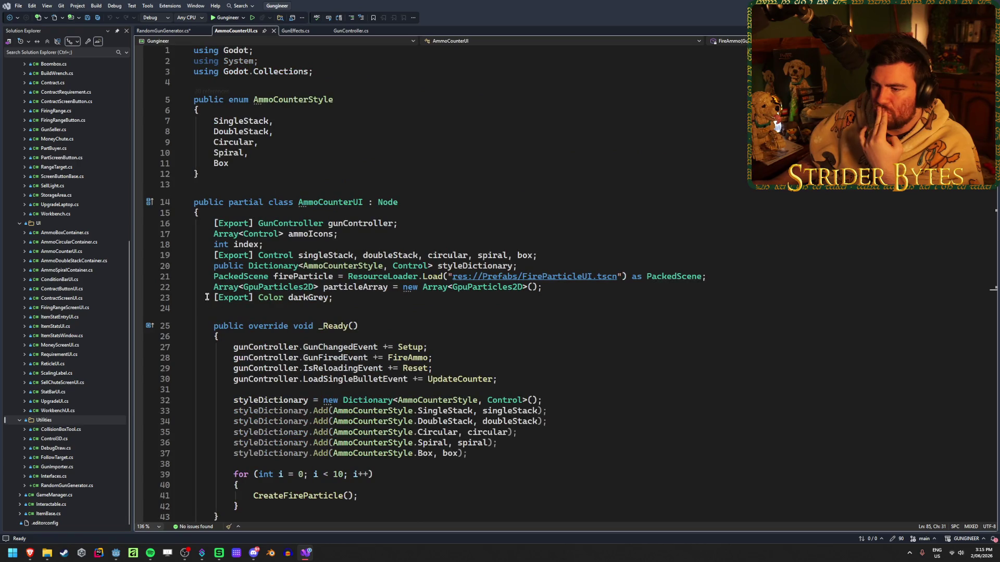
middle_click(246, 34)
middle_click(246, 33)
left_click(285, 62)
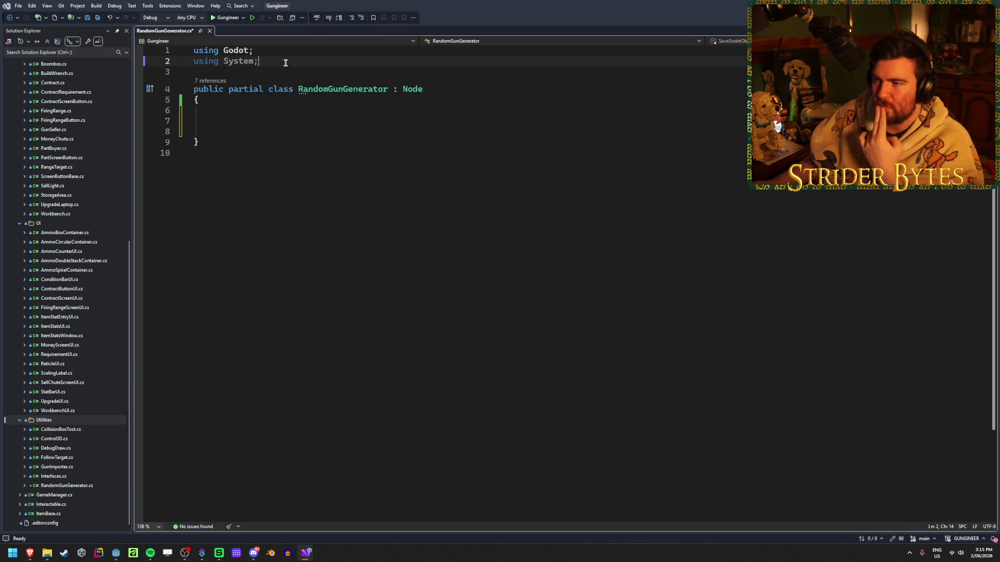
- Add 'using Godot.Collections;' below the System import and save
key("Return")
type("using Godot")
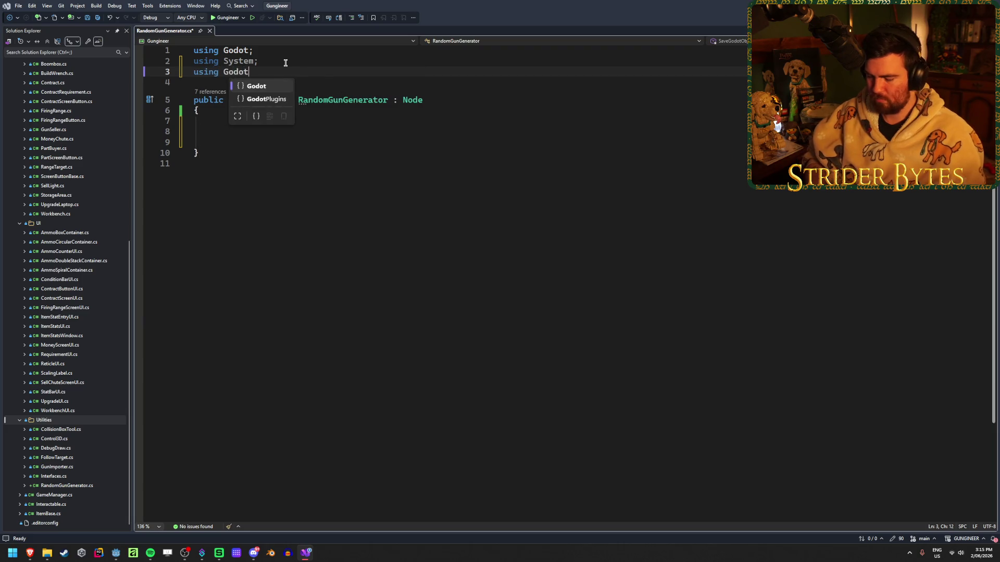
type(".Collections;")
key("ctrl+s")
- Start an Array<> declaration inside the class body
left_click(558, 119)
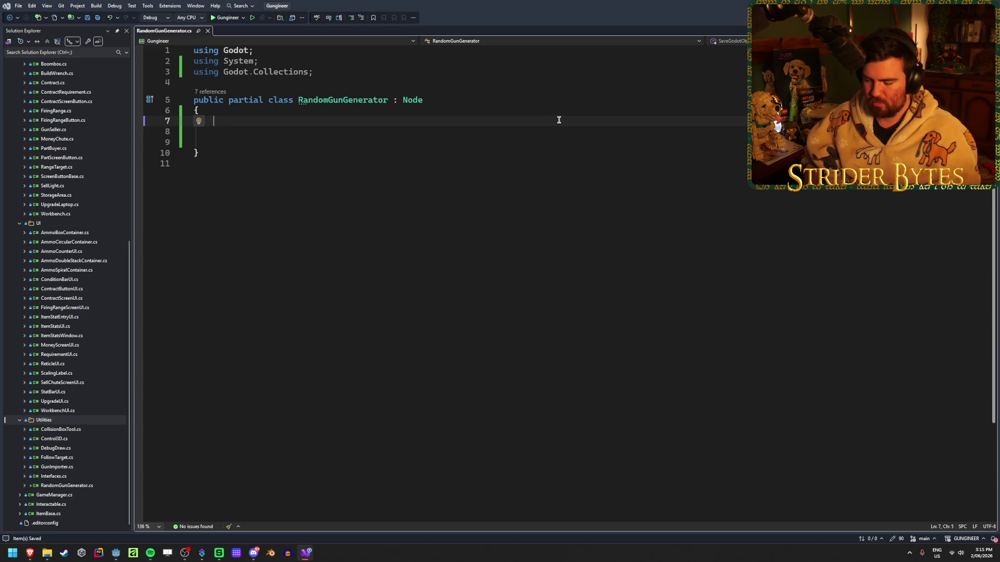
type("Array")
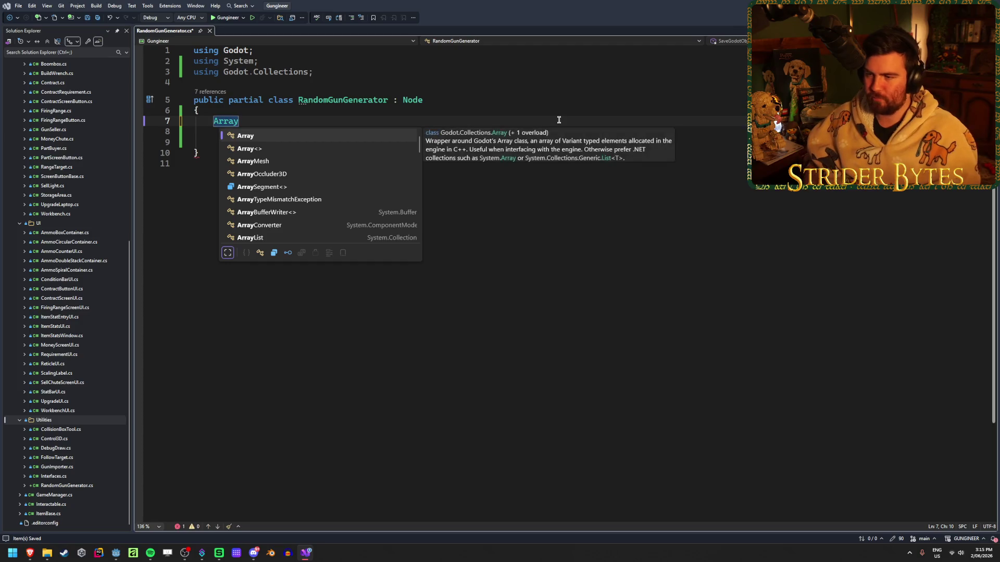
key("Down")
key("Escape")
type("<>L")
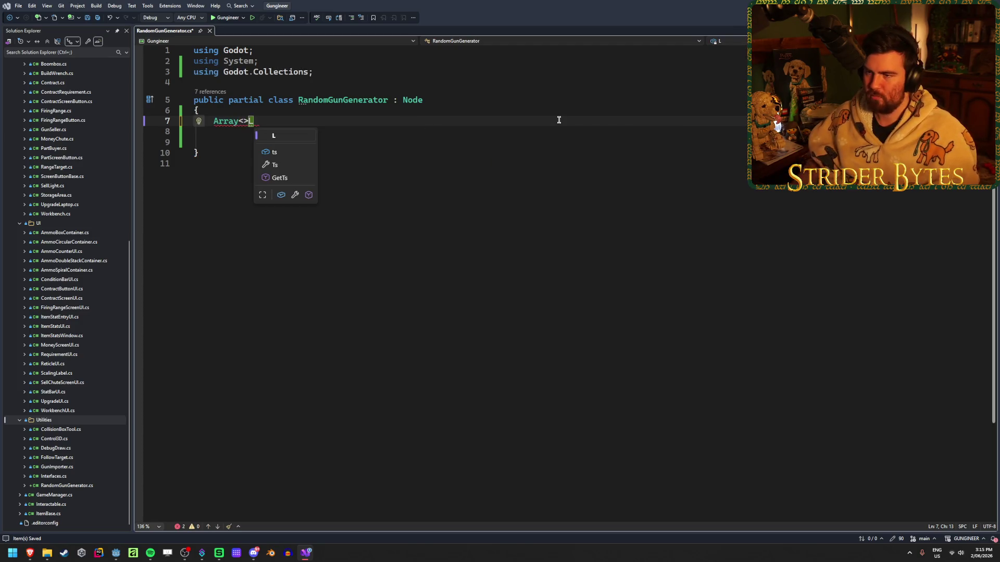
key("BackSpace")
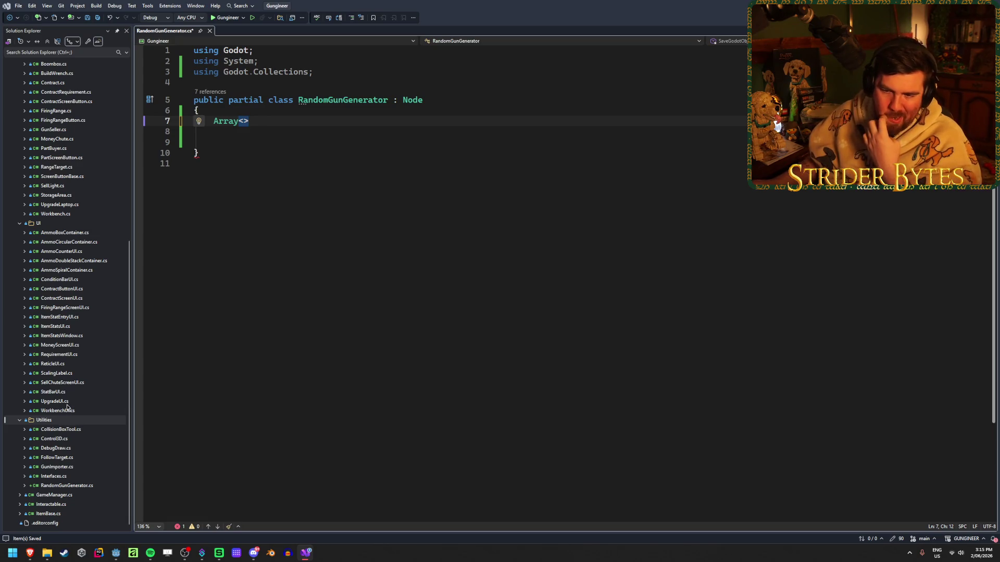
- Copy the partNames and foreach part-loading block from PartBuyer.cs
scroll(67, 399, "up", 4)
double_click(65, 263)
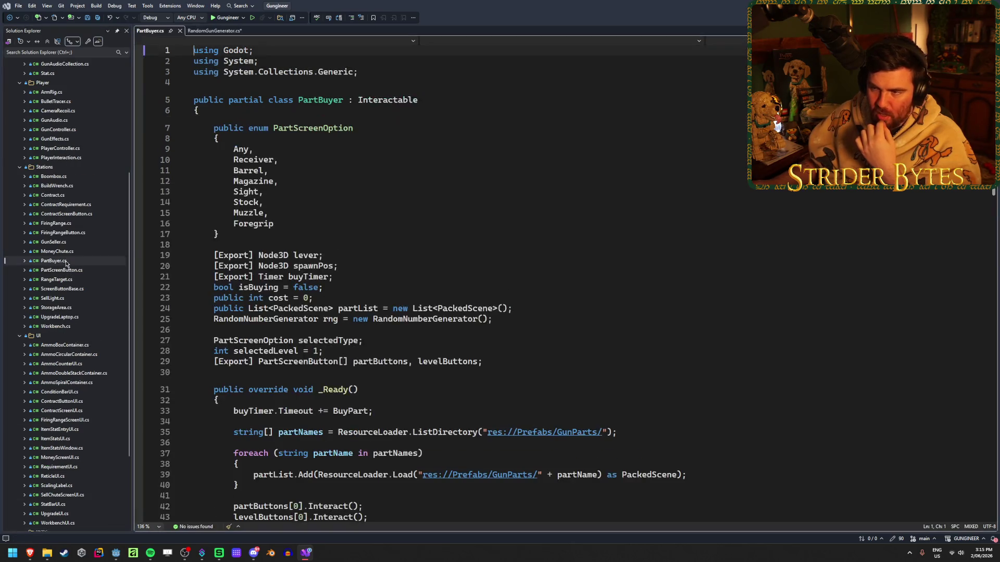
scroll(448, 267, "down", 3)
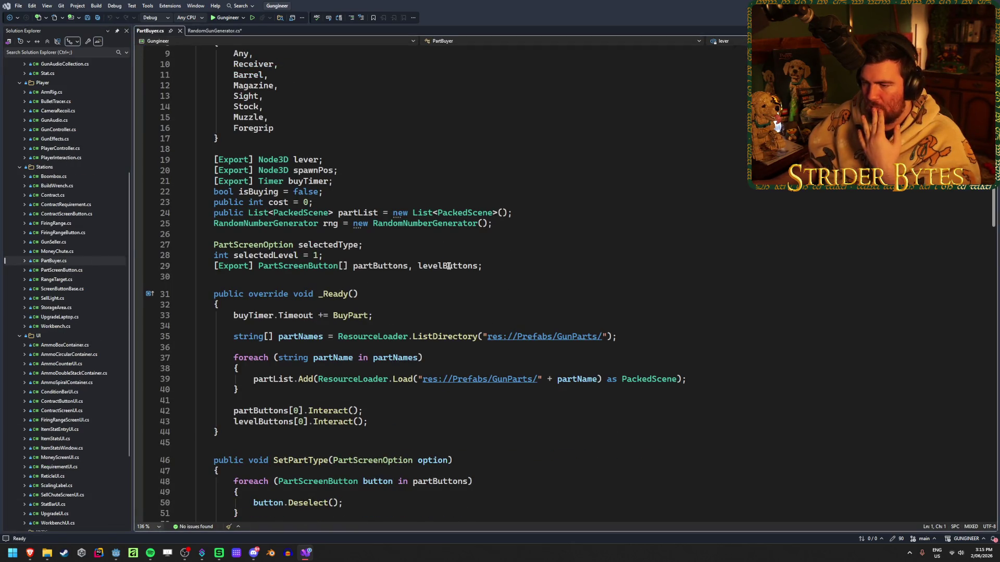
left_click(311, 386)
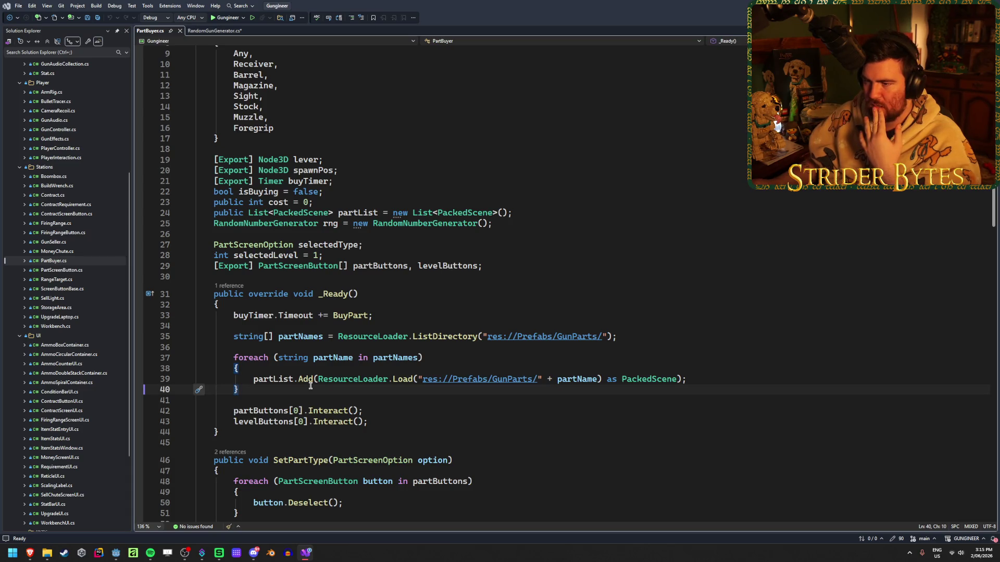
left_click_drag(311, 386, 153, 341)
key("ctrl+c")
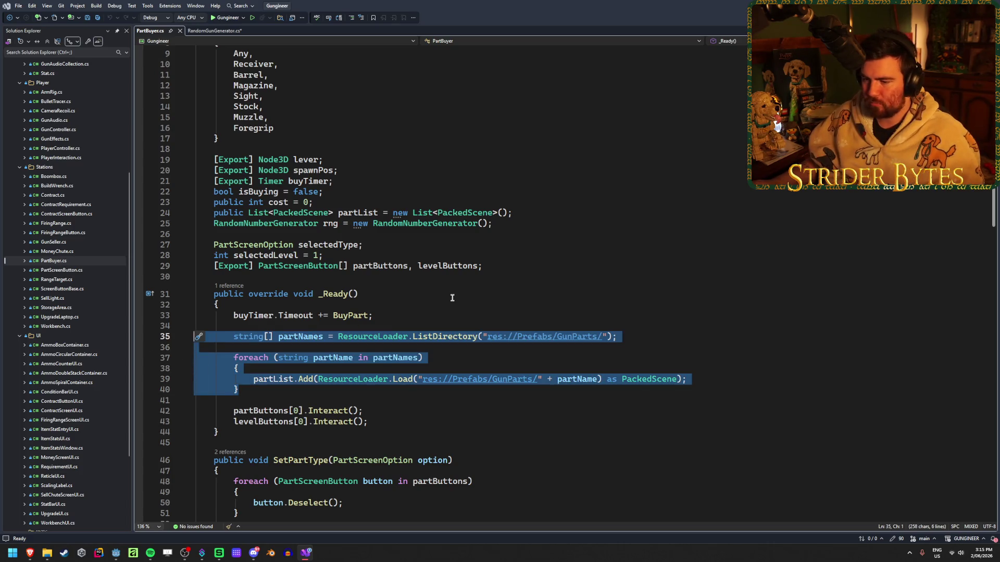
- Paste the loading block into RandomGunGenerator.cs, then remove it again
left_click(218, 31)
key("Down")
key("Down")
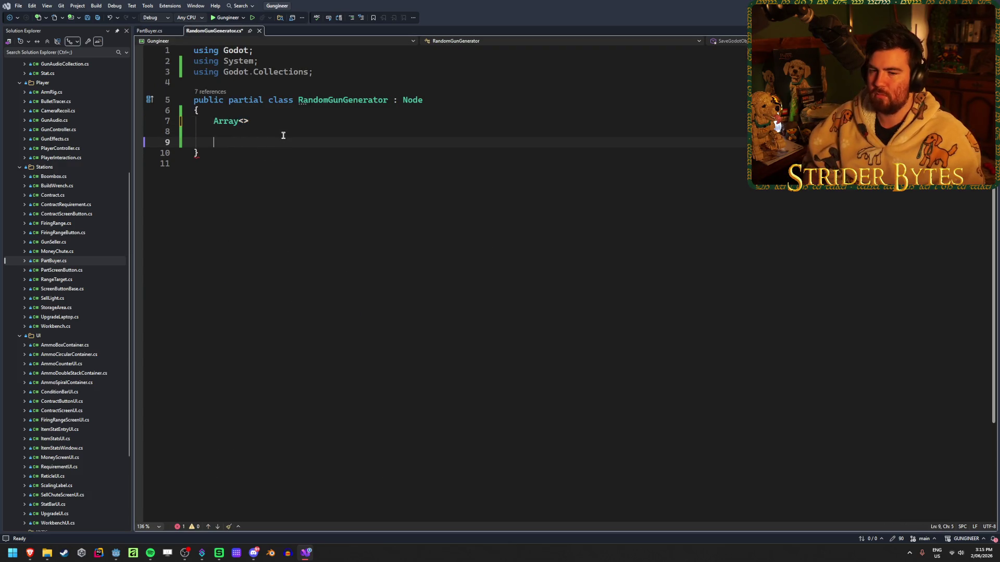
key("ctrl+v")
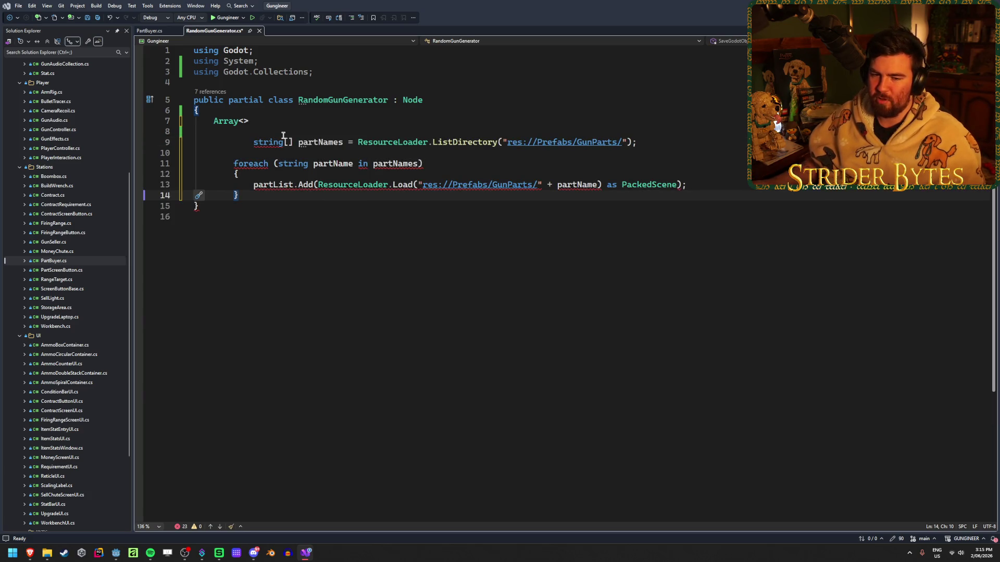
key("alt+Tab")
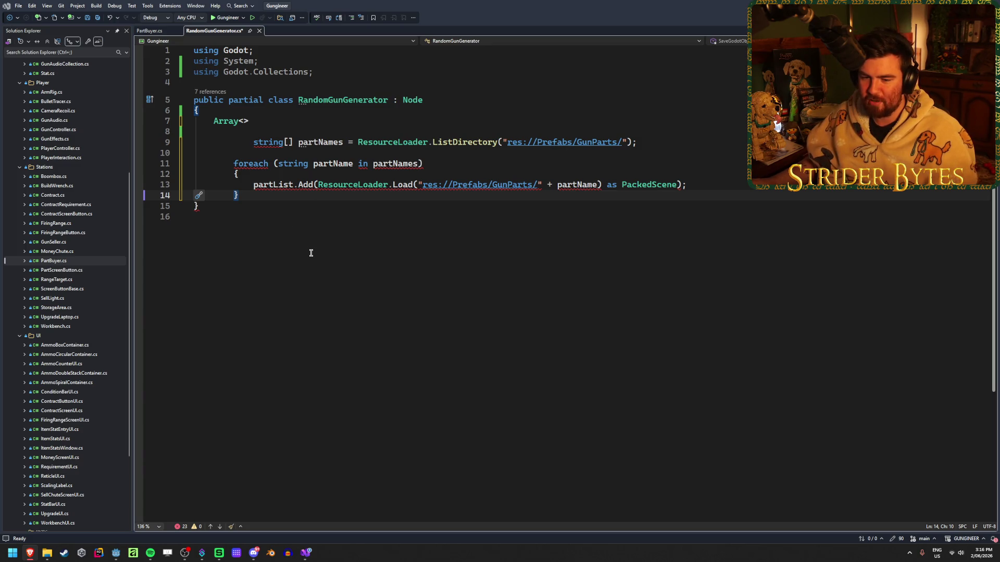
left_click(327, 194)
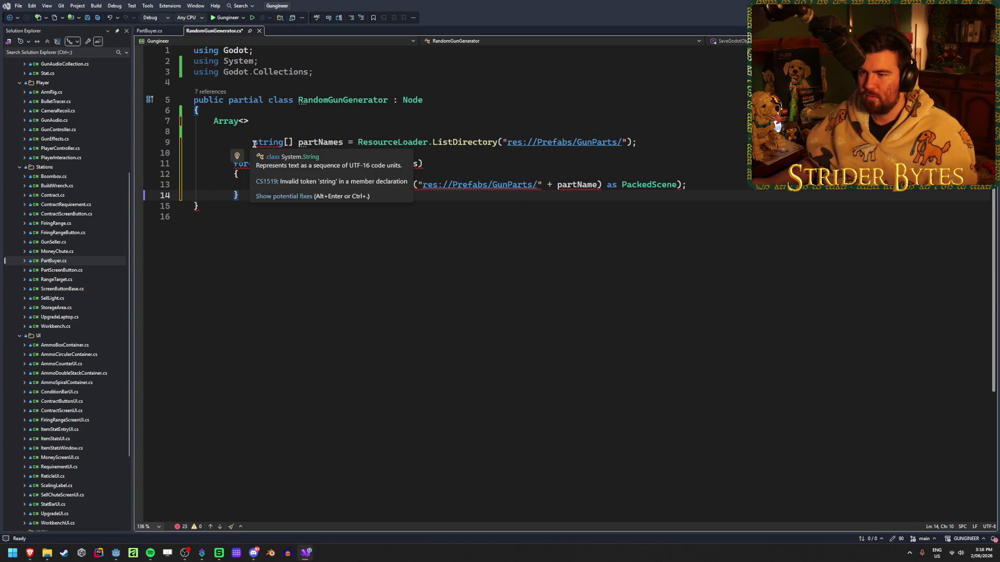
key("shift+Up")
key("shift+Up")
key("shift+Up")
key("BackSpace")
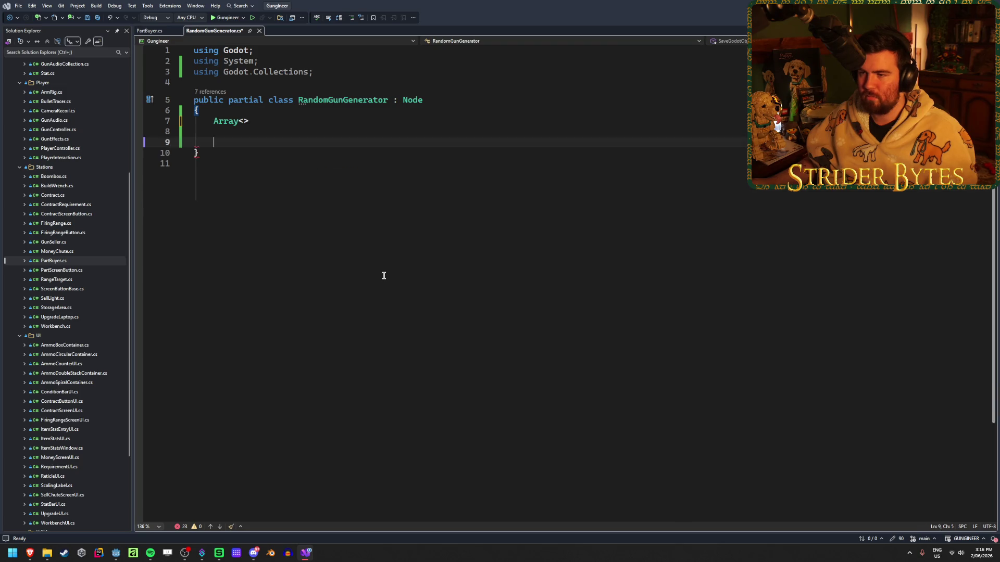
- Remove the unfinished Array<> line from the class body
key("Return")
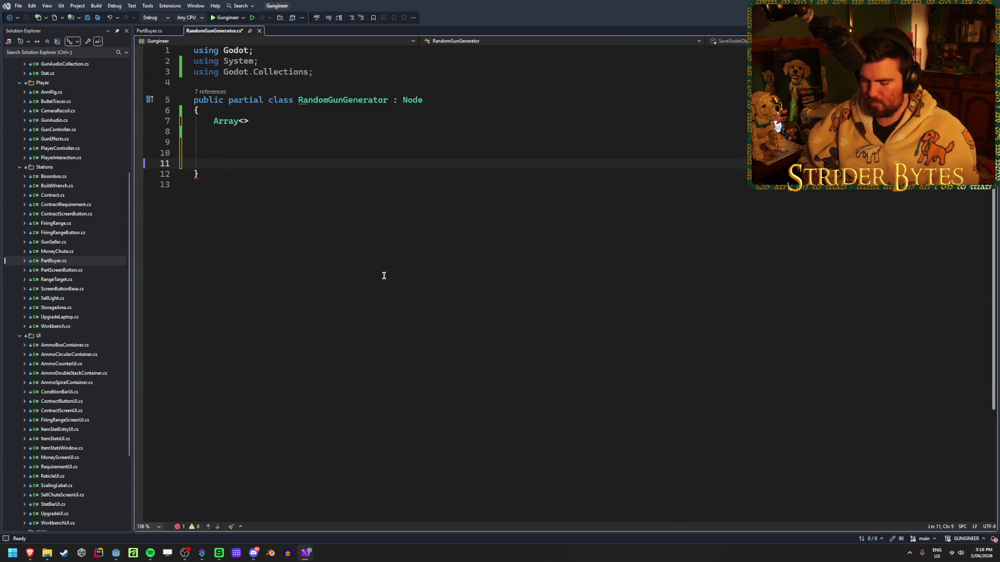
type("pu")
key("BackSpace")
type("ub")
key("BackSpace")
key("BackSpace")
key("BackSpace")
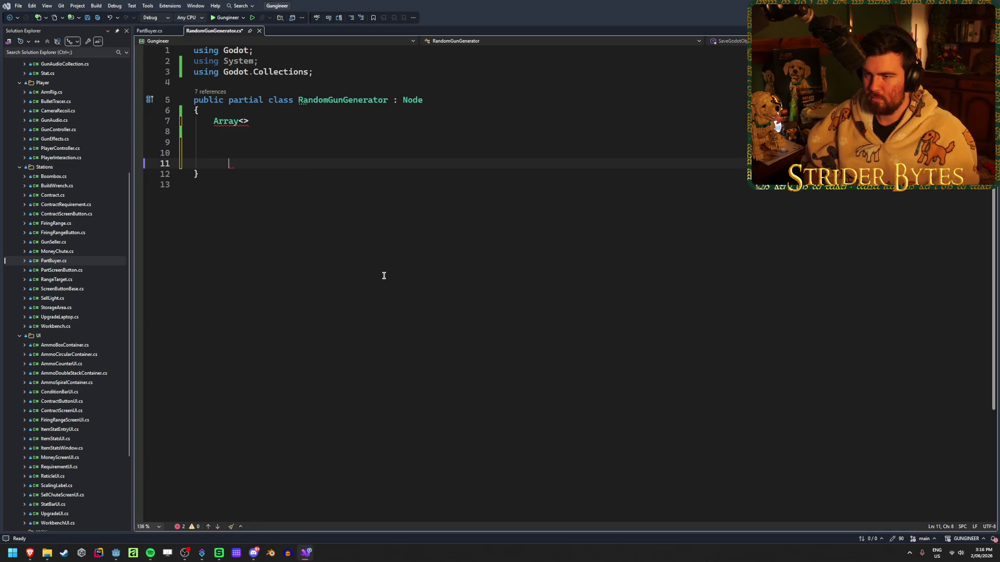
key("ctrl+z")
key("ctrl+z")
key("ctrl+z")
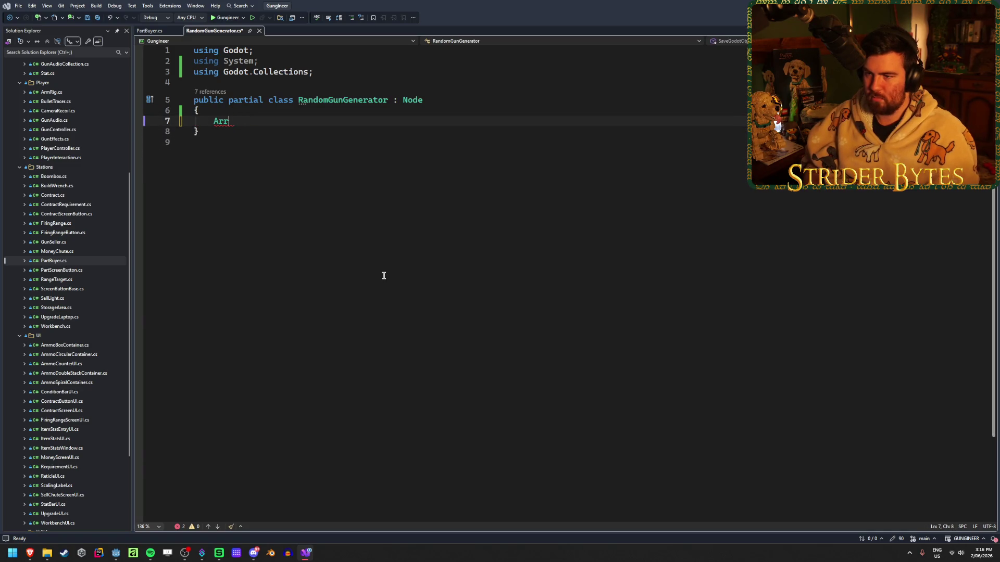
- Add a _Ready override containing the pasted part-loading loop and save
type("override st")
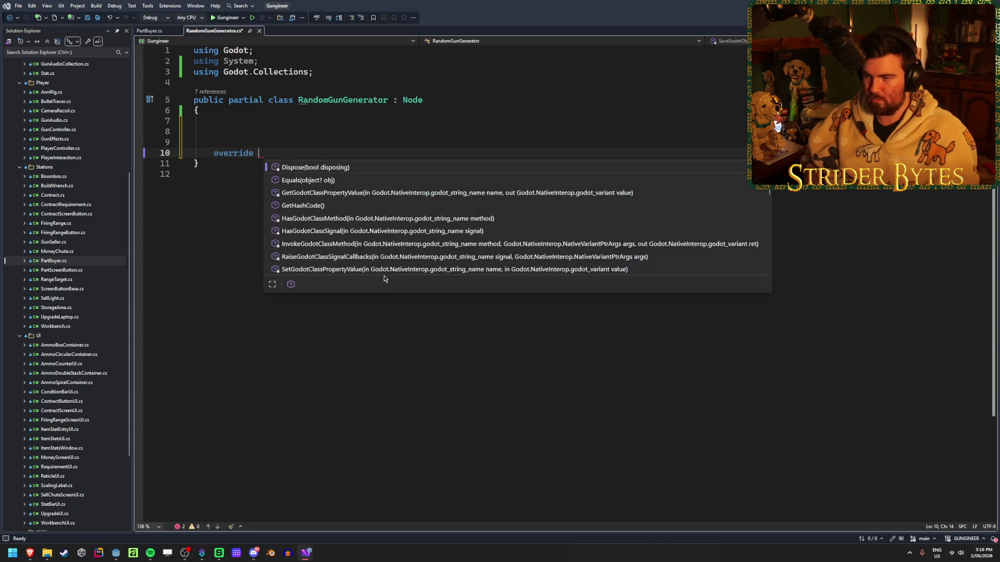
key("BackSpace")
key("BackSpace")
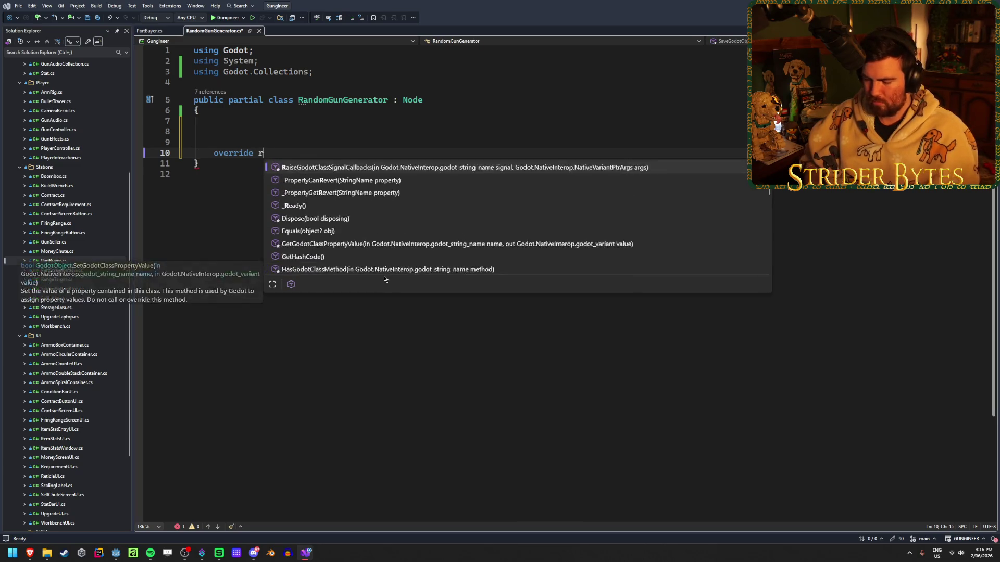
type("ready")
key("Tab")
key("BackSpace")
key("ctrl+v")
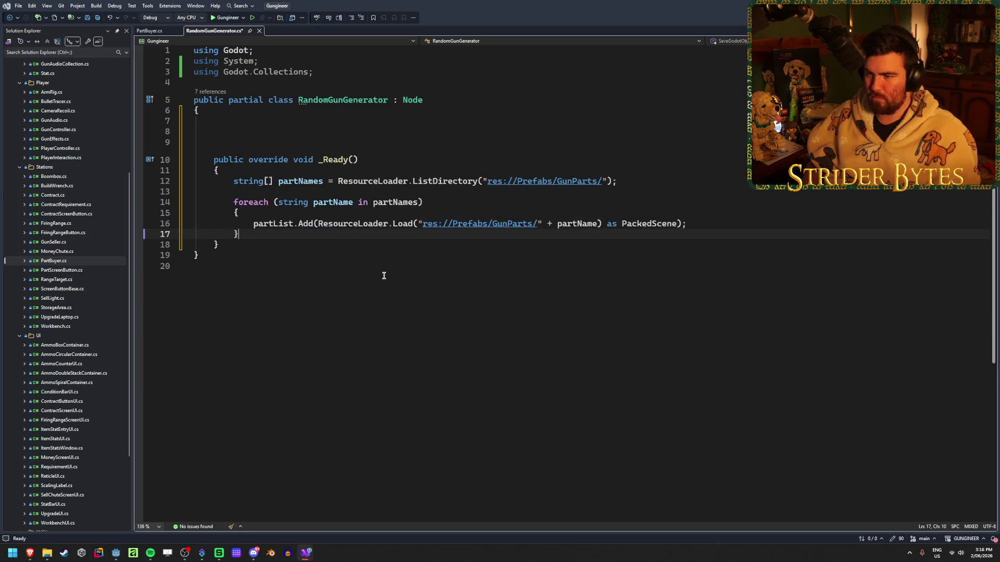
key("ctrl+s")
- Declare Array<PackedScene> partList = new Array<PackedScene>() as a class field
left_click(254, 124)
type("Array")
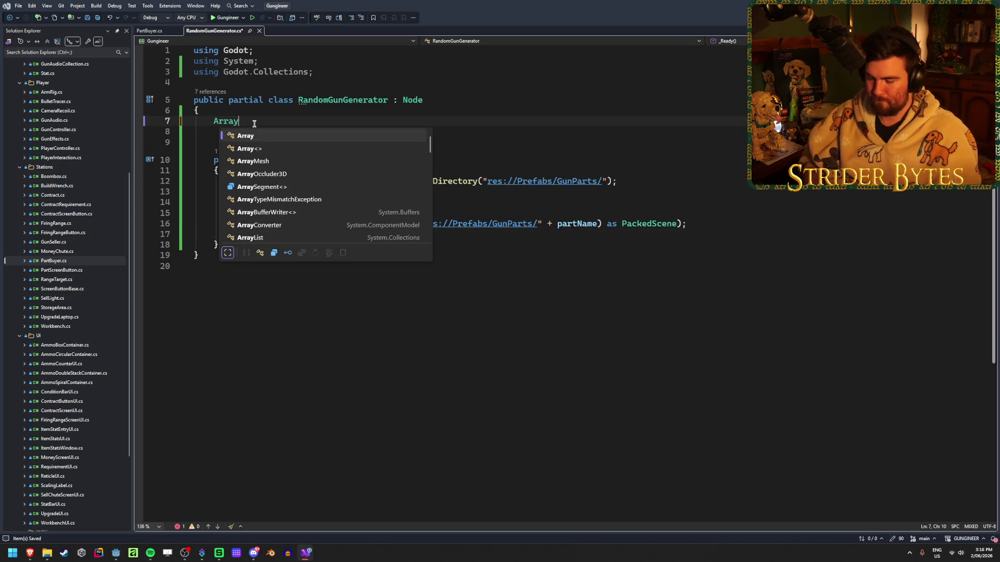
type("<Packed")
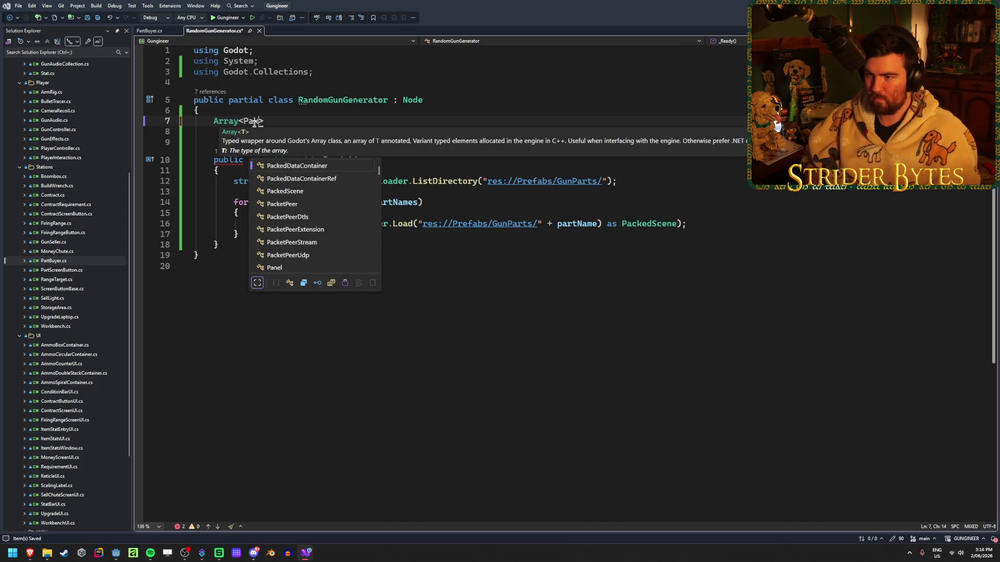
type("Sc")
key("Tab")
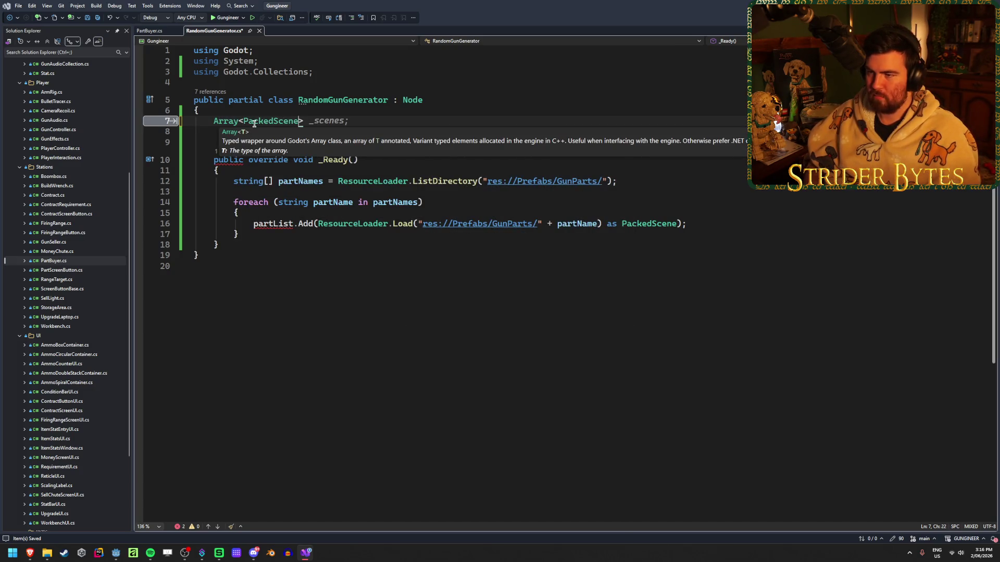
type("> partList;")
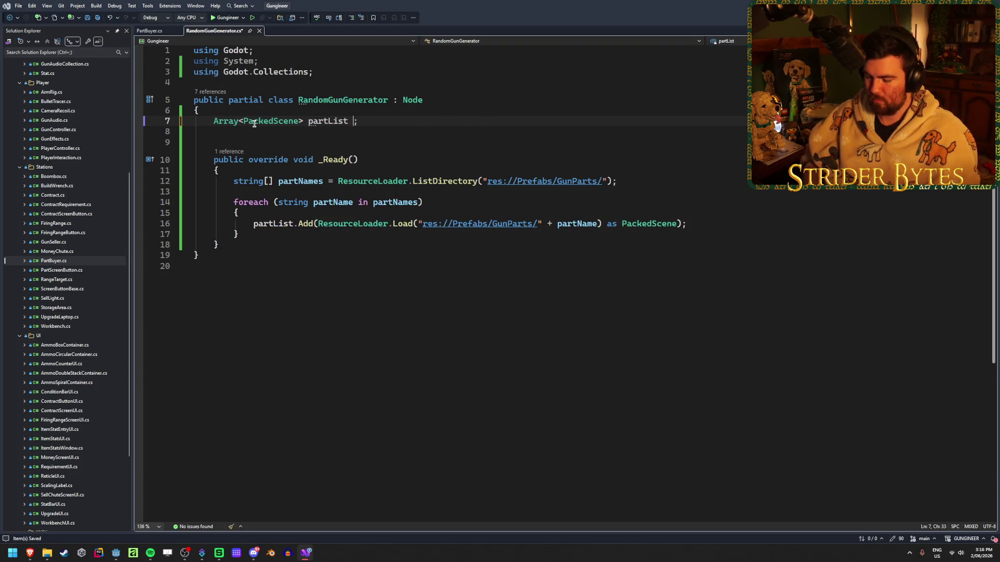
type("w Array")
key("Down")
key("Down")
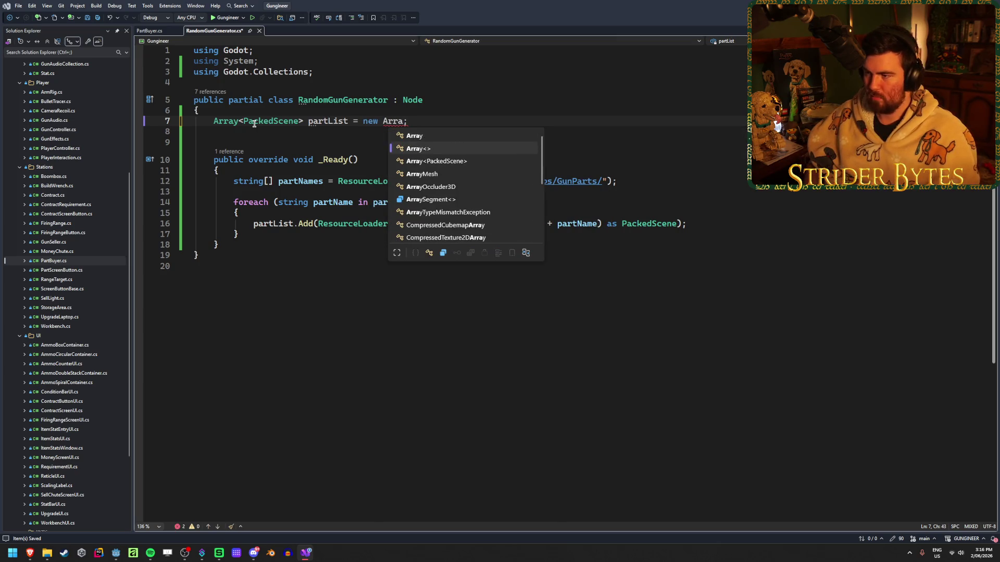
key("Tab")
type("()")
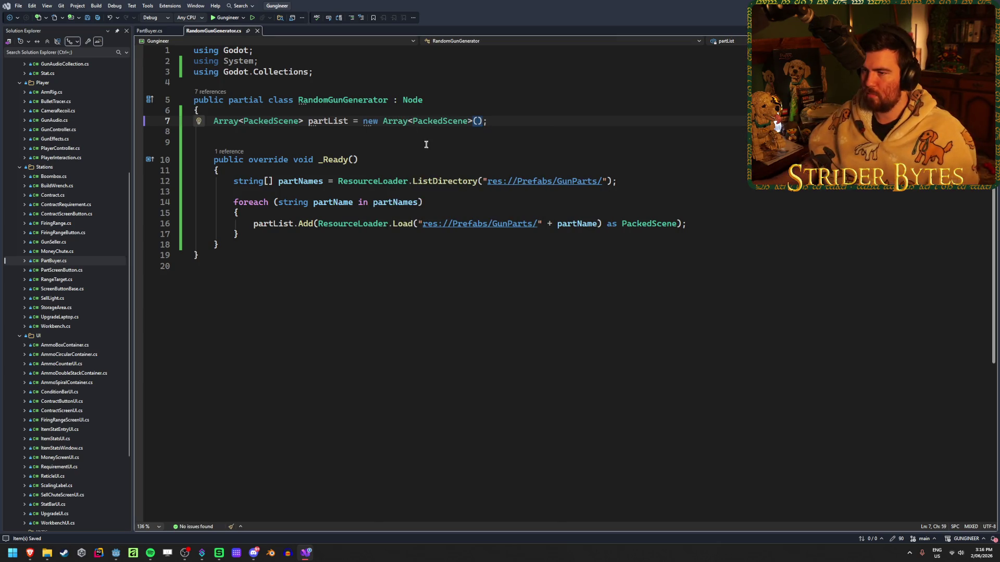
left_click(295, 141)
key("Up")
key("BackSpace")
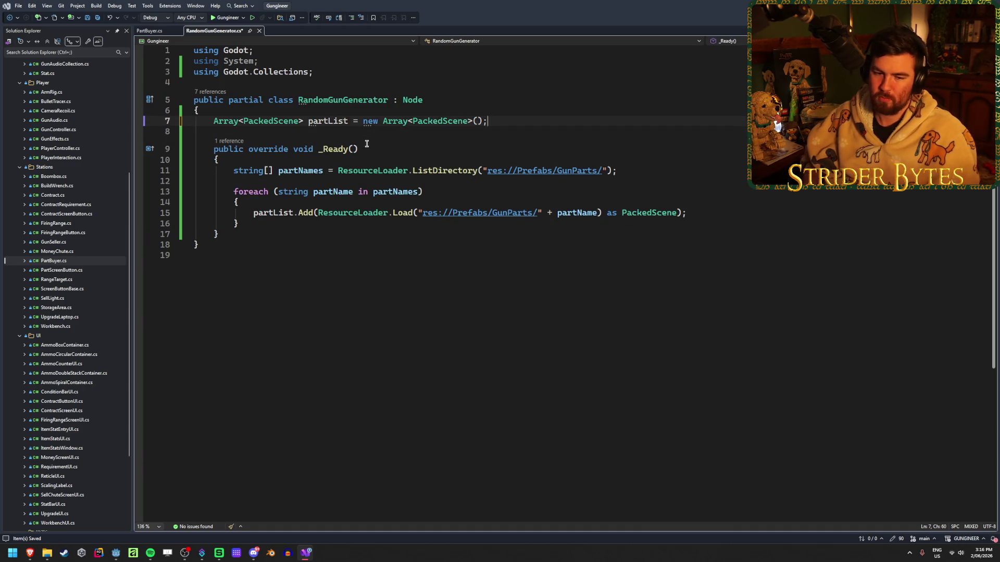
- Start a second Array field line below partList
left_click(370, 148)
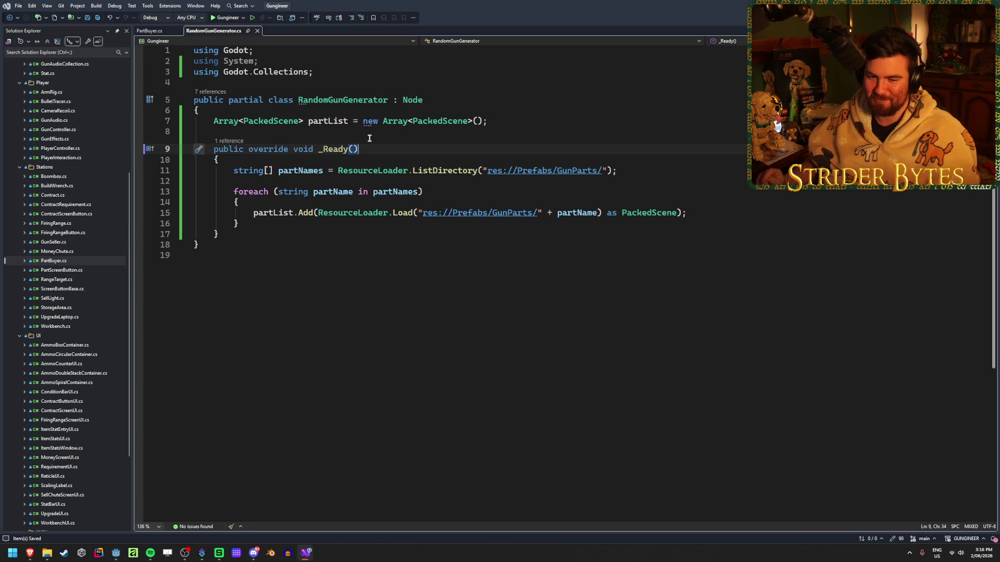
left_click(514, 123)
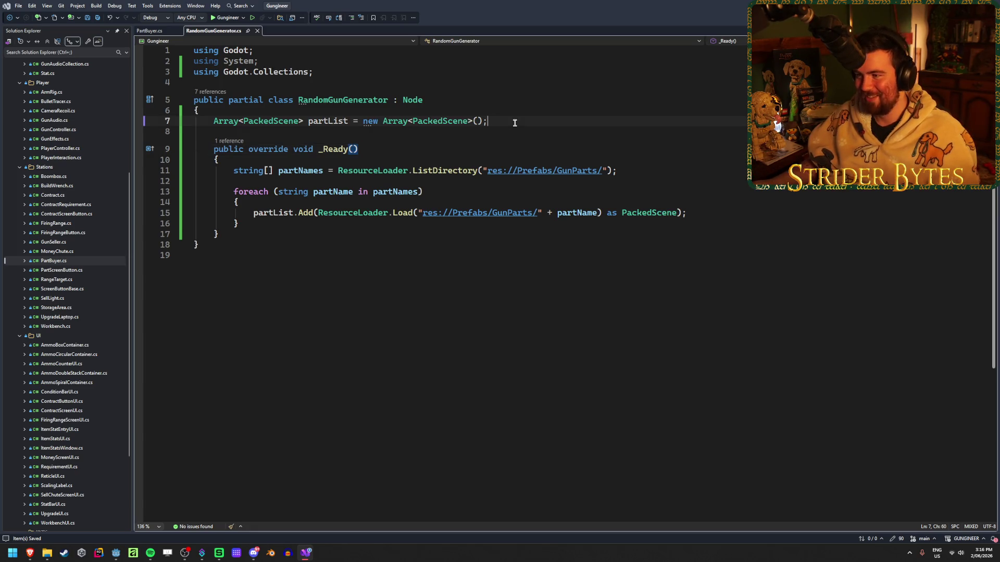
key("Return")
type("Ar")
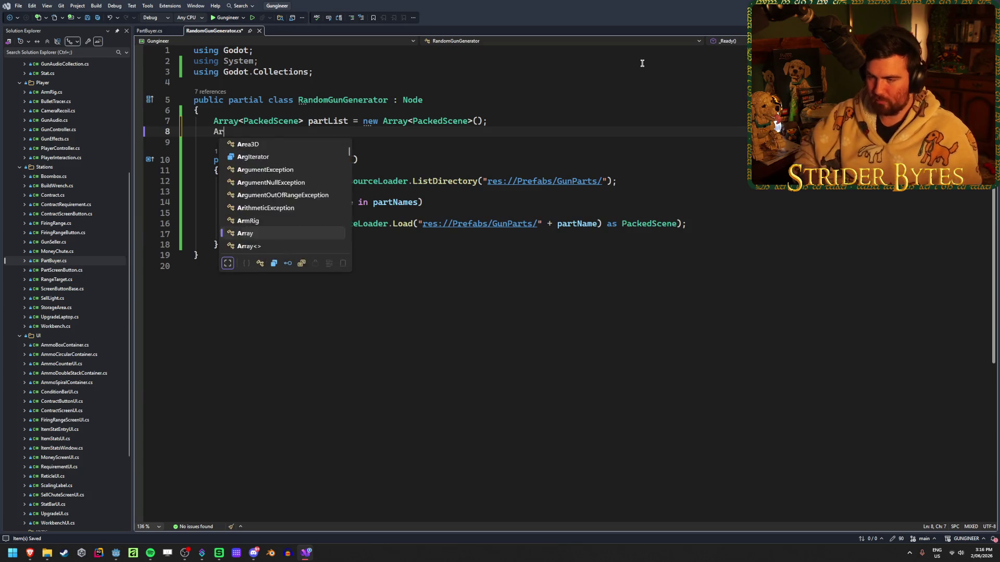
type("ray")
key("Escape")
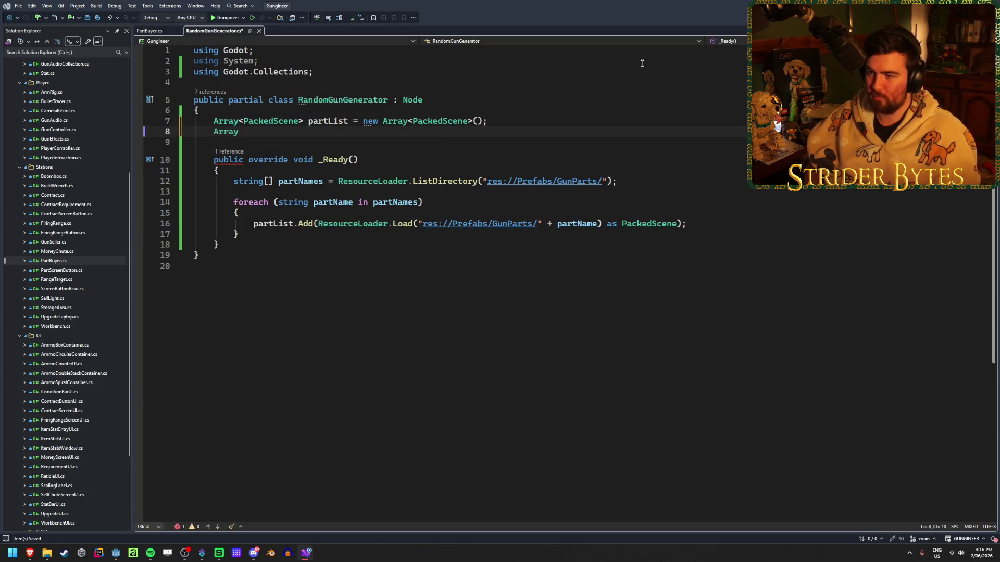
- Declare the Array<Receiver> receivers field using IntelliSense completions
type("<>")
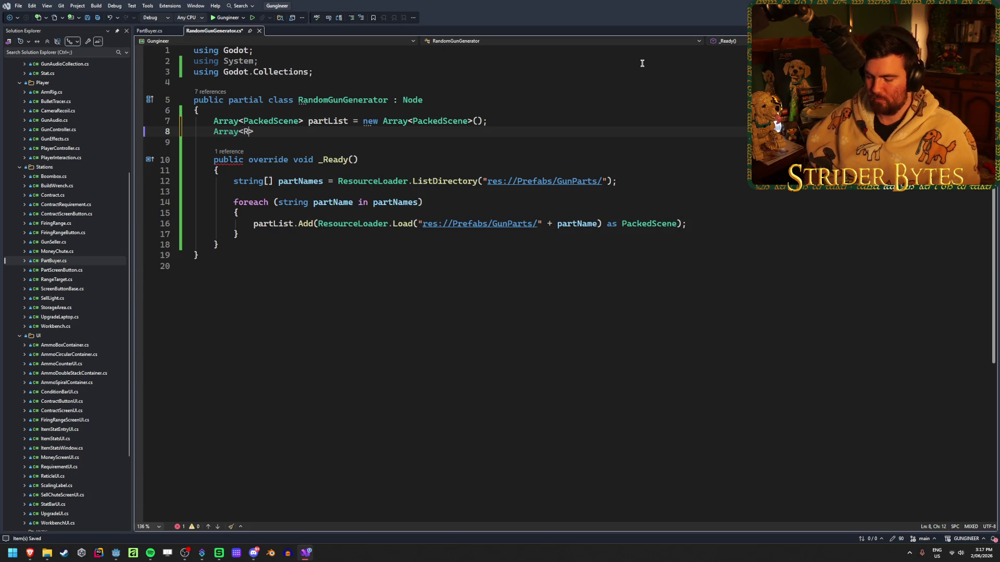
type("ec")
key("Tab")
key("Right")
type("receive")
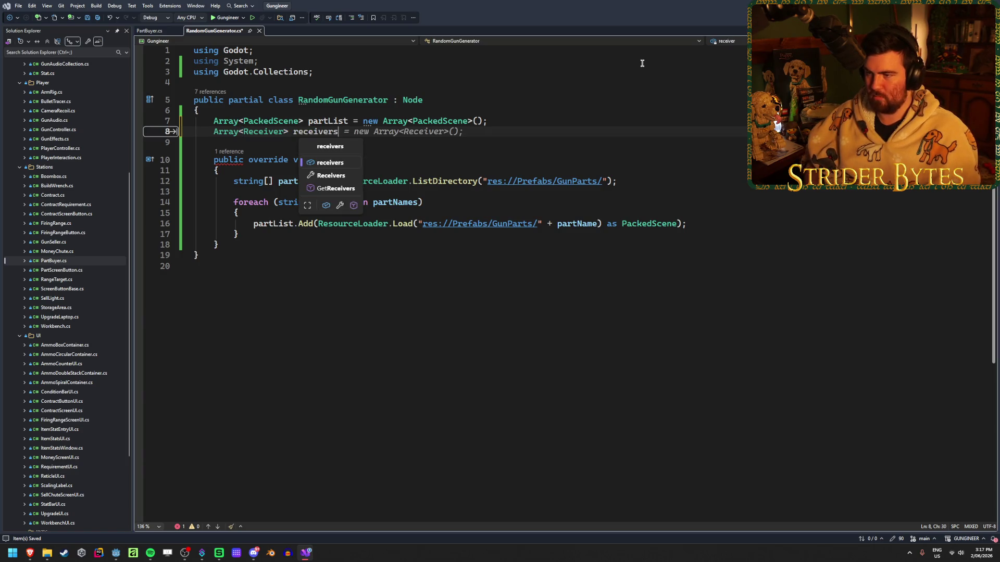
key("Tab")
key("Tab")
key("Return")
- Declare an Array<Barrel> field for barrels on line 9
type("Ar")
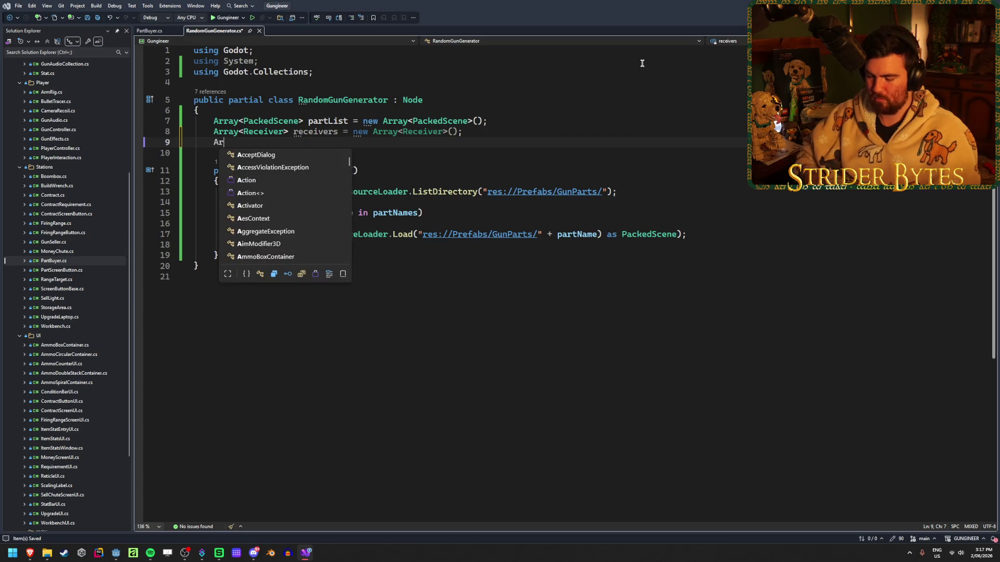
type("ray")
key("Tab")
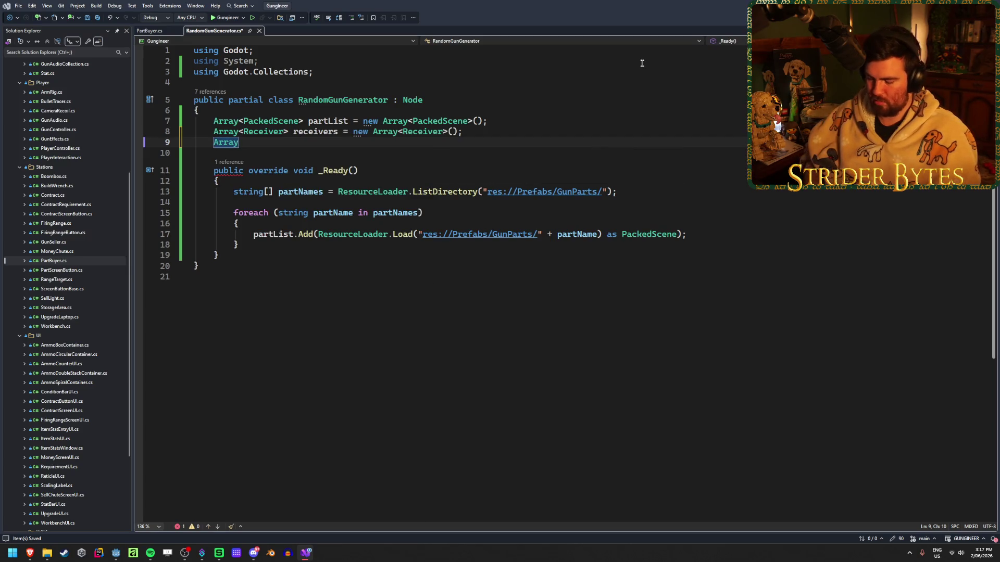
type("<Barrel>")
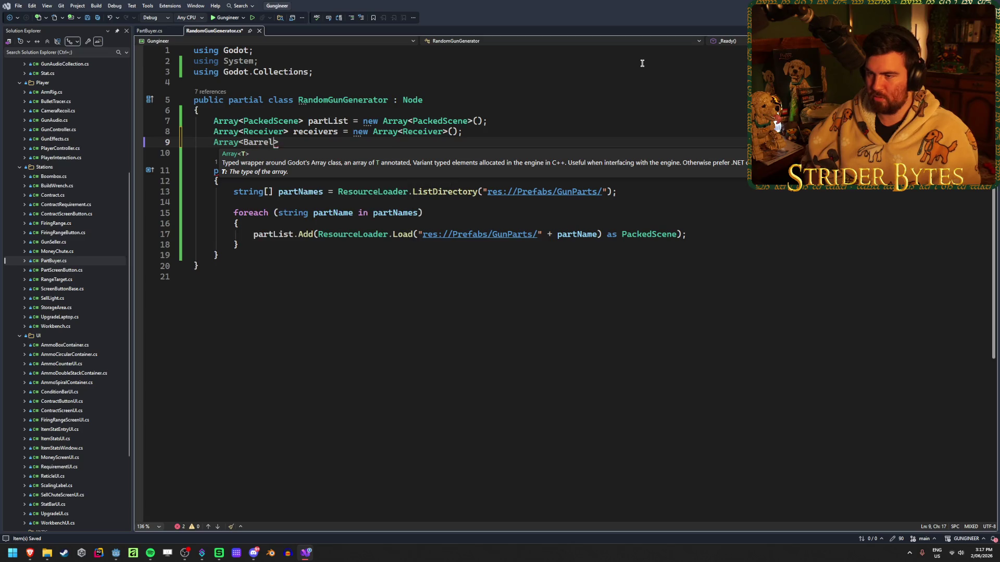
key("Tab")
key("Return")
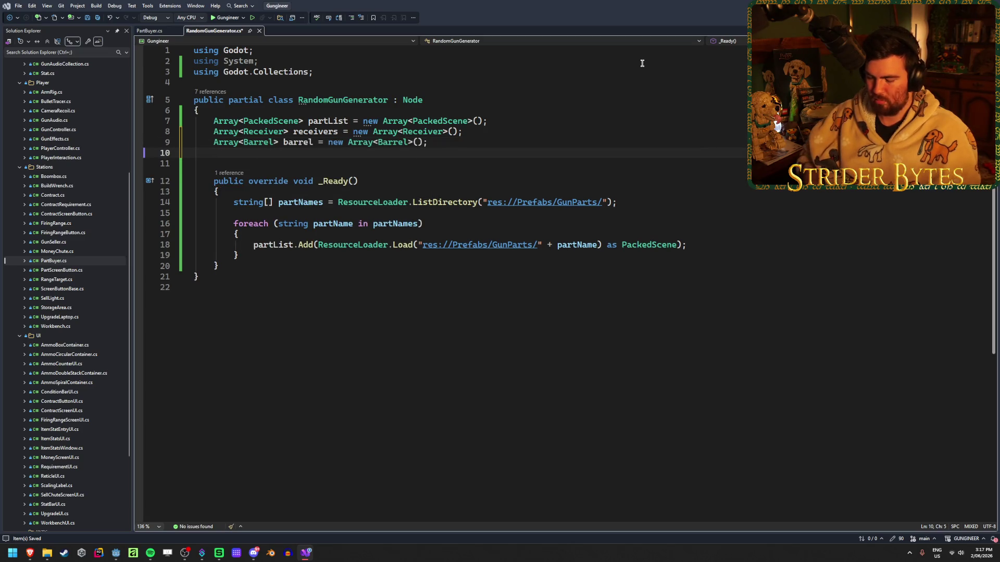
- Declare Array<Magazine> magazines = new Array<Magazine>() and begin another Array< line
type("Array")
key("Tab")
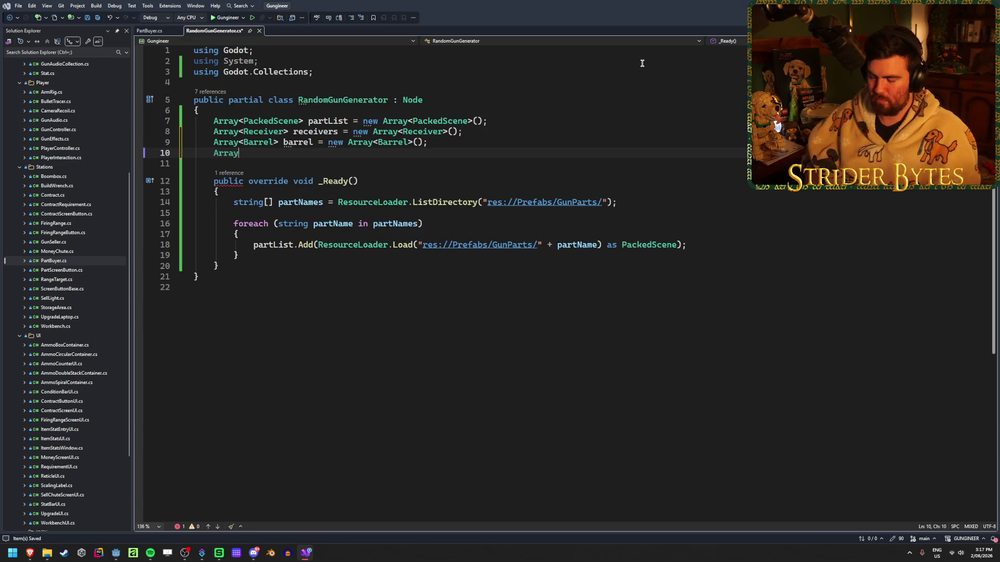
type("<Mag")
key("Tab")
type(">")
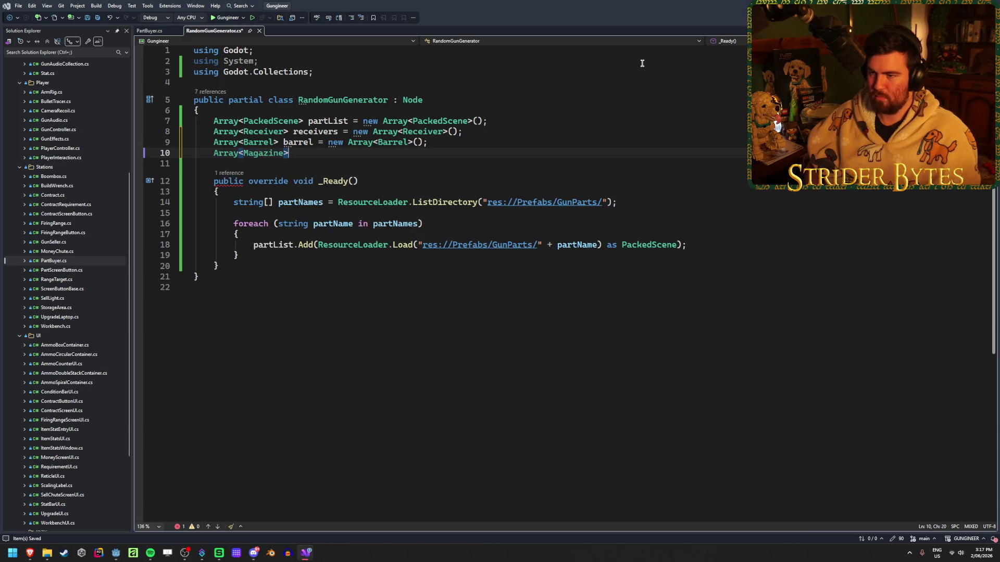
type(" ma")
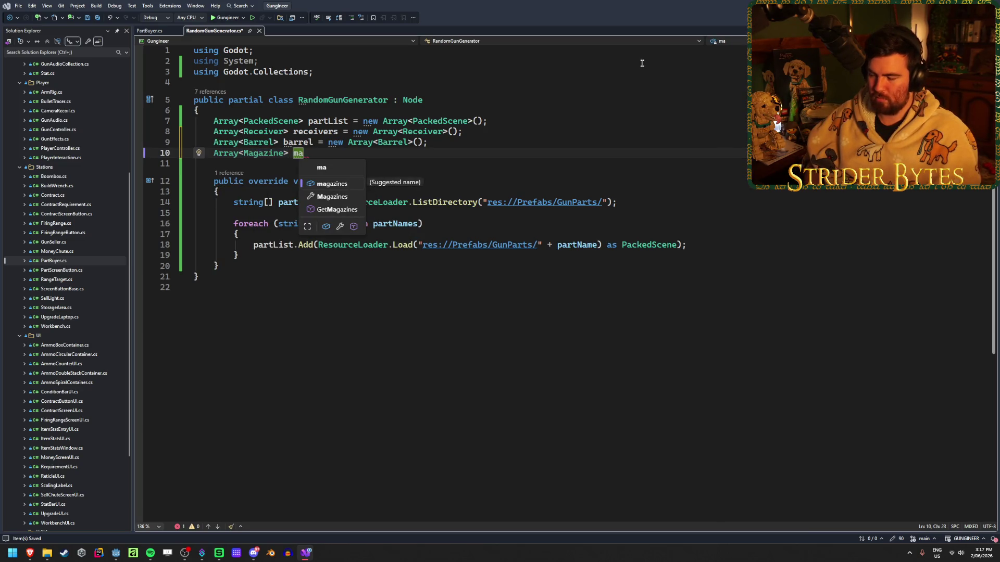
key("Escape")
key("Tab")
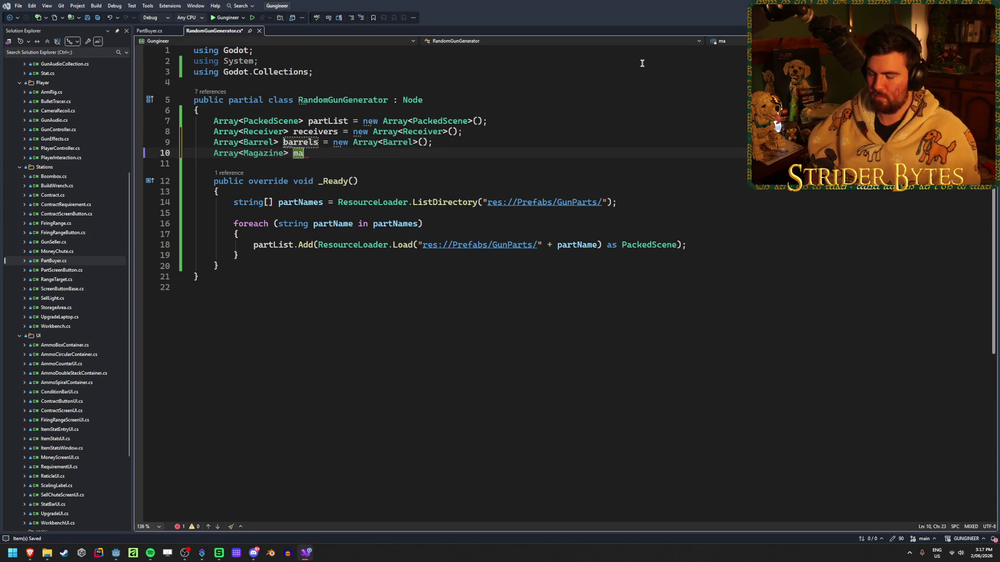
type("gazines")
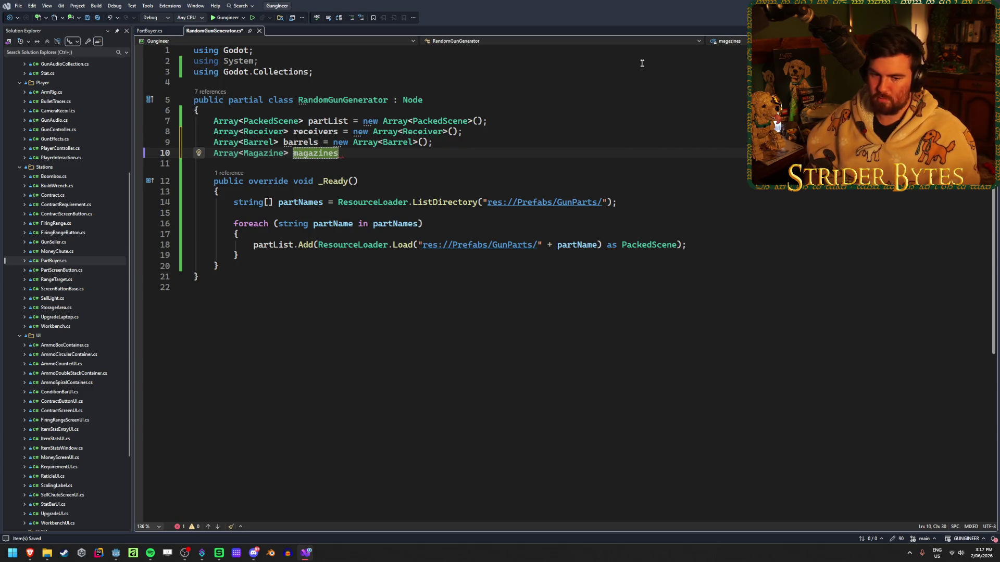
type(" =")
key("Tab")
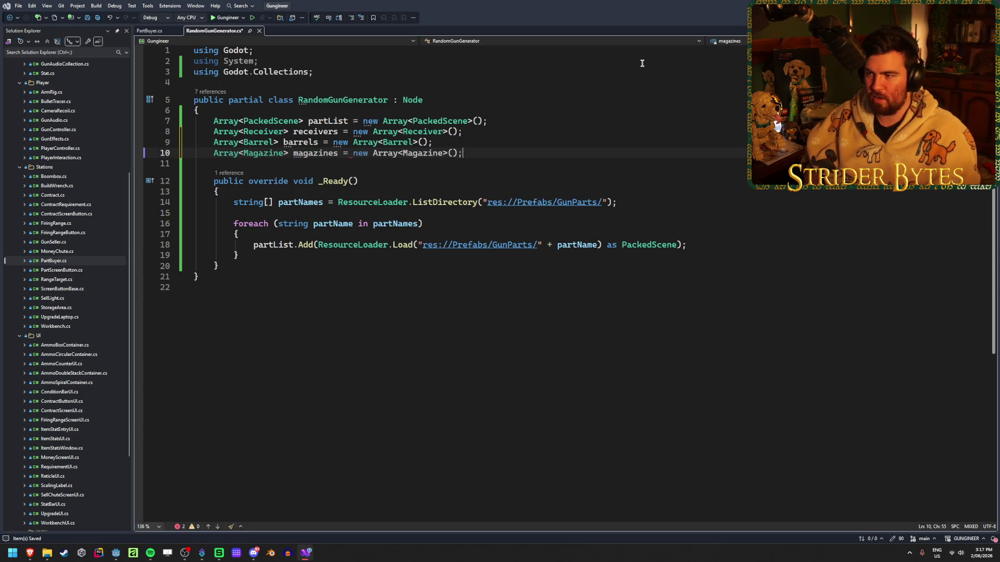
key("Return")
type("Array")
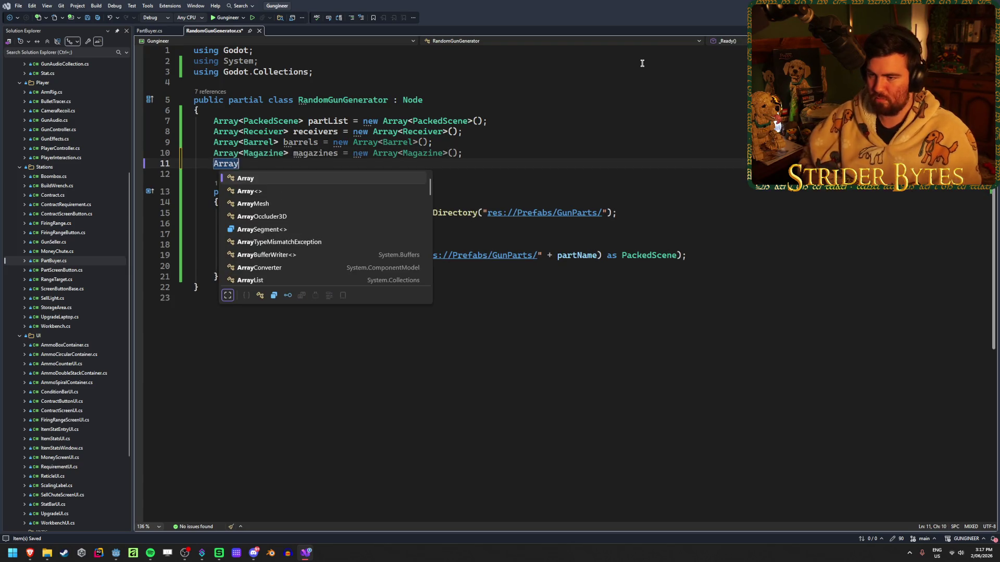
key("Escape")
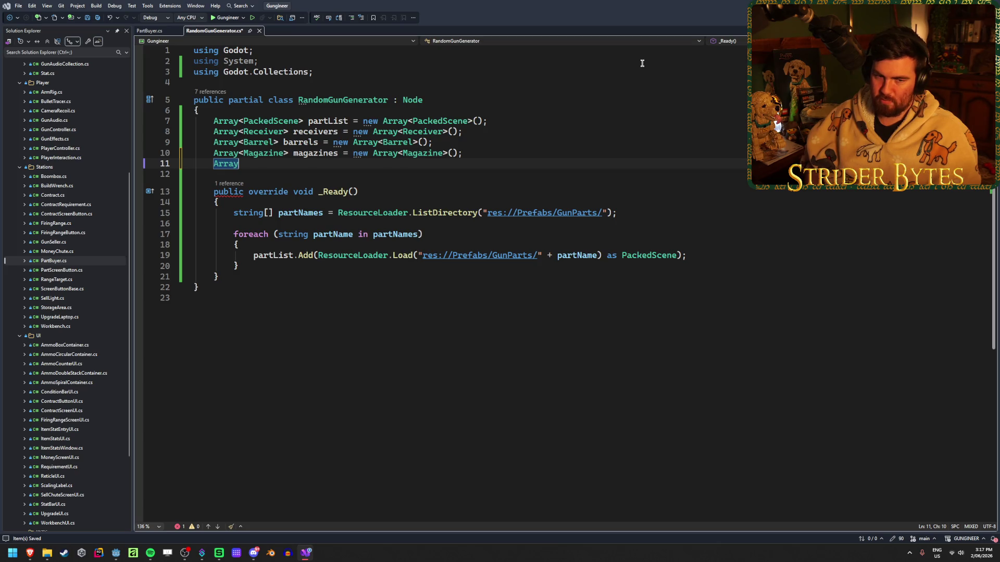
type("<")
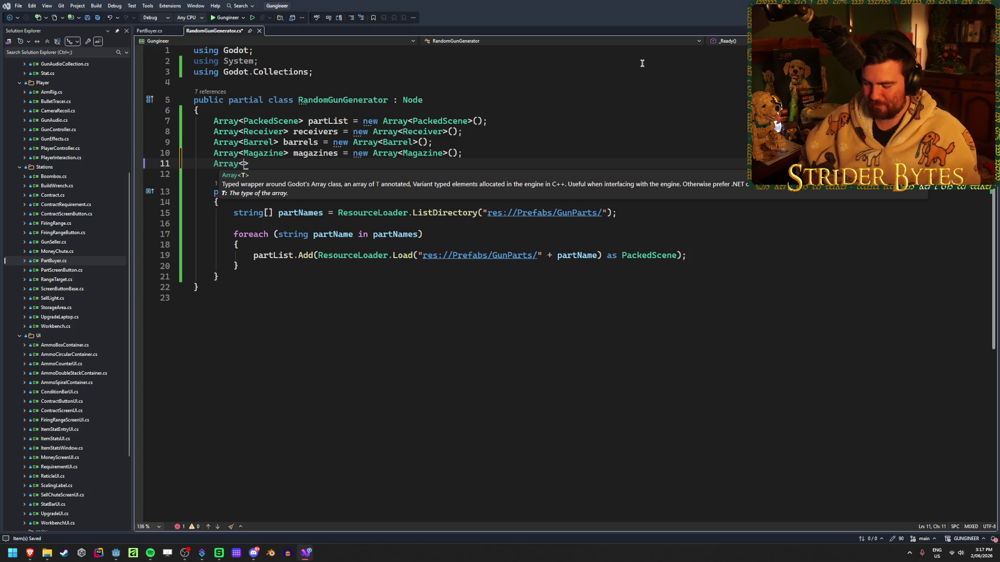
- Declare the Array<Stock> stocks, Array<Sight> sights and Array<Muzzle> muzzles fields
type("Stock> sto")
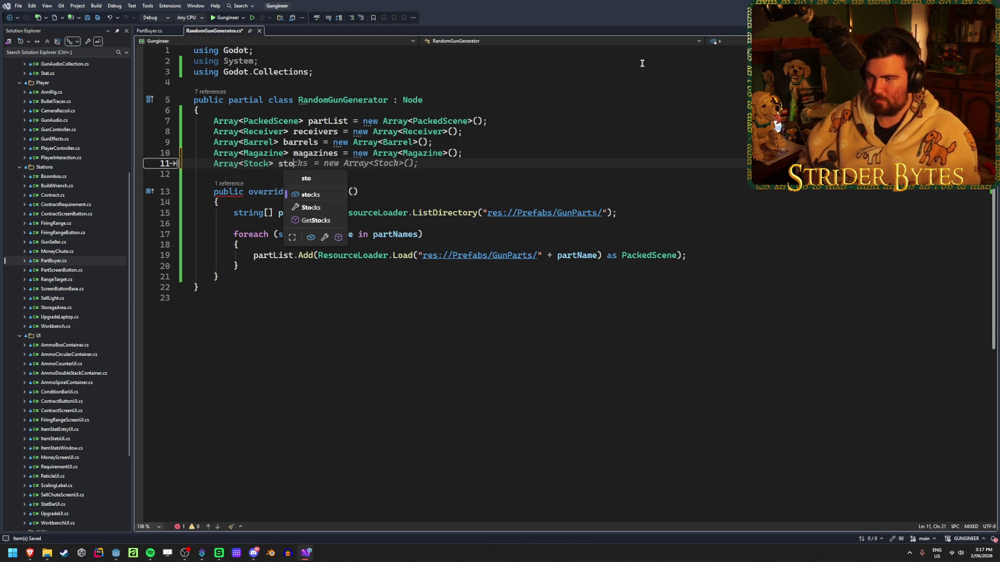
key("Tab")
key("Return")
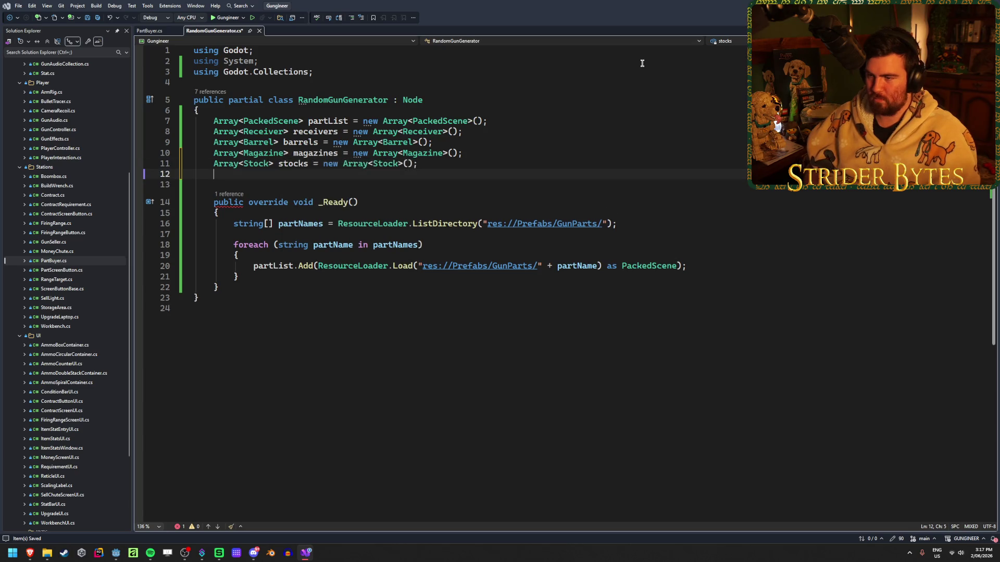
type("Array")
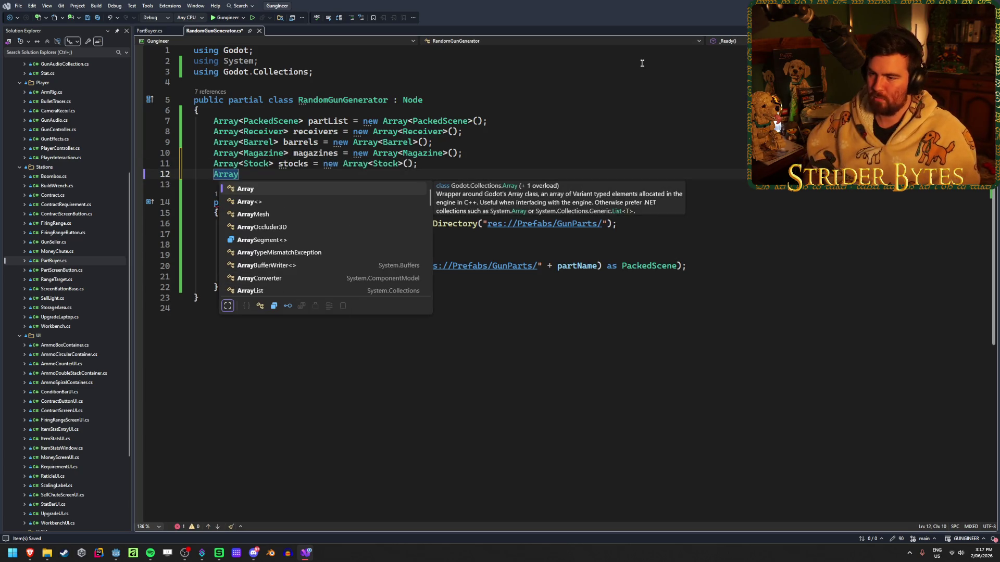
type("<Sigh")
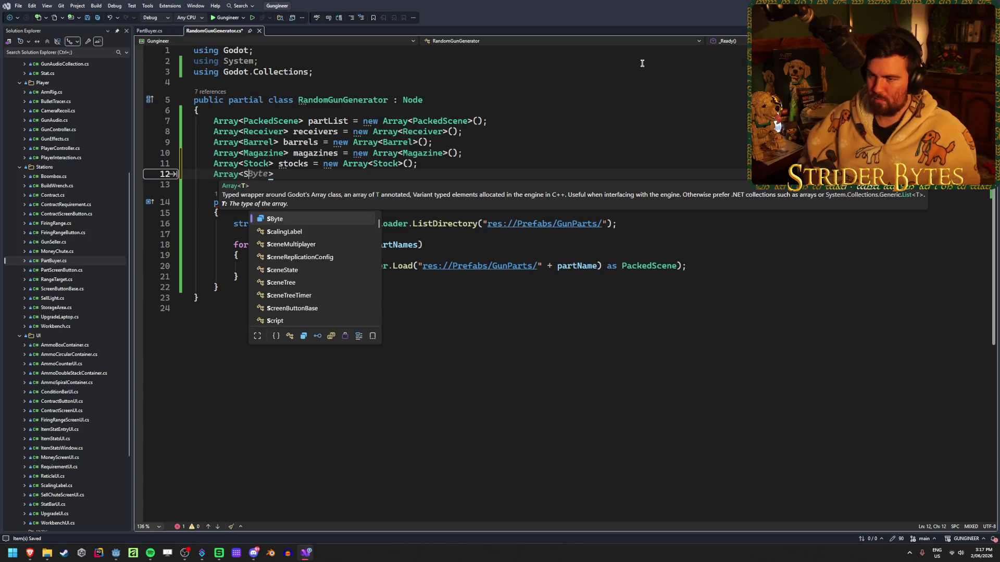
type("t>")
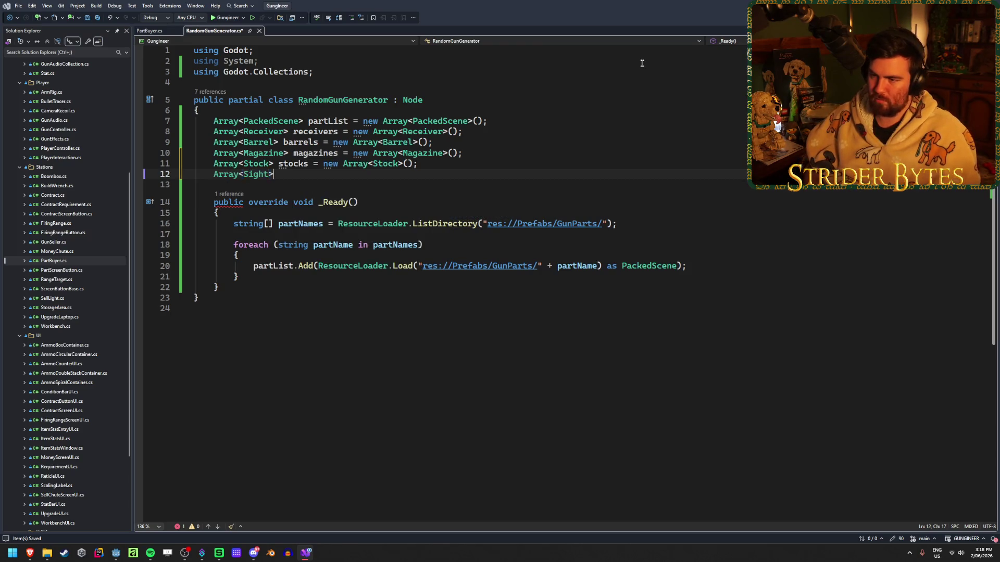
key("Tab")
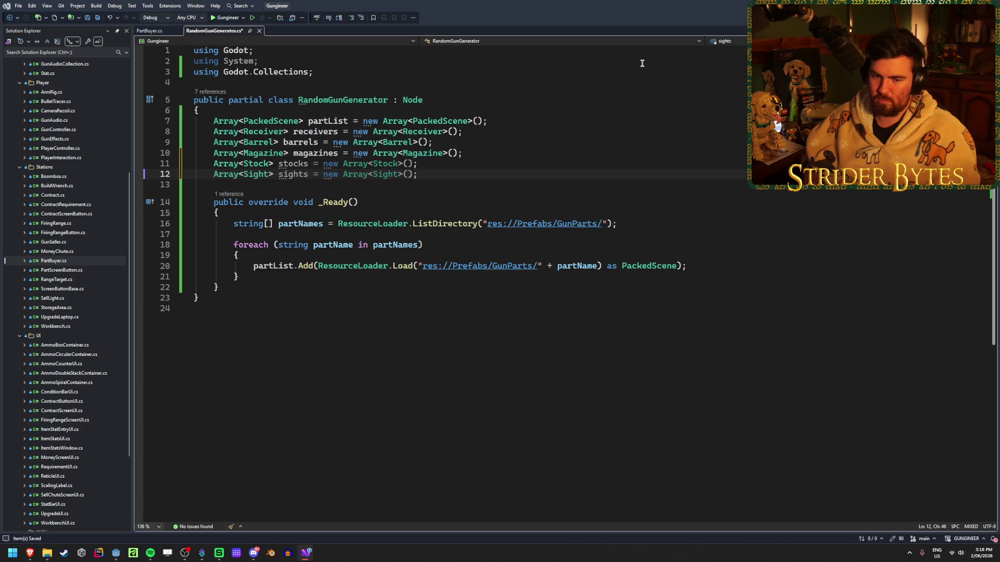
key("Return")
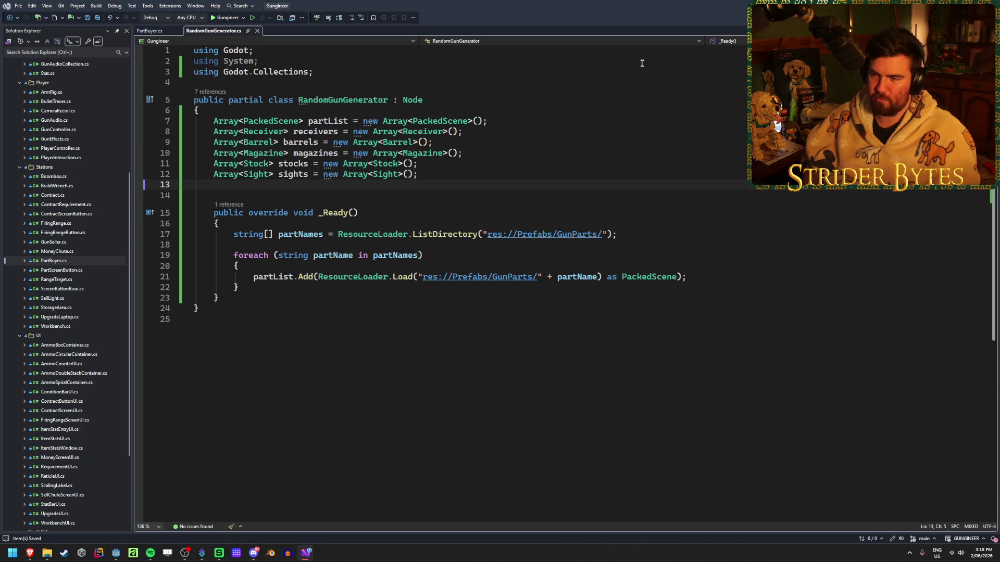
type("Array")
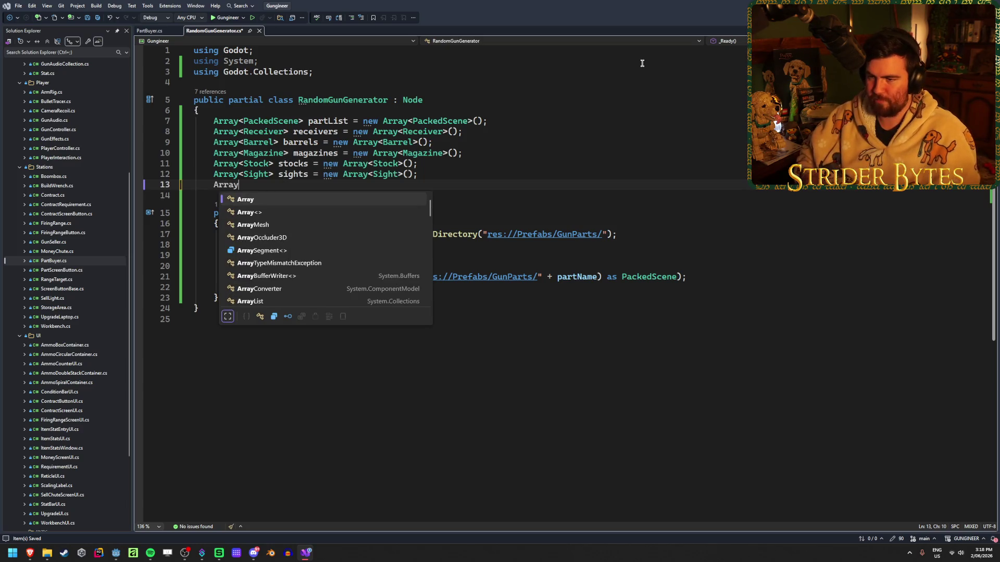
type("<>")
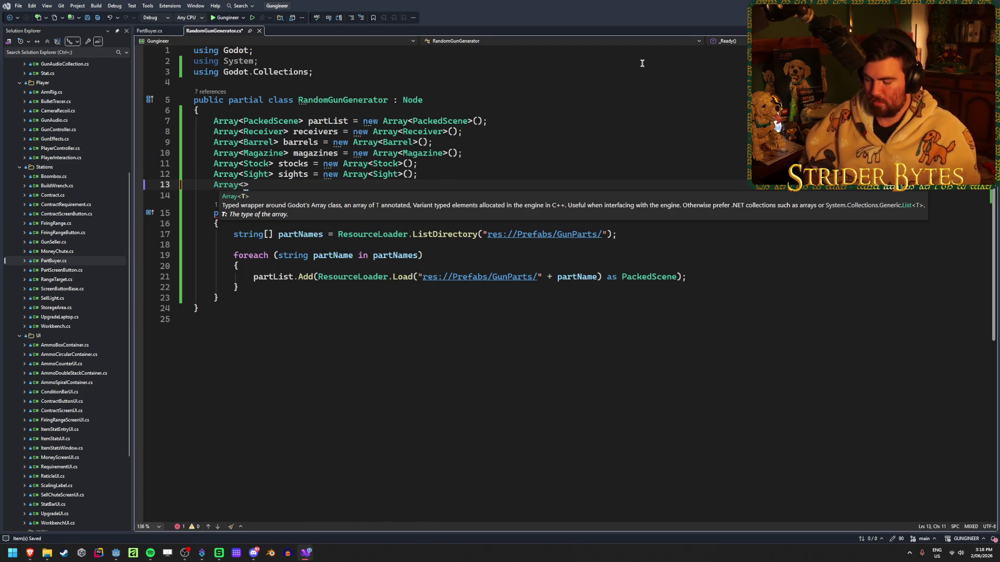
type("Muzzle> muzzle = new Array<Muzzle>();")
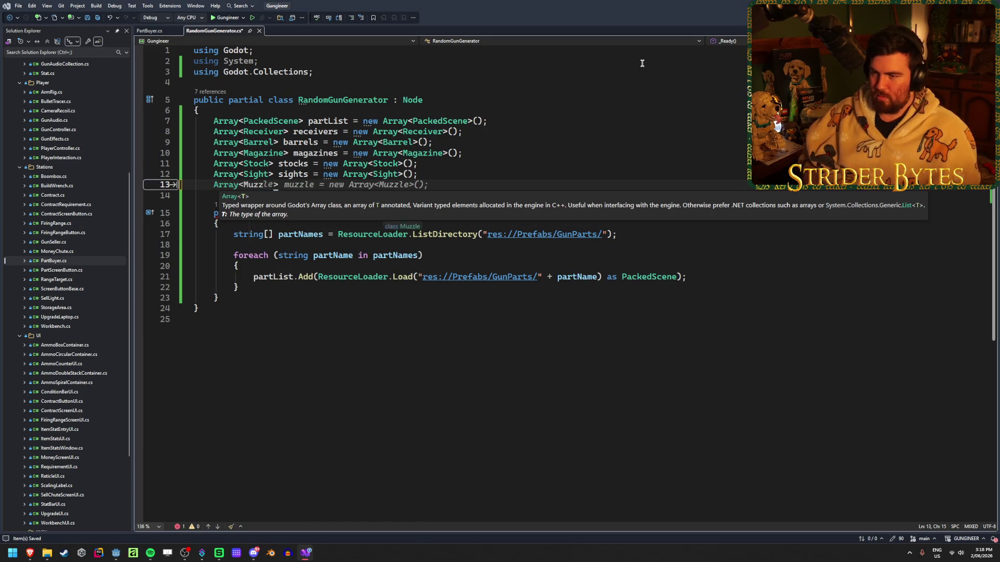
key("Left")
key("Left")
key("Left")
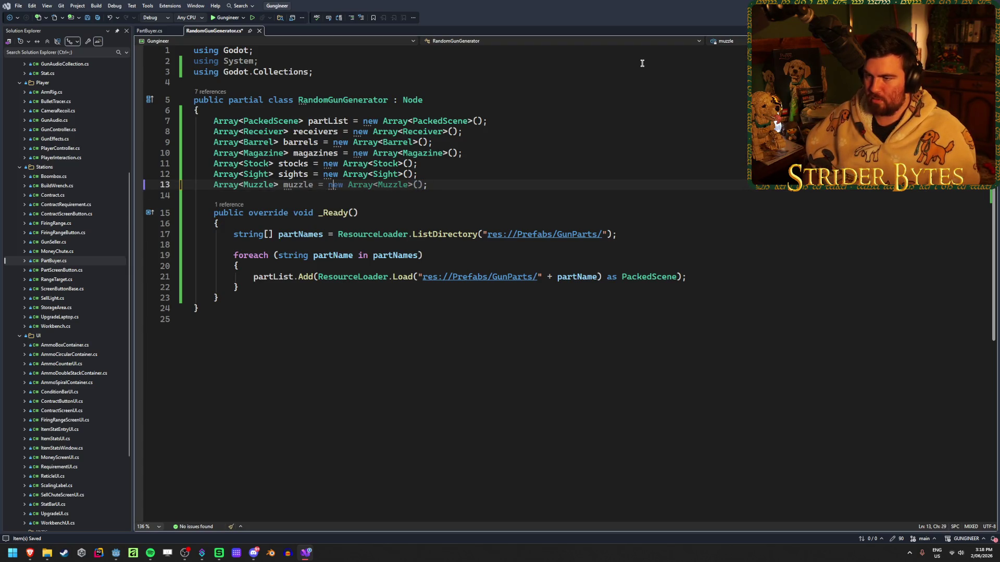
type("s")
key("ctrl+Right")
key("ctrl+Right")
key("ctrl+Right")
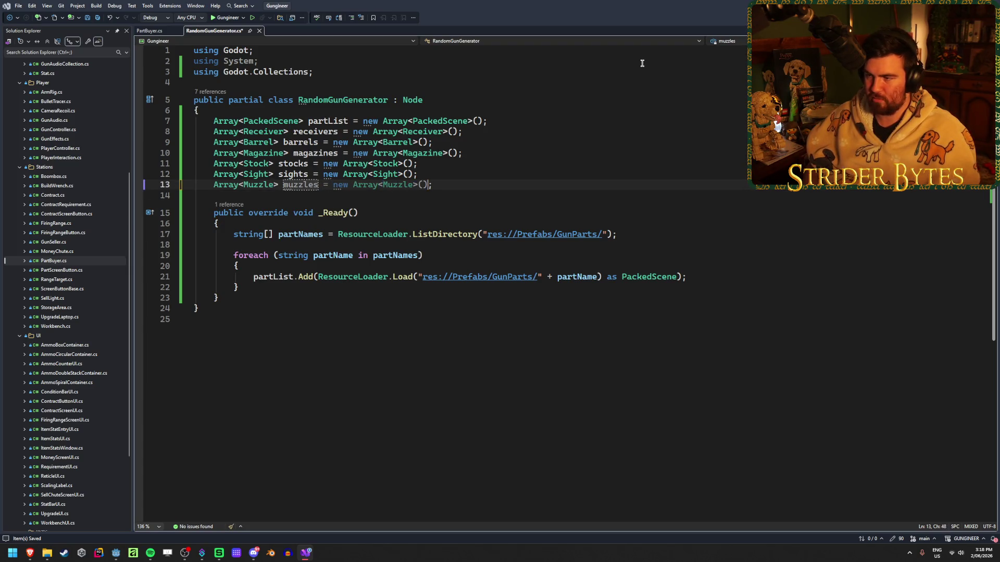
key("Return")
- Add the Array<Foregrip> foregrips field and save the file
type("Array")
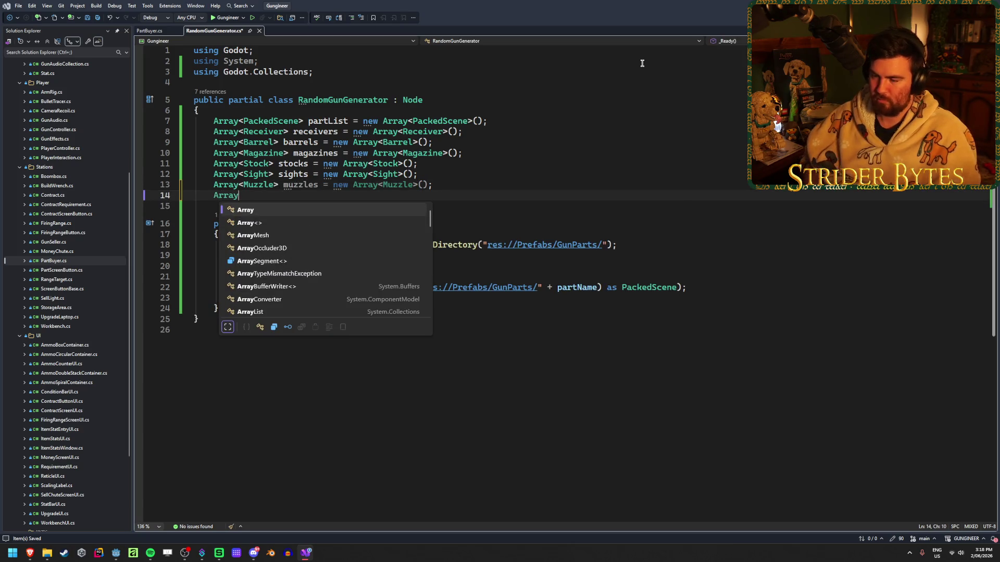
type("<Fore>")
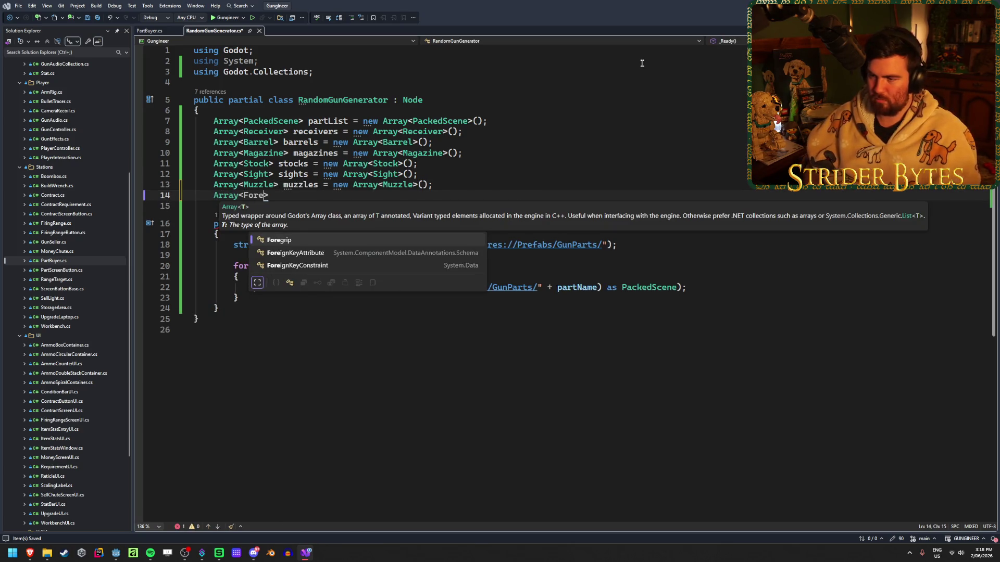
key("Tab")
type("> fore")
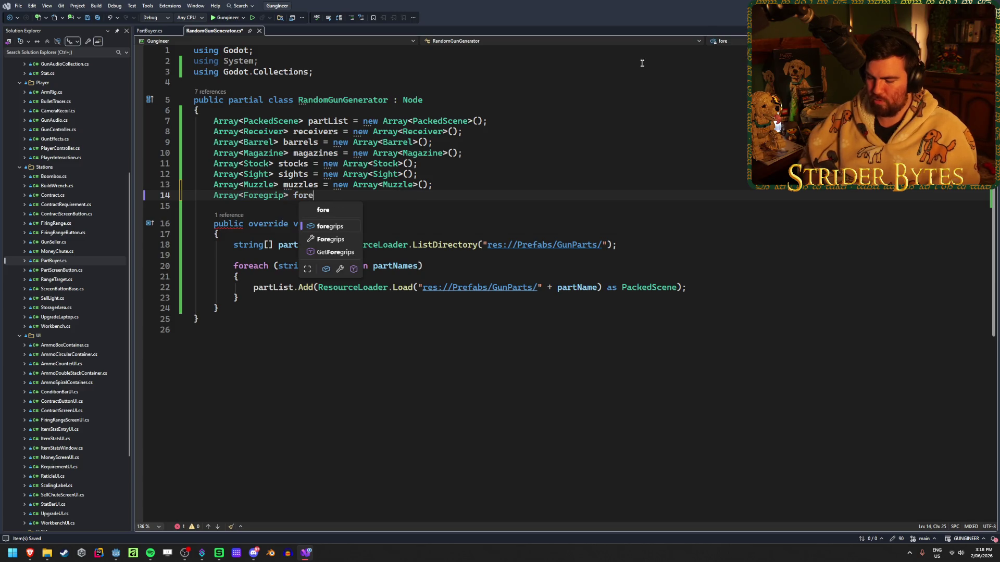
key("Tab")
key("ctrl+s")
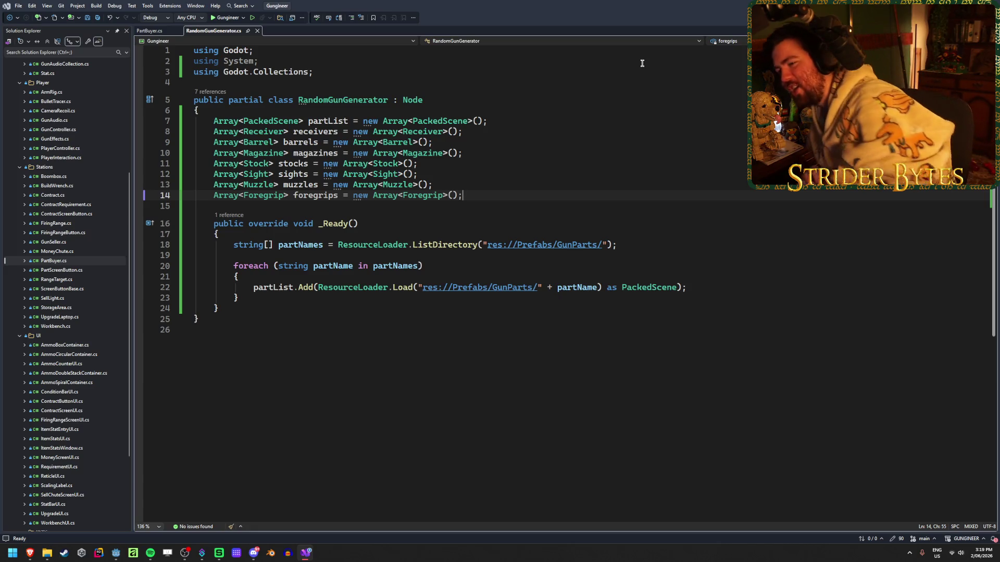
- Insert a blank line after the part-loading loop's closing brace in _Ready
left_click(281, 298)
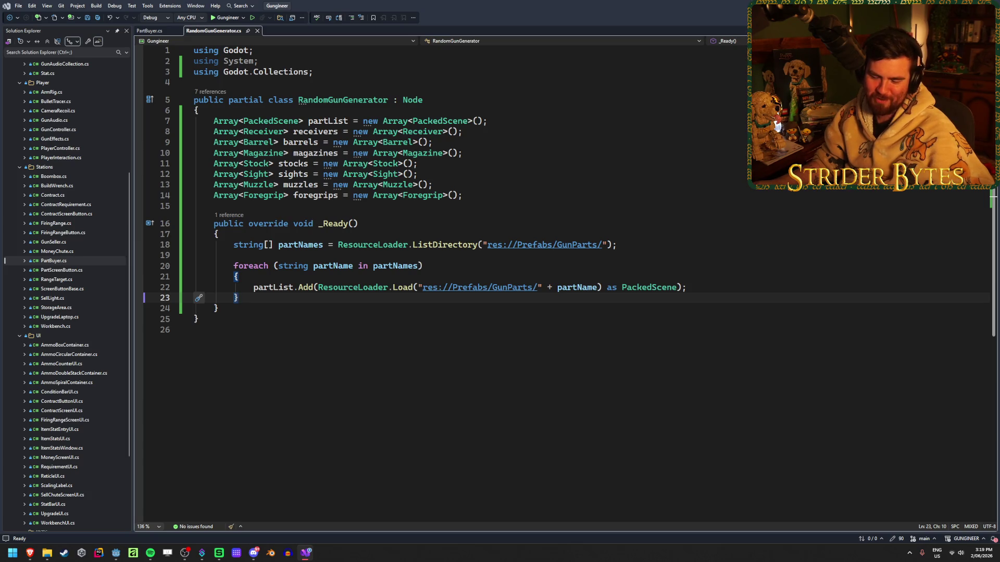
key("Return")
key("Return")
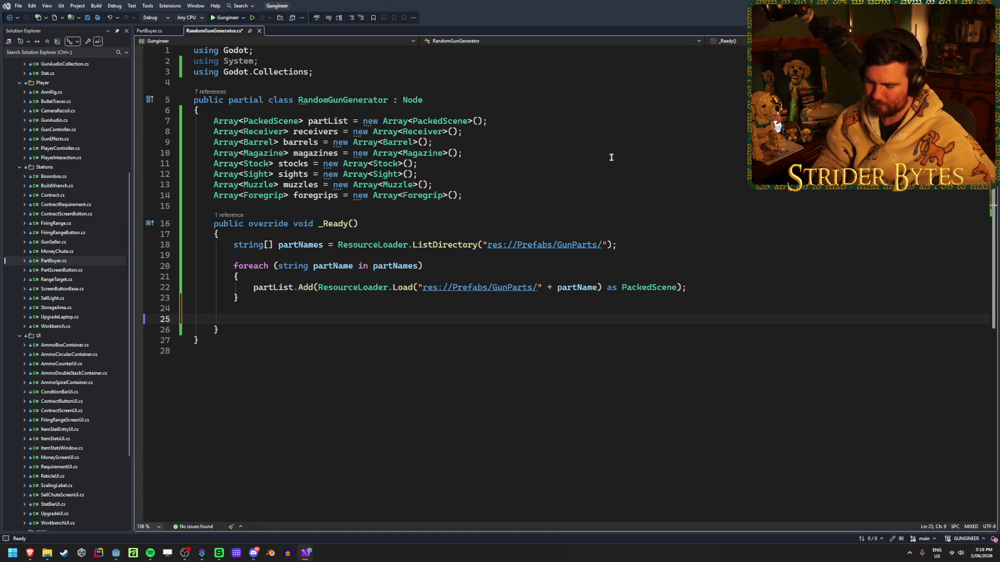
- Add an empty foreach (Part part in partList) loop below the loading loop and save
type("foreach(")
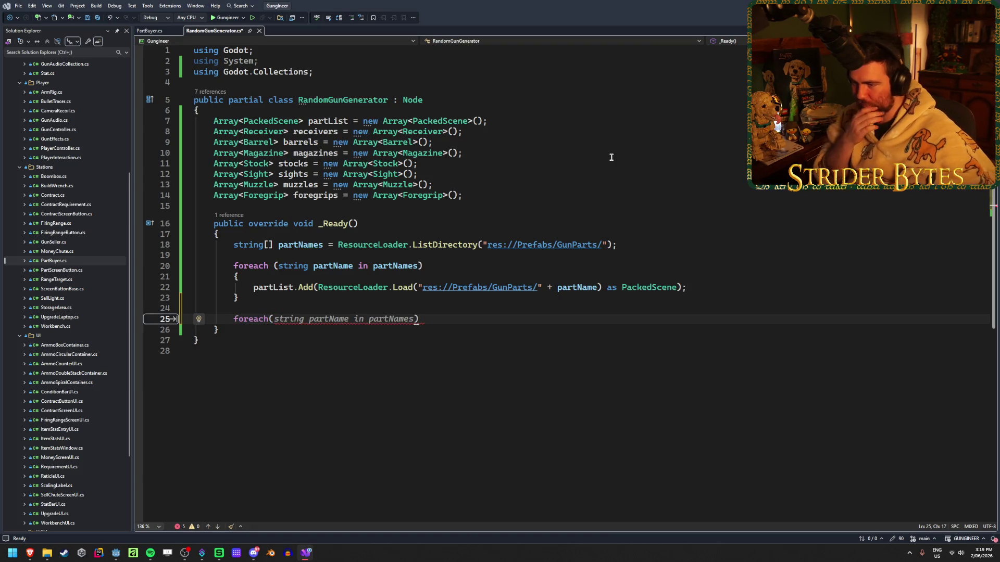
type("PackedScen")
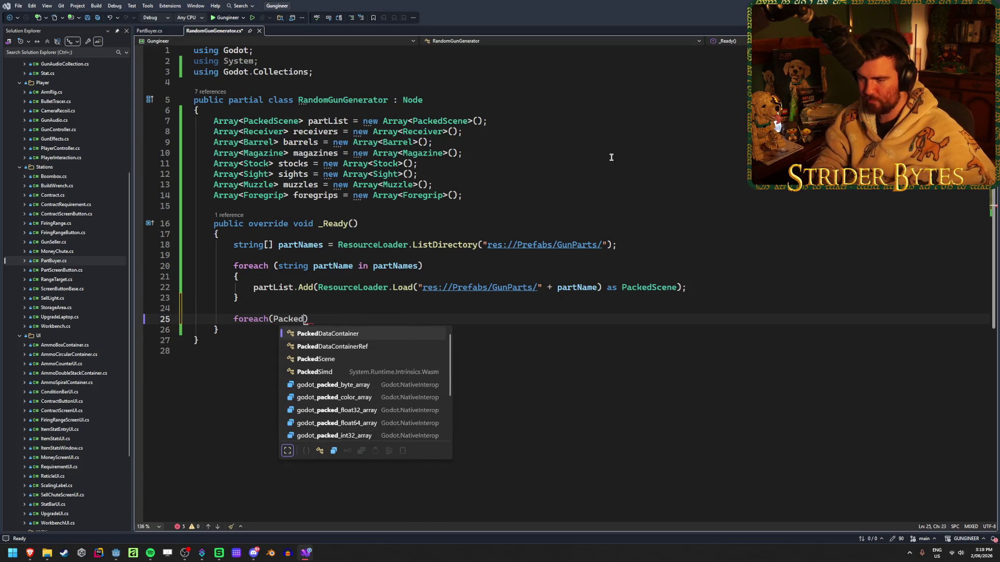
key("BackSpace")
key("BackSpace")
key("BackSpace")
key("BackSpace")
key("BackSpace")
key("BackSpace")
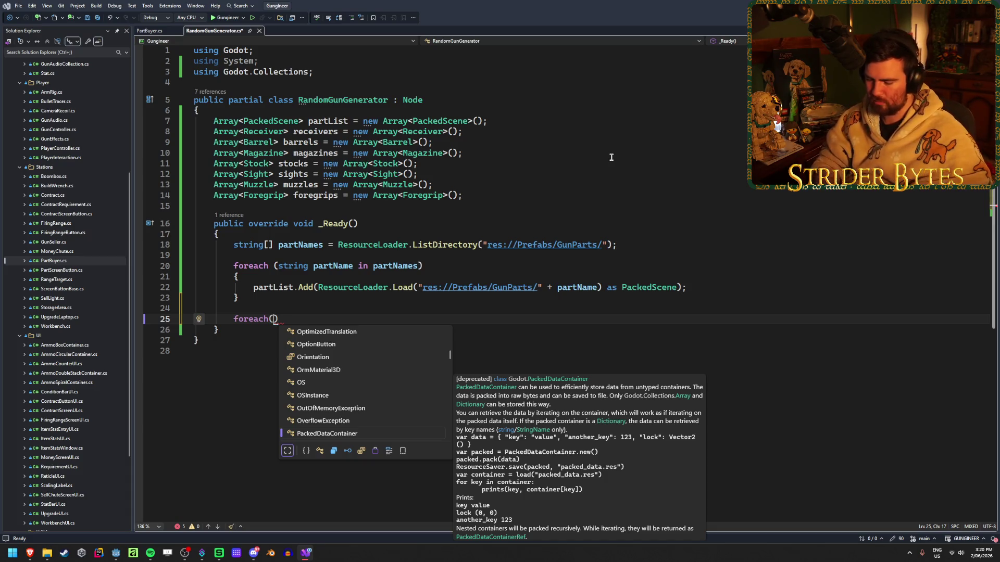
type("Part ")
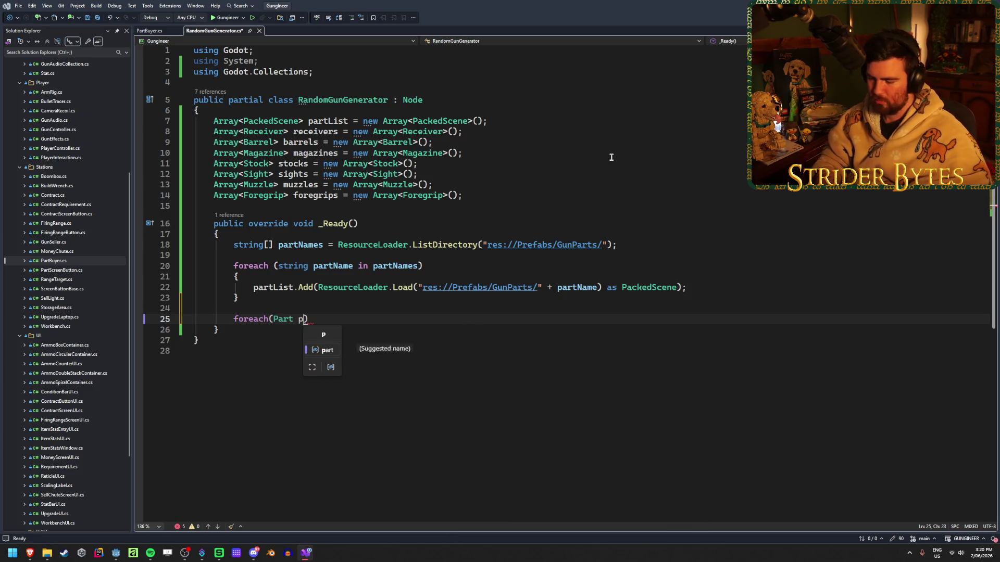
type("part in partList")
type("{")
key("Return")
key("ctrl+s")
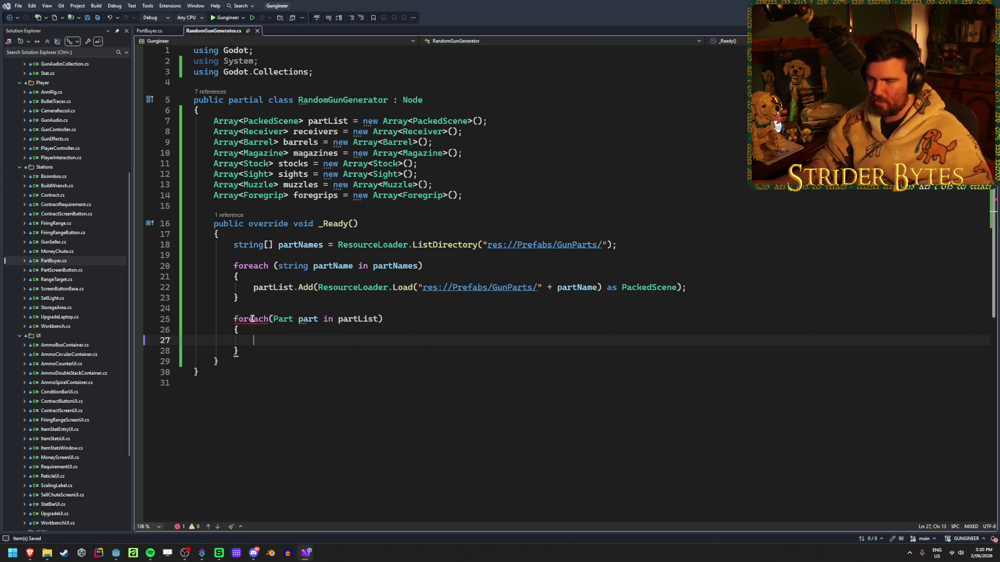
mouse_move(252, 318)
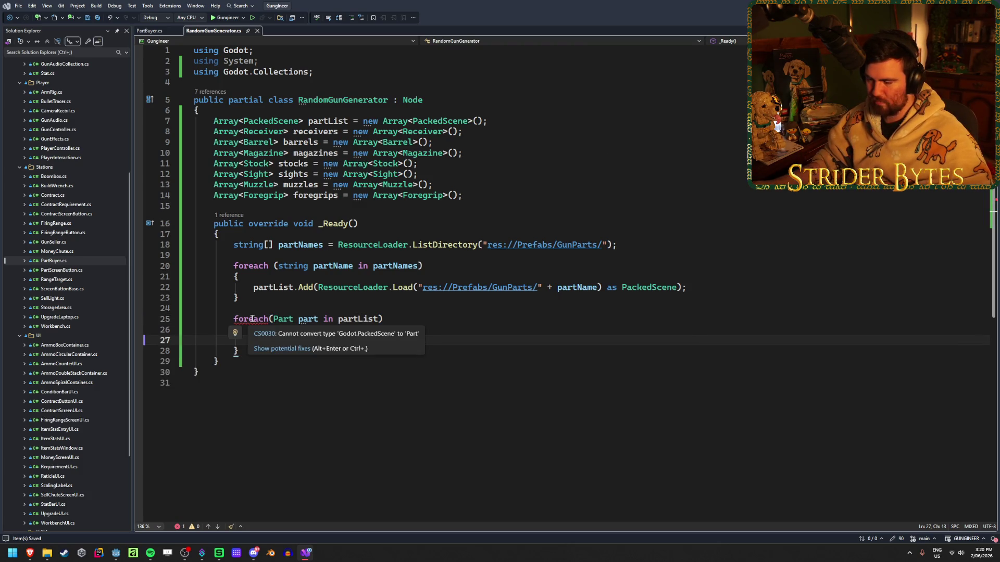
left_click(339, 318)
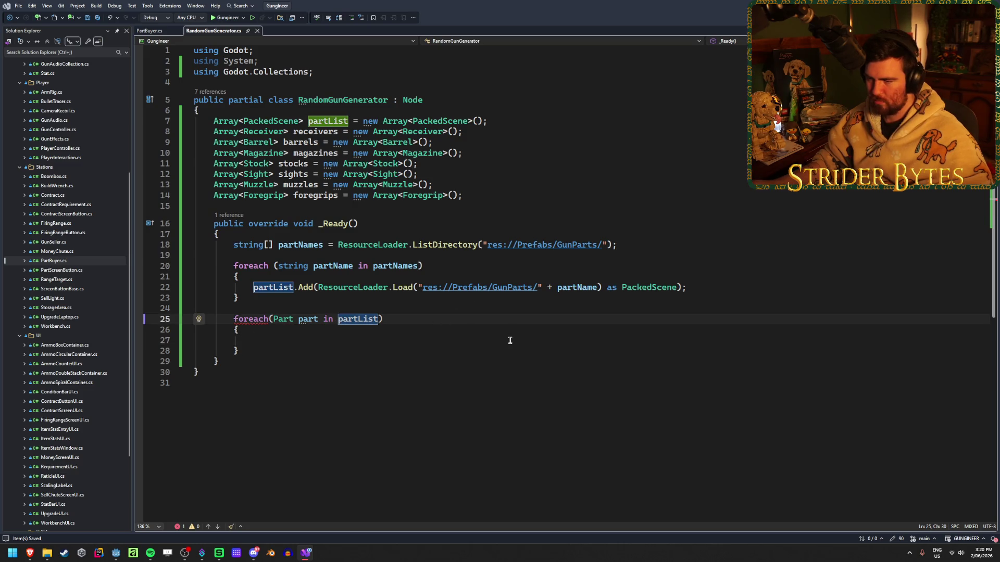
mouse_move(257, 318)
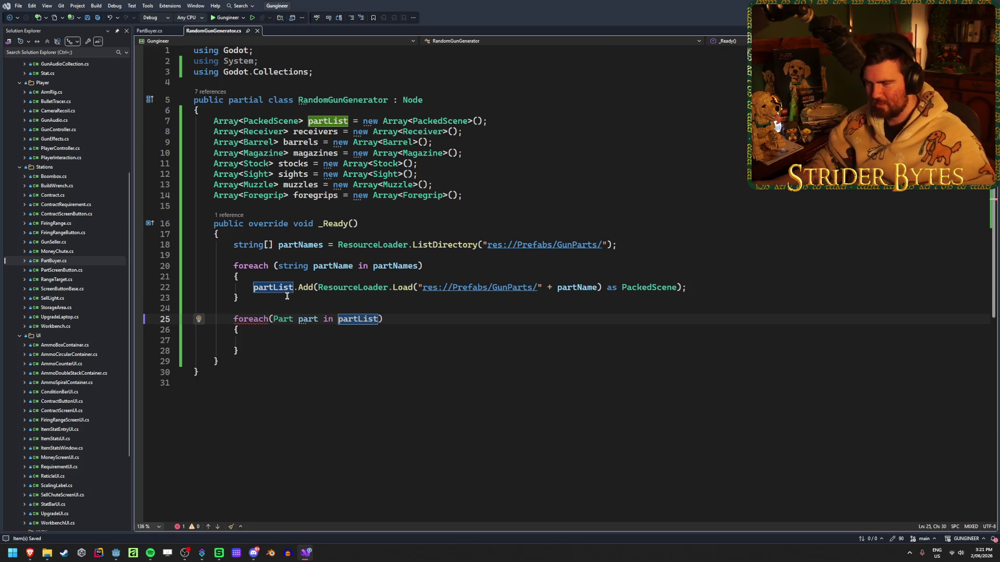
left_click(489, 320)
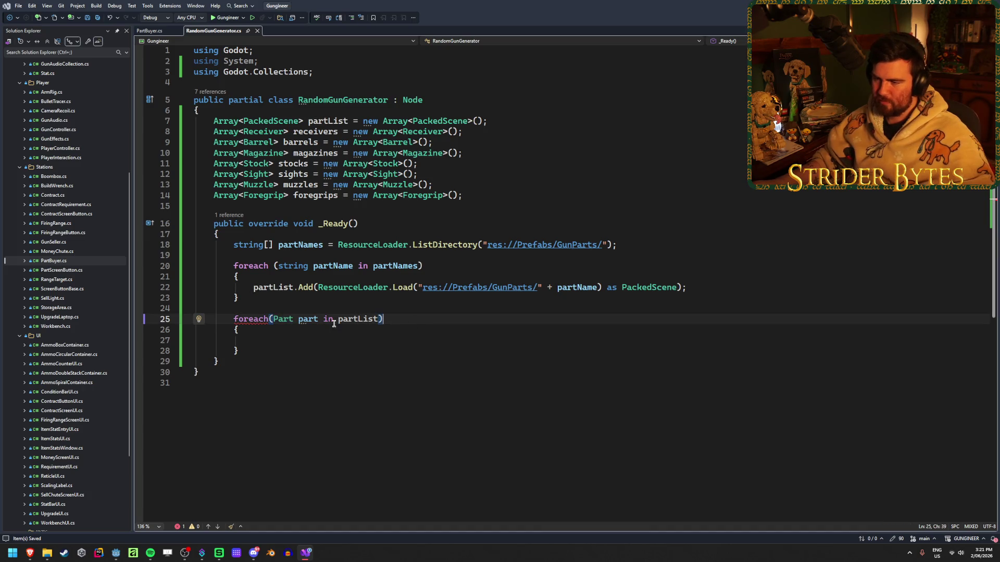
double_click(283, 321)
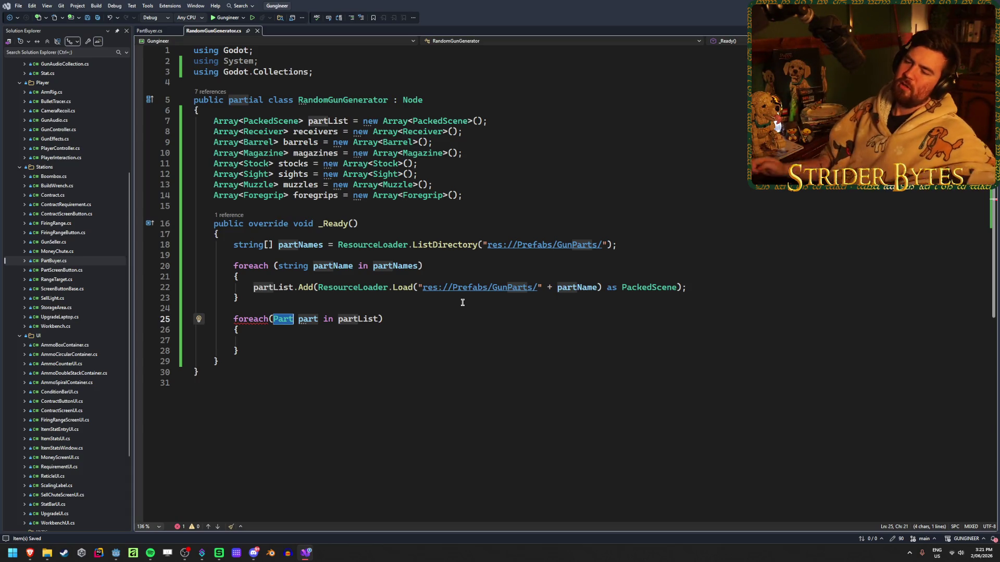
left_click(339, 319)
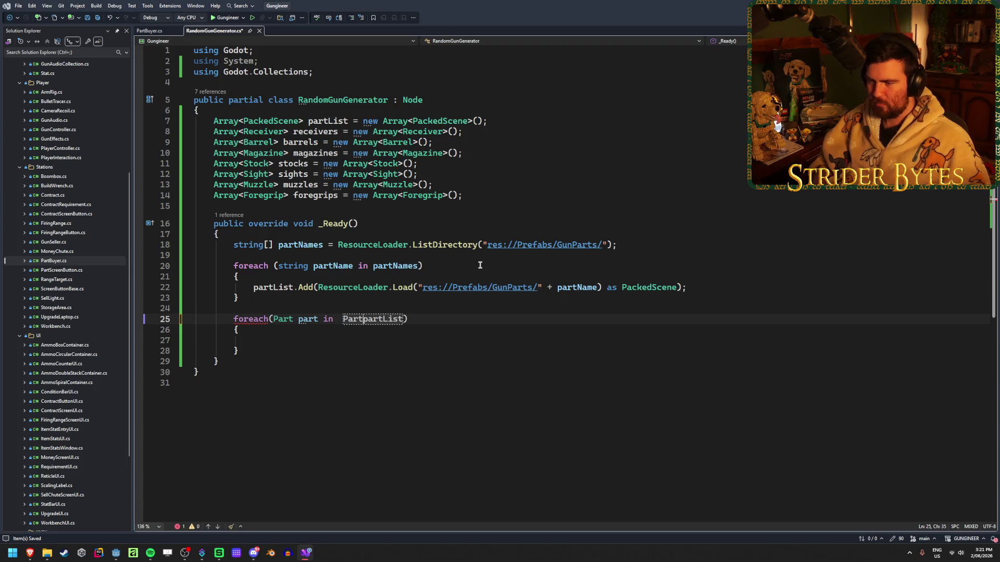
key("BackSpace")
type("Part")
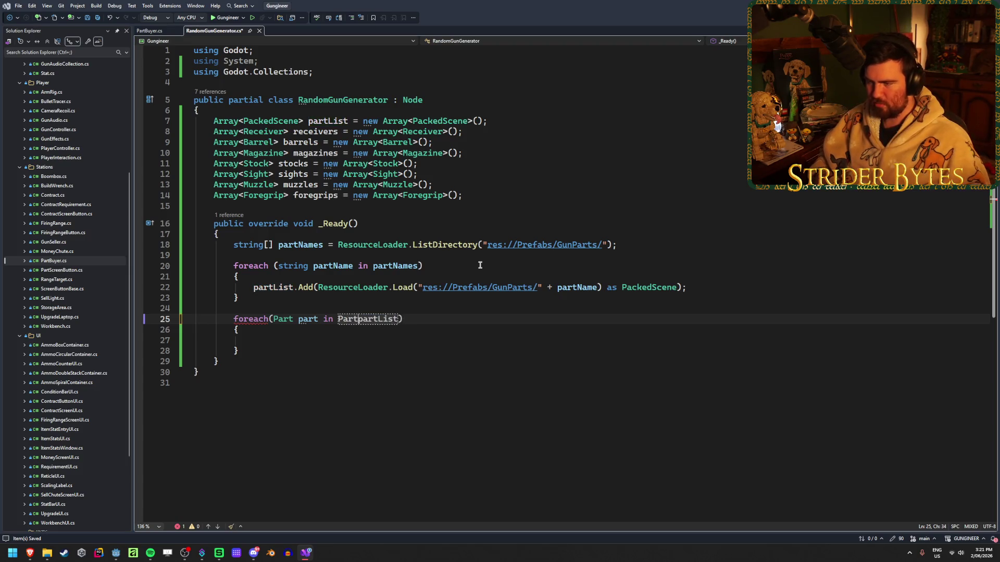
key("BackSpace")
key("BackSpace")
key("BackSpace")
key("ctrl+s")
key("Right")
key("Right")
key("Right")
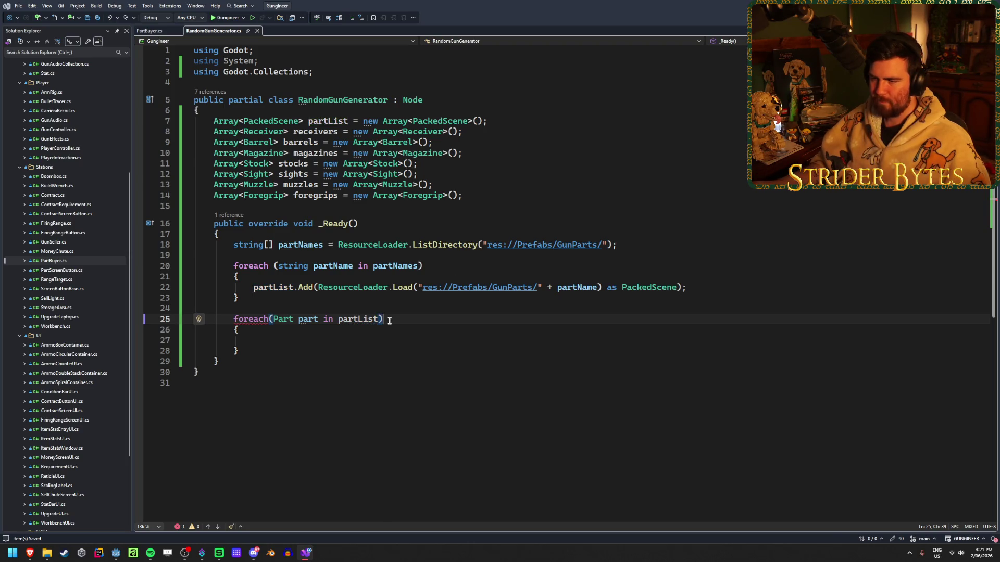
mouse_move(260, 287)
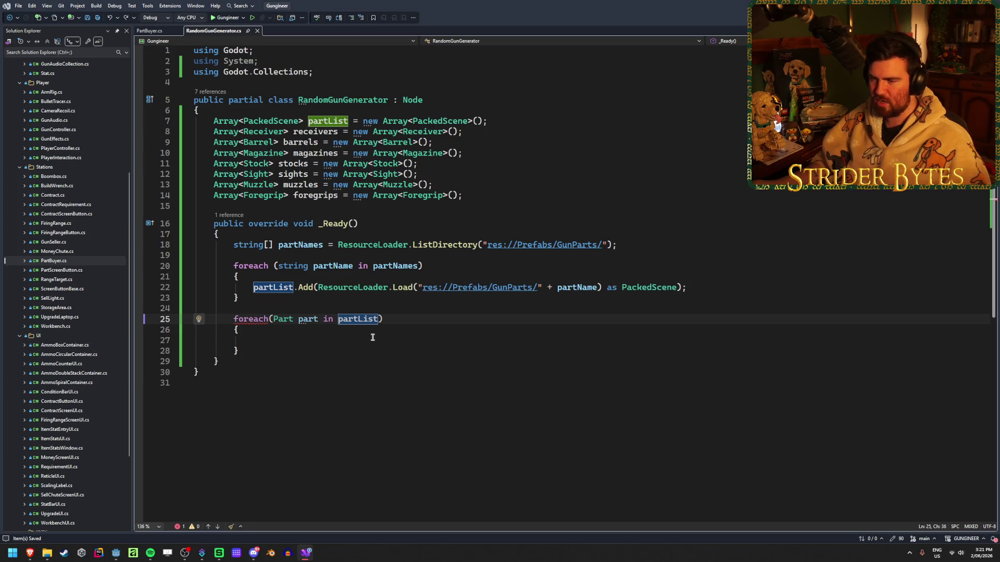
double_click(275, 321)
key("End")
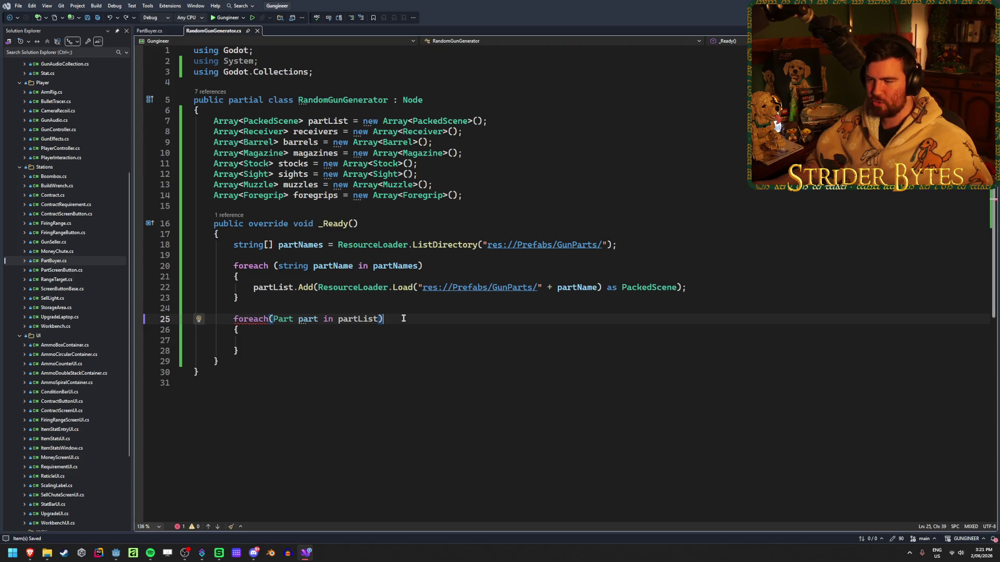
double_click(284, 318)
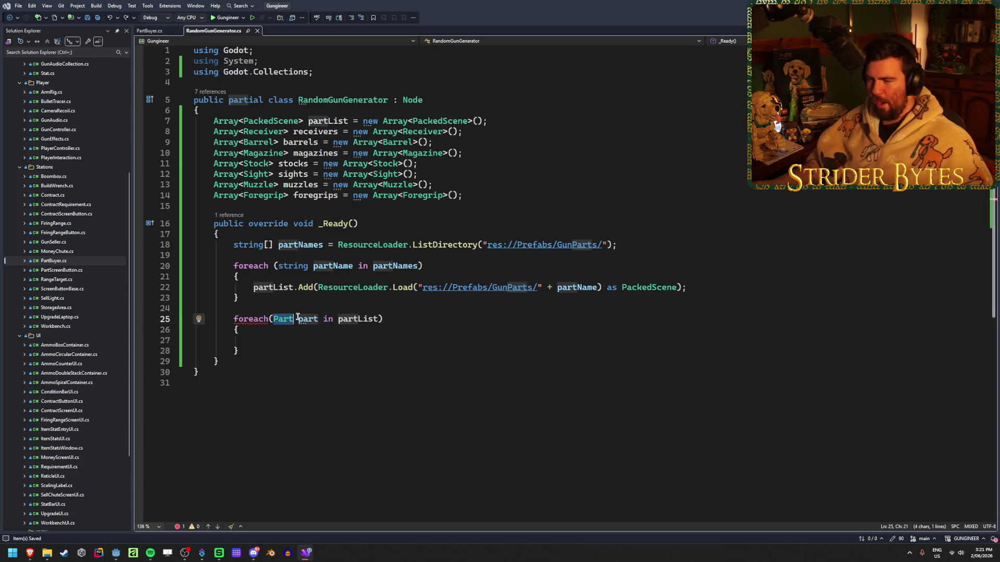
- Change the second loop's element type to PackedScene and start a Part declaration in its body
type("Packed")
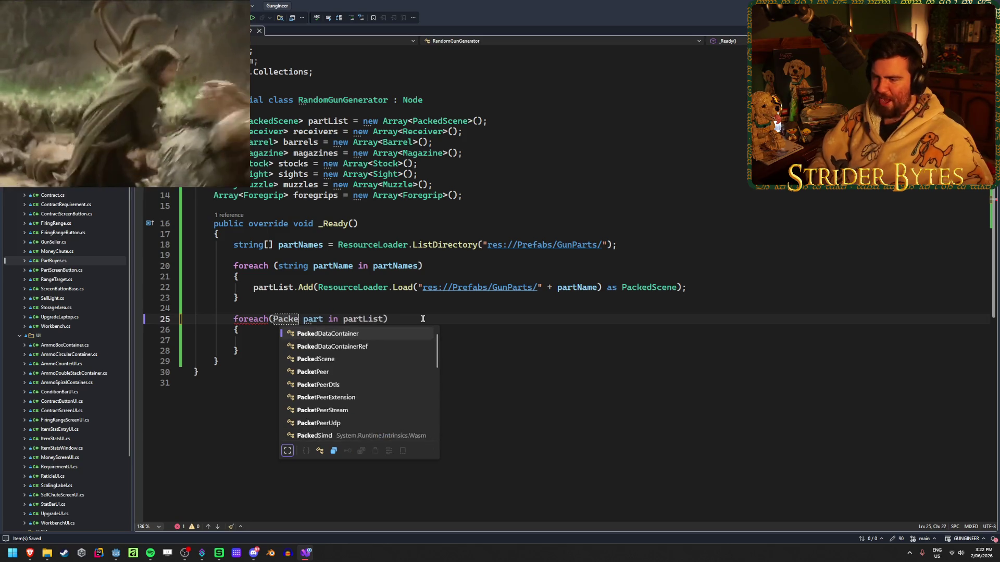
type("S")
key("Tab")
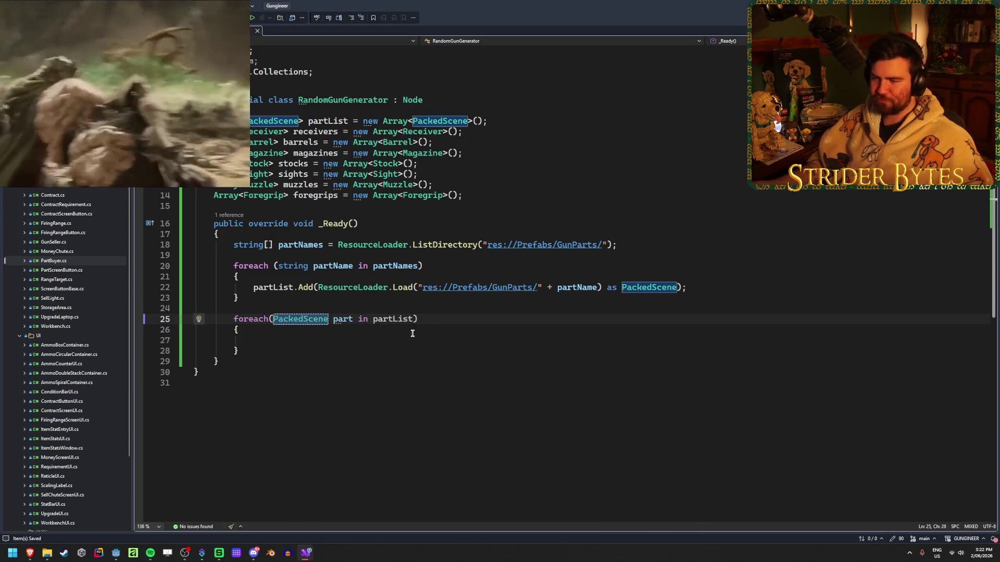
key("Down")
key("Down")
type("Part part =")
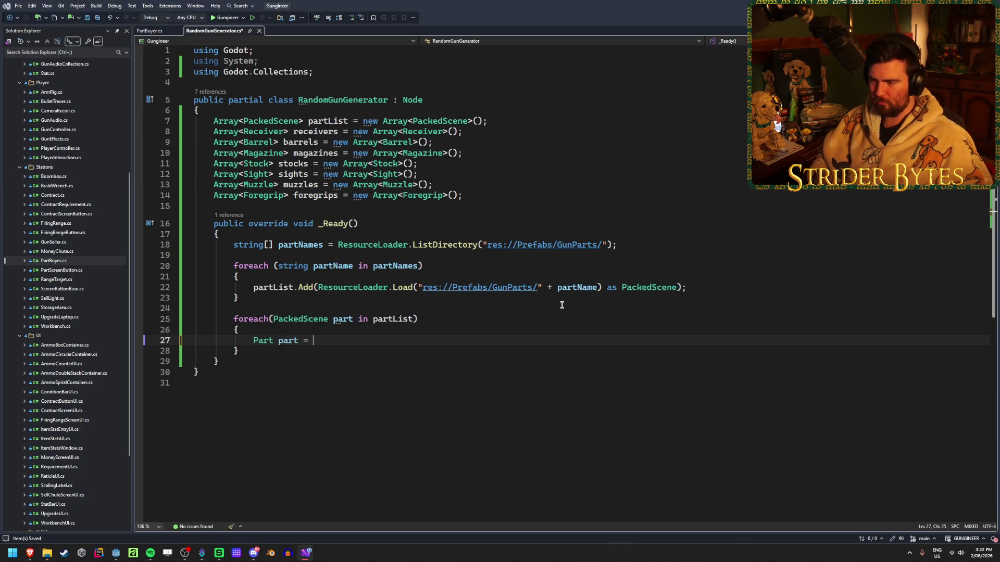
key("BackSpace")
key("BackSpace")
key("BackSpace")
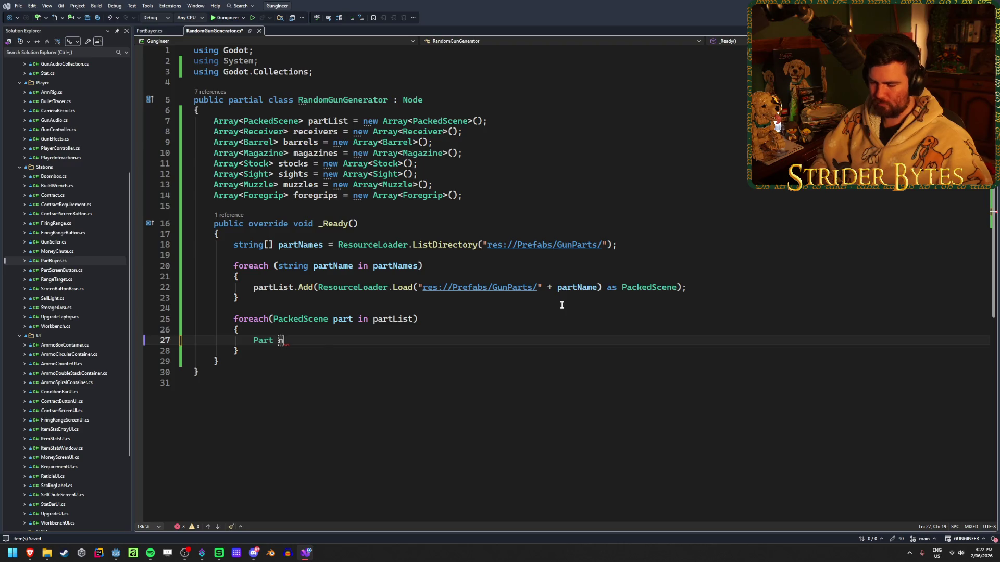
type("ewPart =")
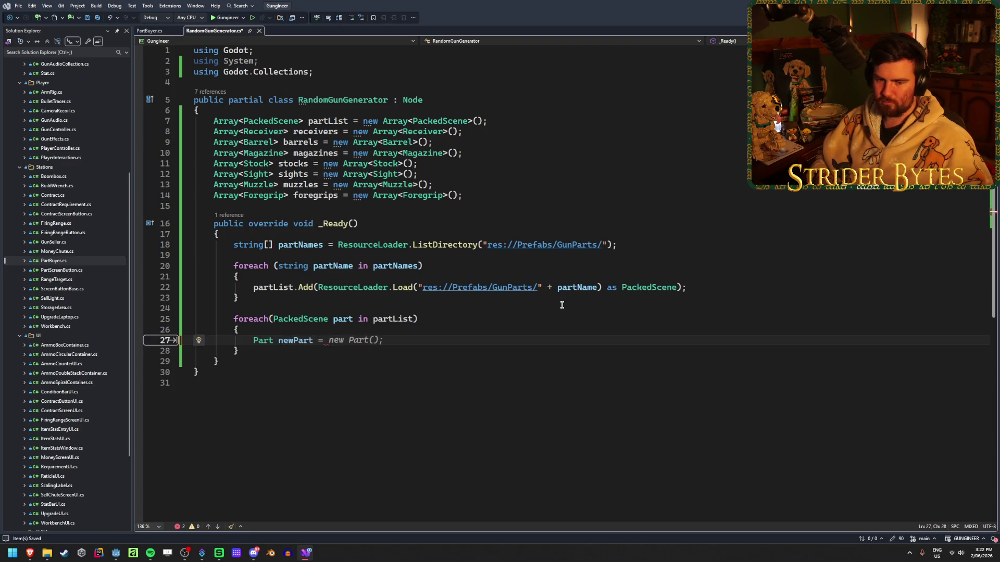
key("BackSpace")
key("BackSpace")
key("BackSpace")
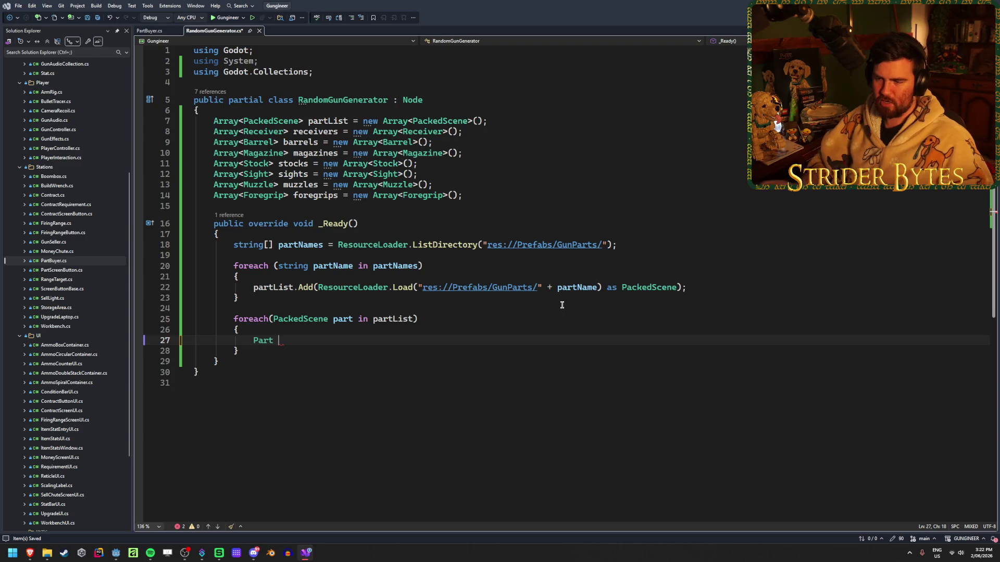
- Rename the loop variable to partScene, write 'part = partScene as Part;', and view the CS0039 error
left_click(340, 316)
key("ctrl+r")
key("ctrl+r")
type("Scene")
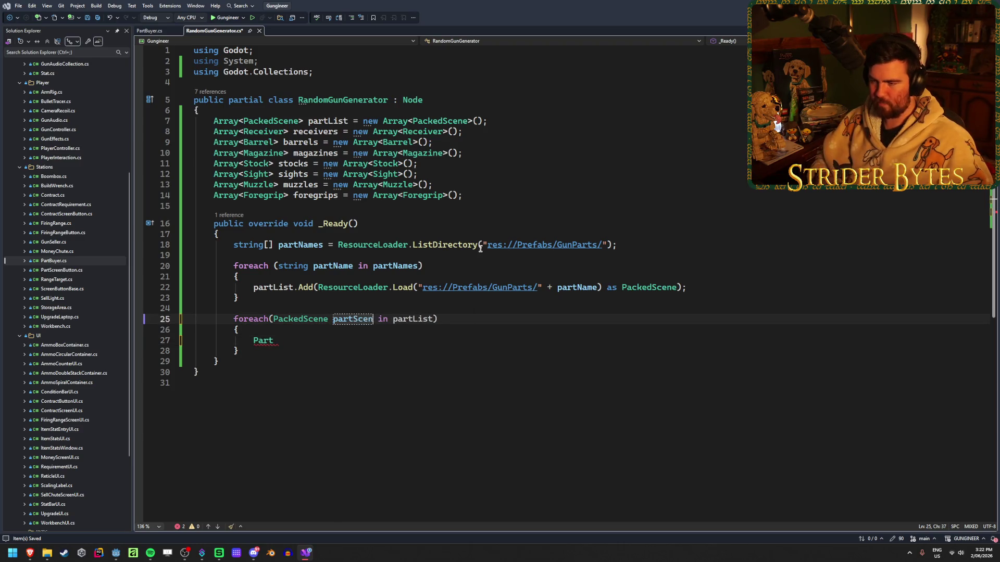
left_click(302, 337)
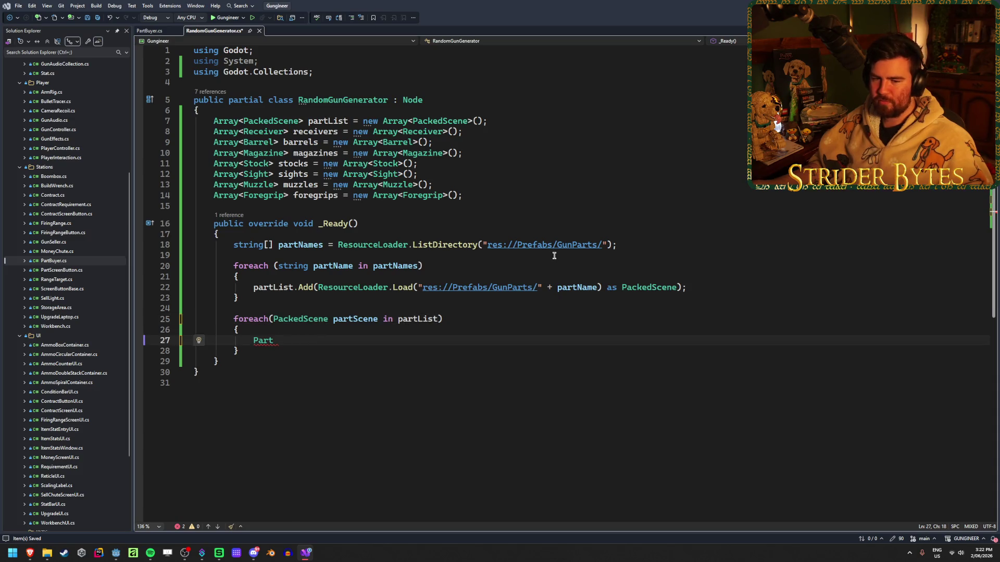
type("p")
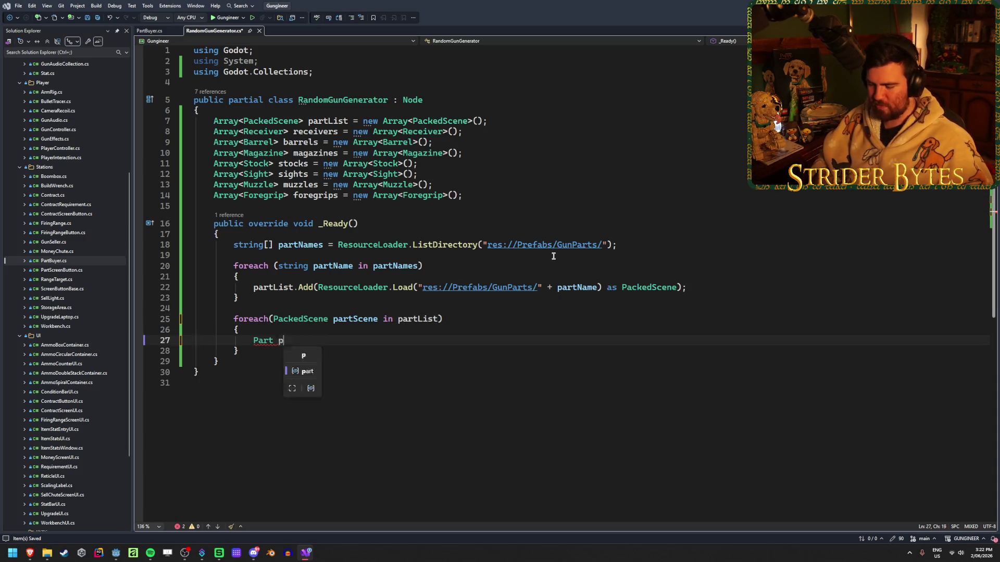
type("art = part")
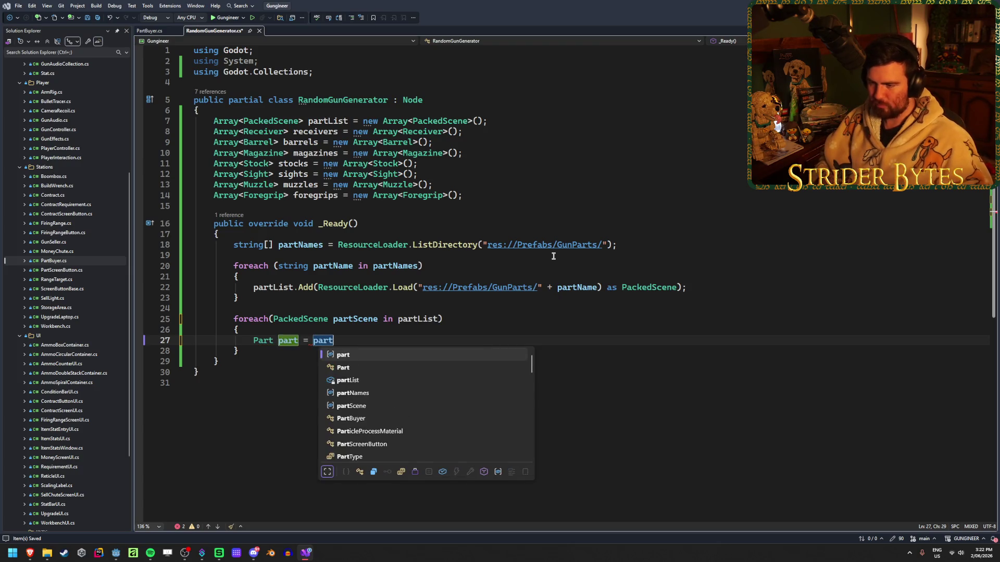
type("Scene as Part;")
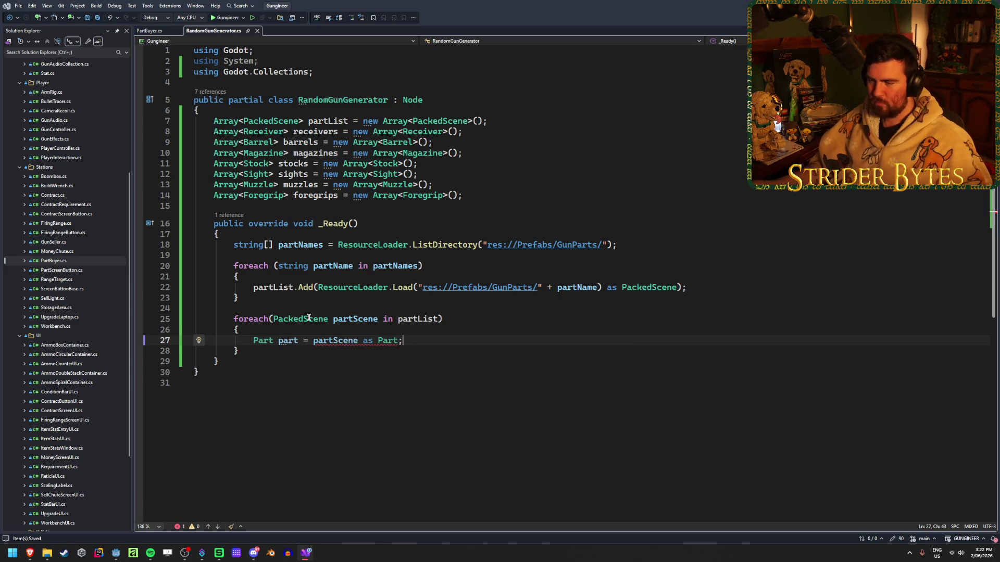
mouse_move(327, 341)
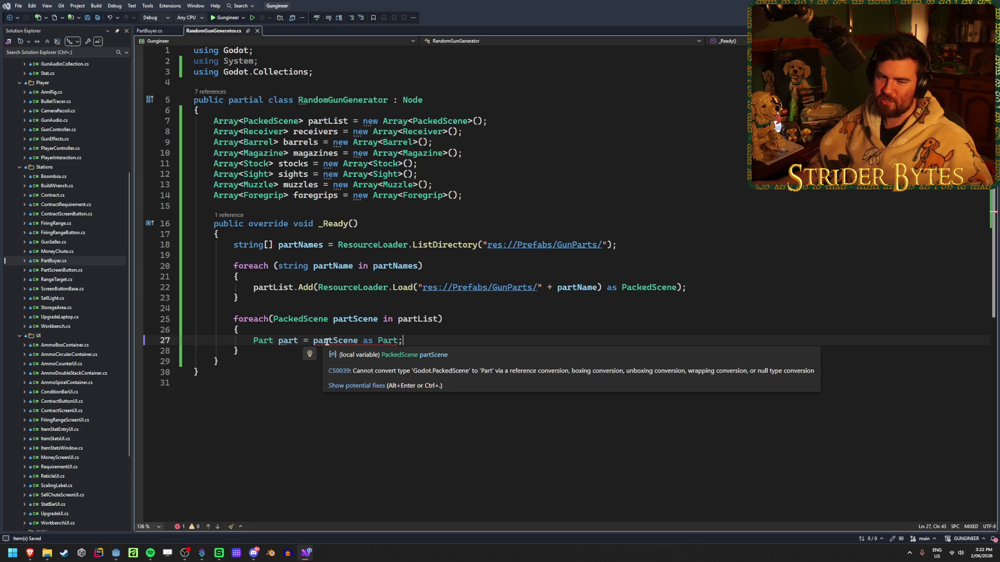
- Close the CS0039 error details and open Find in Files for the entire solution
left_click(336, 341)
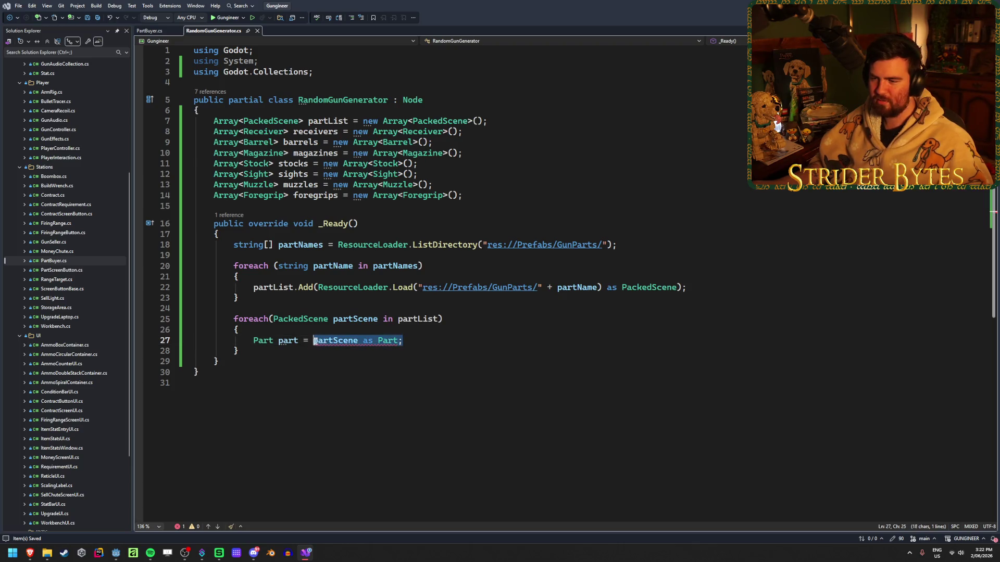
left_click(423, 341)
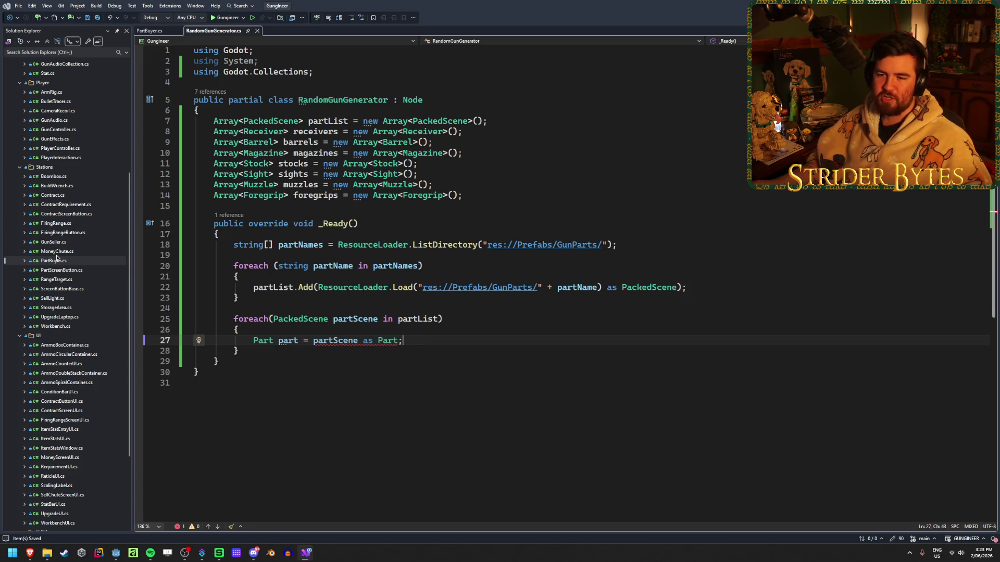
scroll(64, 261, "down", 4)
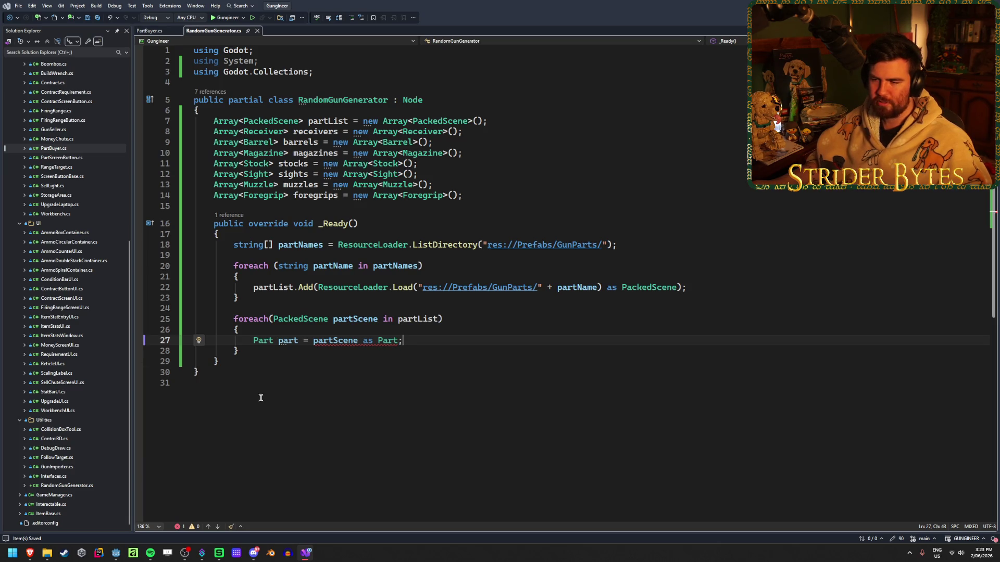
key("ctrl+shift+f")
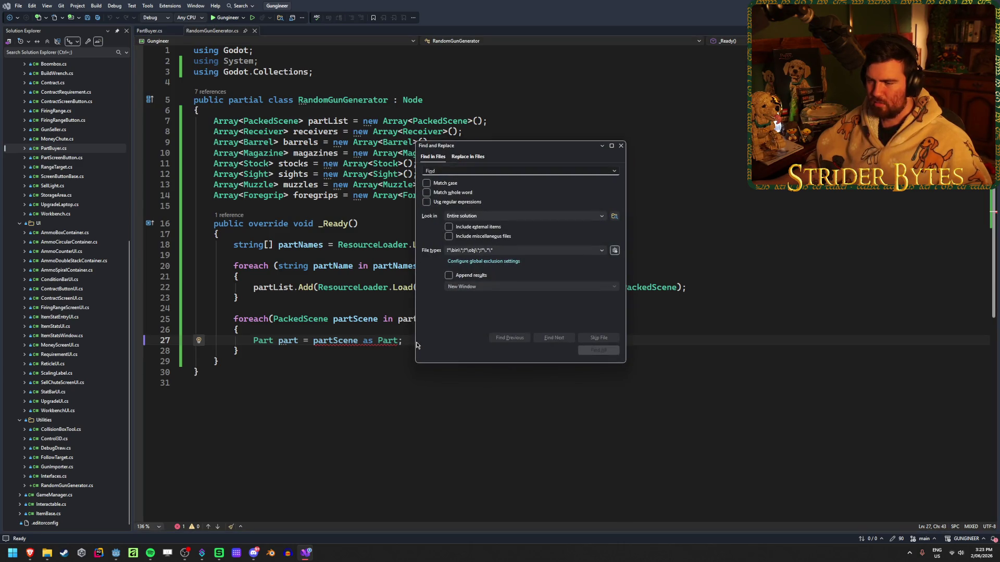
type("out")
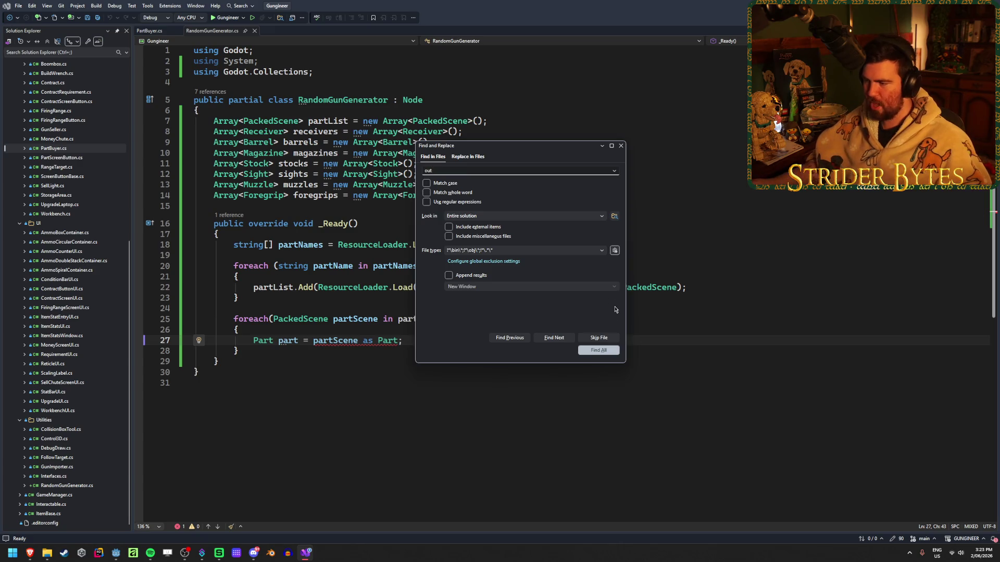
left_click(602, 352)
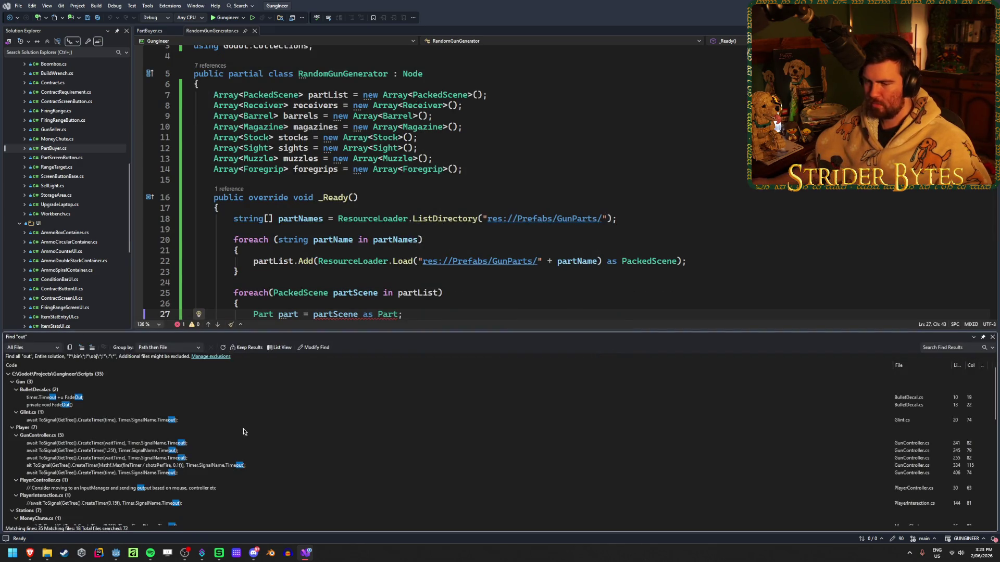
scroll(233, 404, "down", 3)
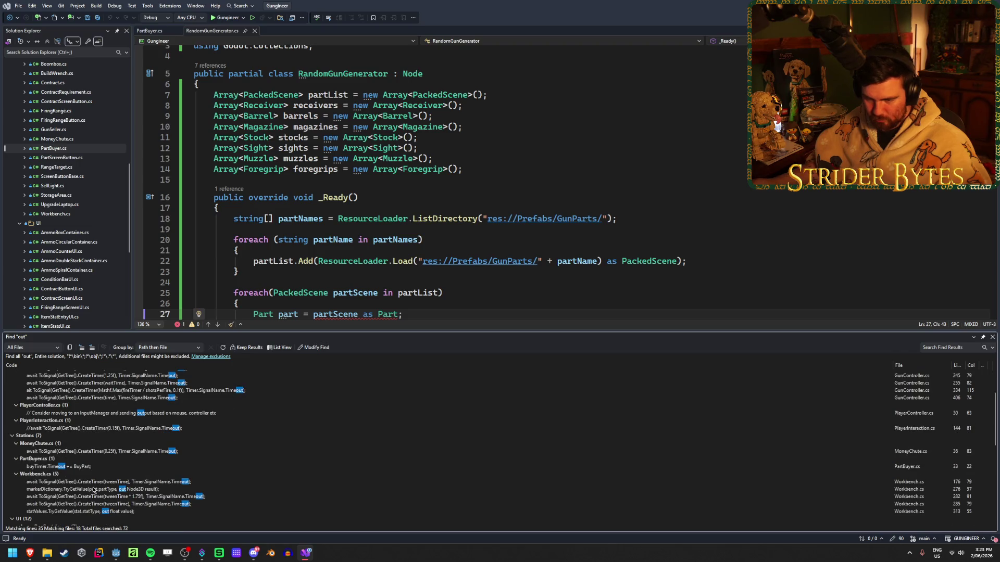
scroll(196, 438, "down", 10)
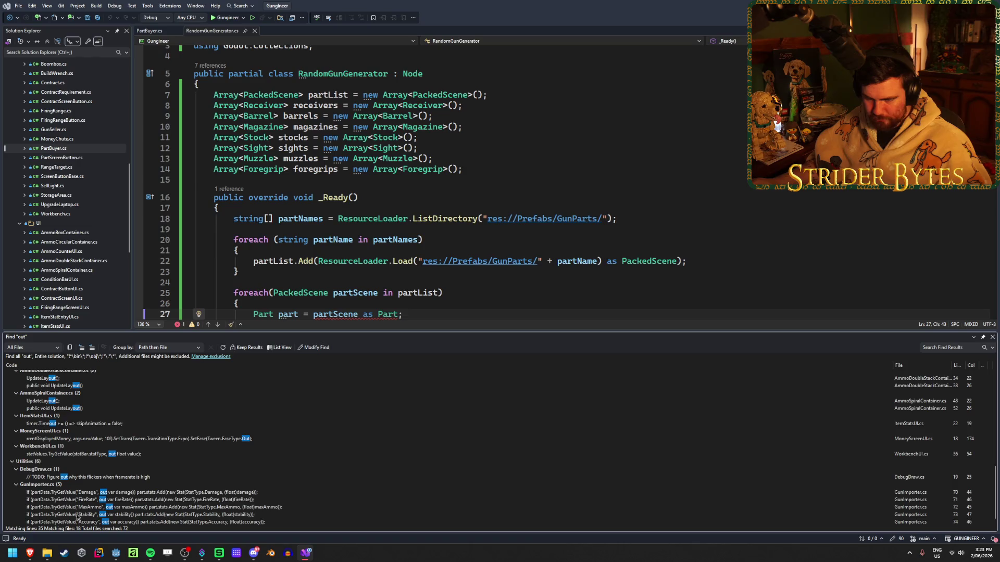
scroll(77, 517, "up", 1)
scroll(200, 463, "up", 1)
scroll(200, 463, "up", 2)
scroll(201, 462, "up", 2)
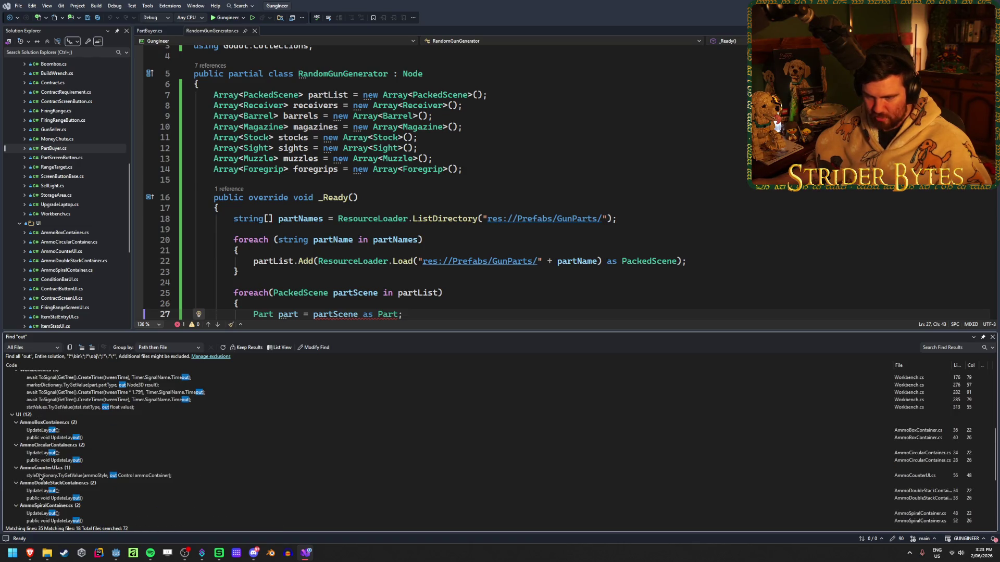
scroll(172, 482, "up", 3)
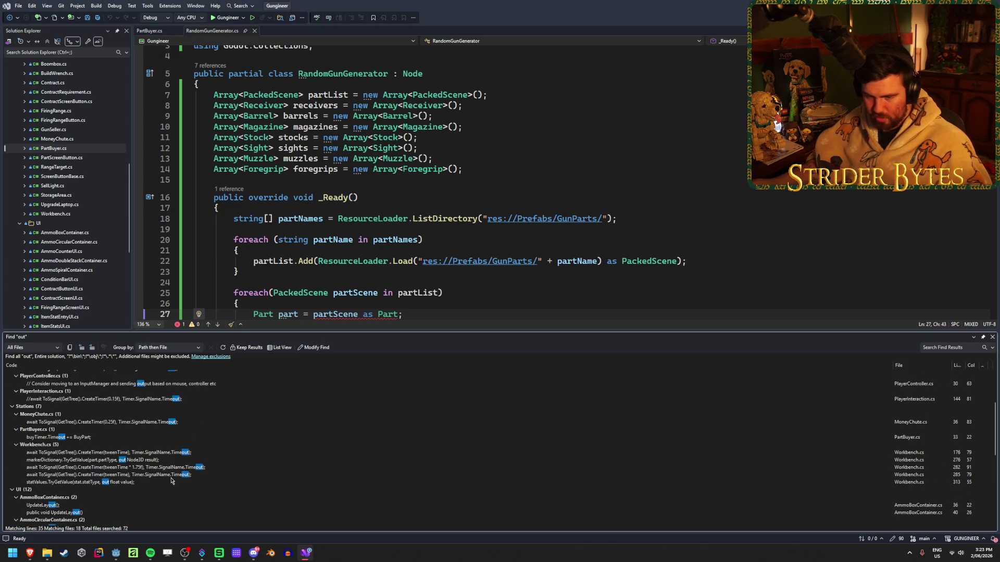
scroll(171, 481, "up", 2)
scroll(173, 489, "up", 1)
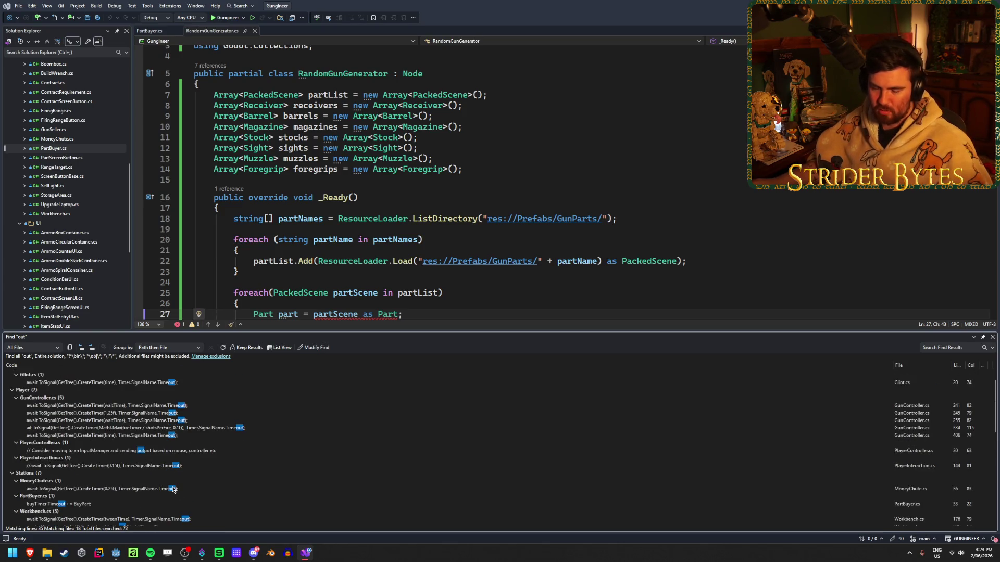
scroll(174, 489, "up", 2)
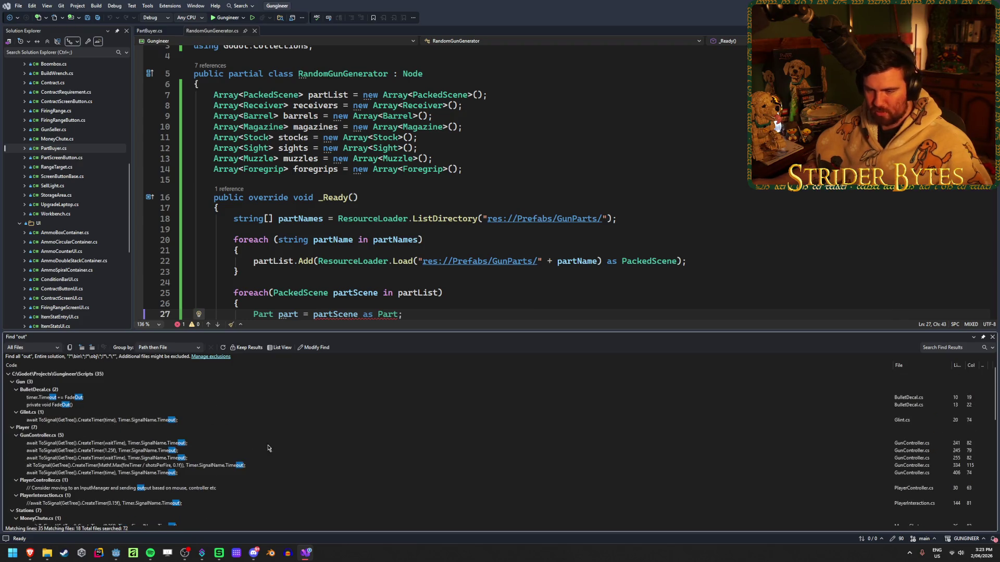
left_click(425, 311)
left_click_drag(425, 312, 252, 315)
left_click(407, 315)
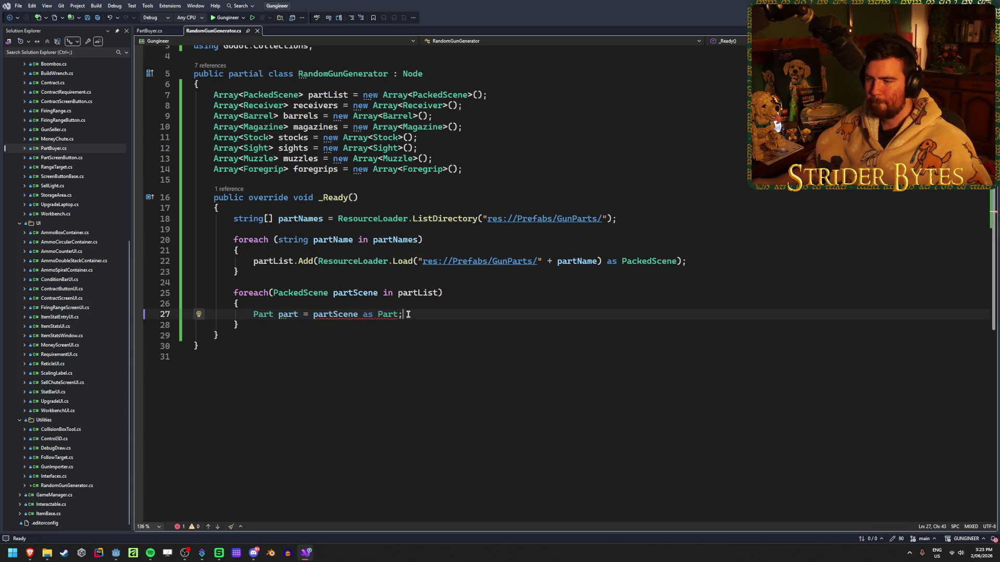
- Add a (Part) cast in front of partScene on line 27 and save
double_click(315, 314)
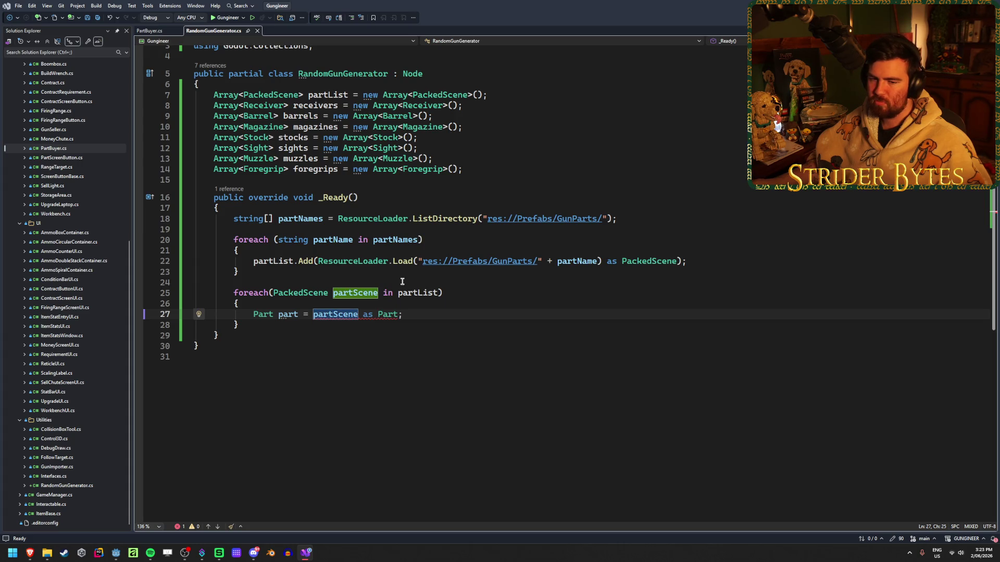
key("Left")
type("()")
key("Left")
type("Part")
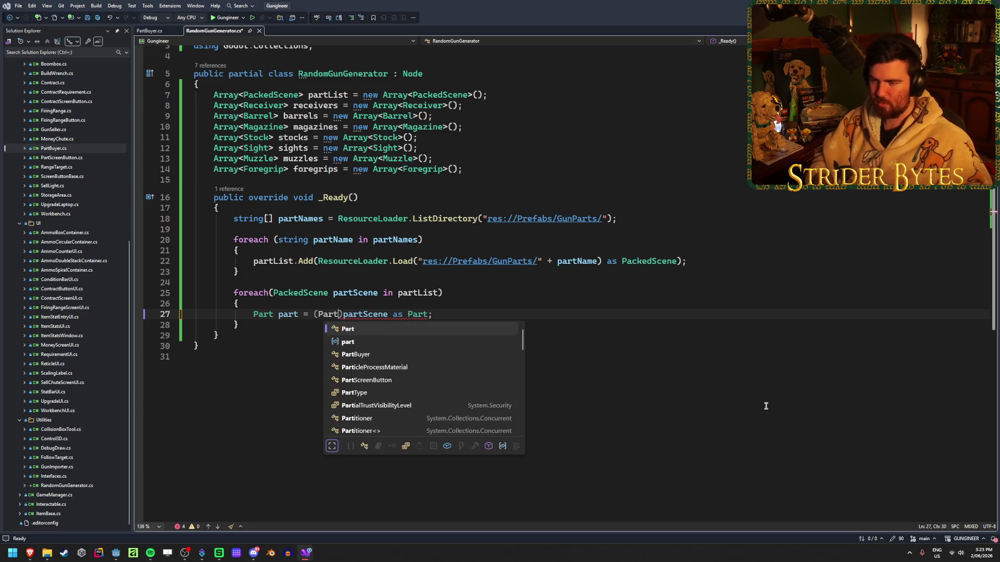
key("ctrl+s")
- Delete the right-hand expression so line 27 reads only 'Part part = '
left_click_drag(432, 314, 313, 314)
key("BackSpace")
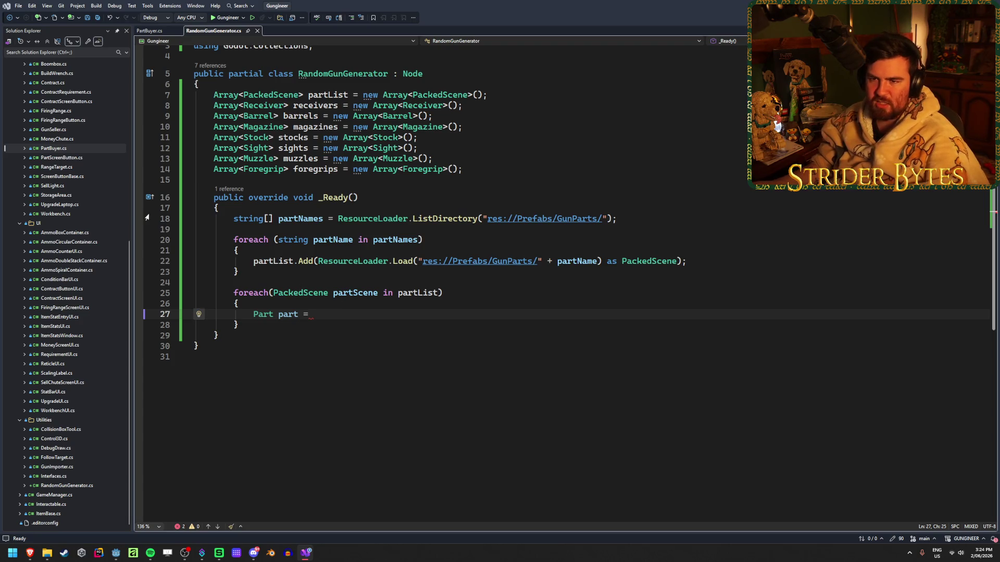
left_click(149, 31)
- In PartBuyer.cs, check the partList field on line 39 and BuyPart's instantiation on lines 84–85
left_click(239, 304)
scroll(462, 366, "down", 4)
scroll(518, 367, "up", 2)
left_click(695, 251)
left_click(263, 251)
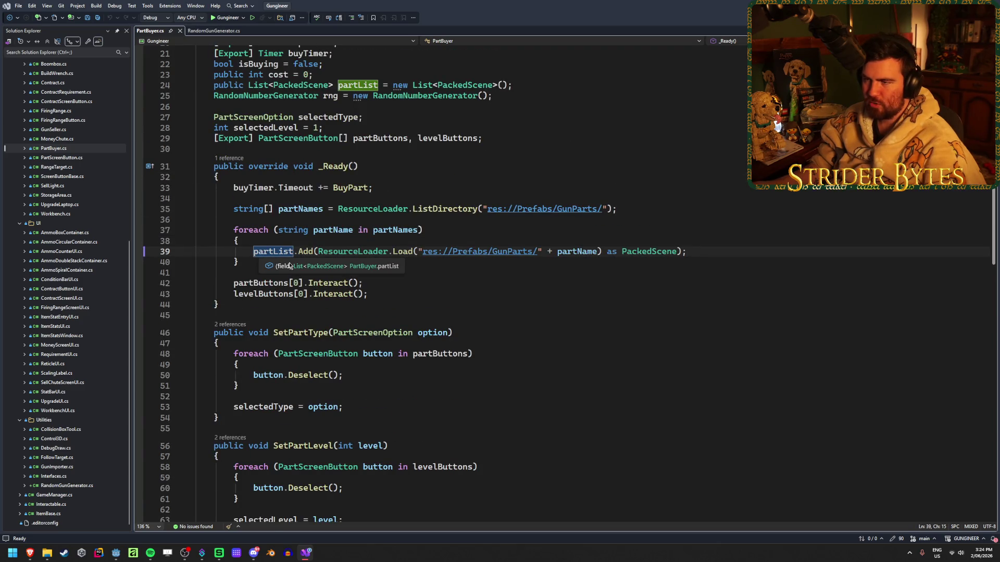
scroll(593, 323, "down", 10)
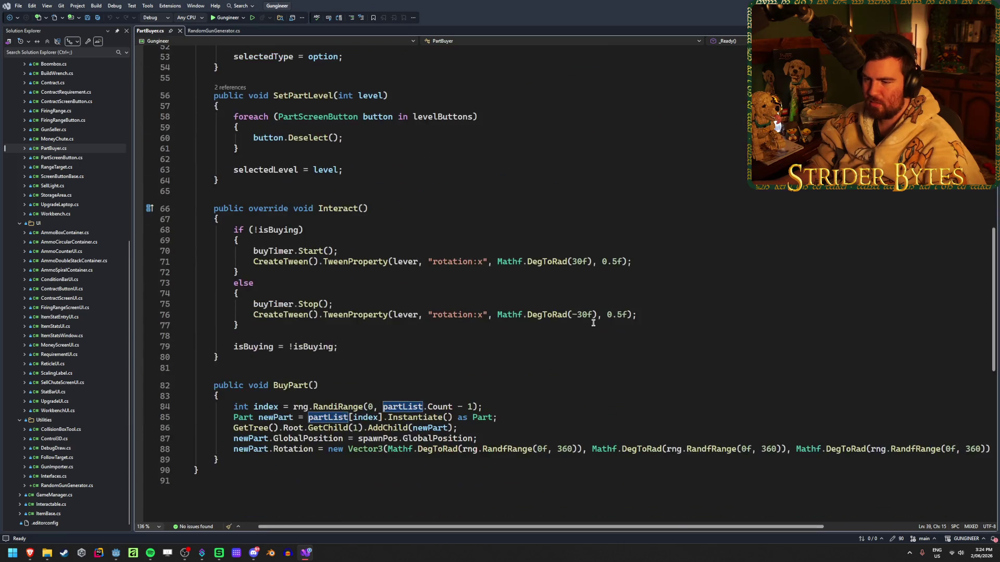
scroll(593, 322, "down", 2)
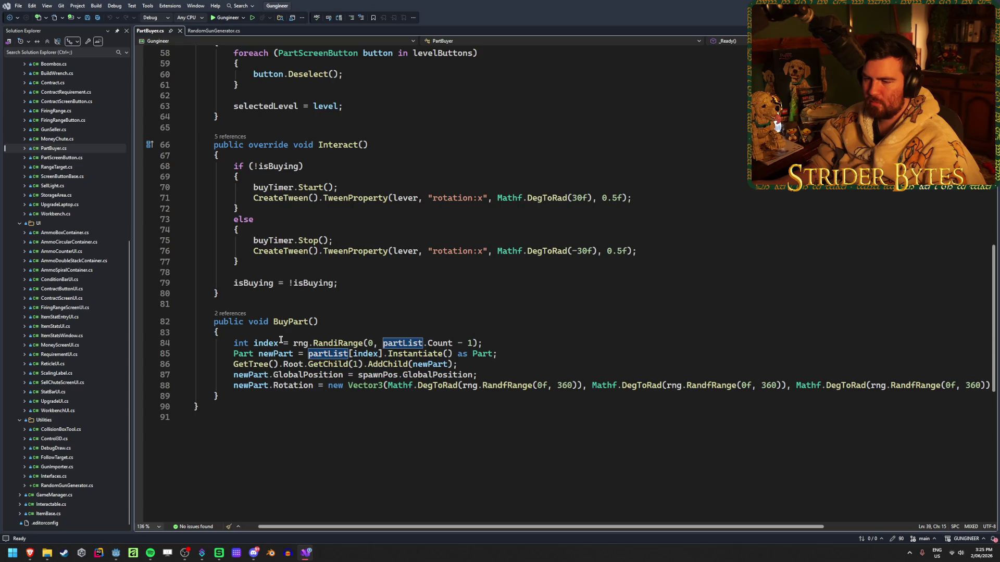
left_click(532, 353)
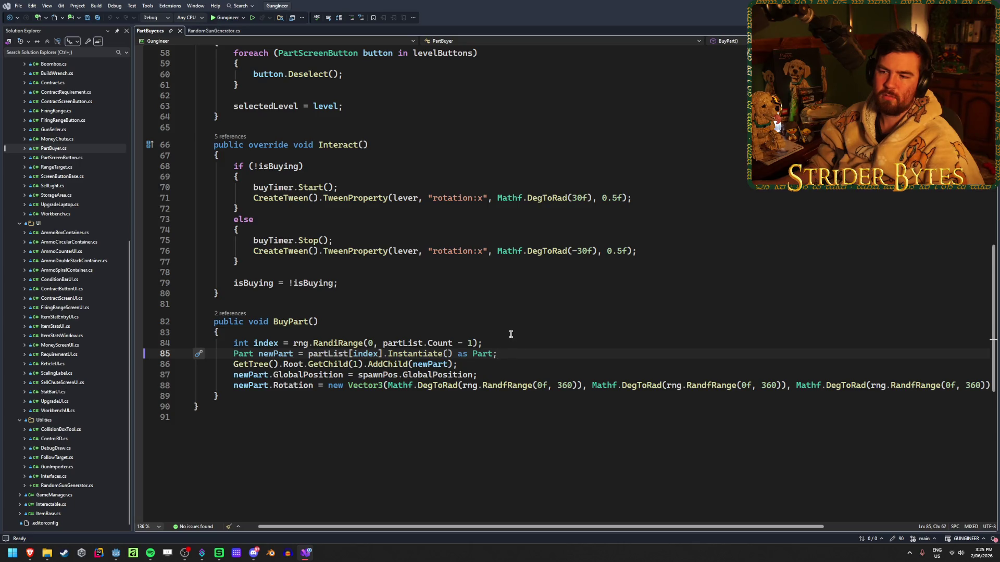
left_click(509, 343)
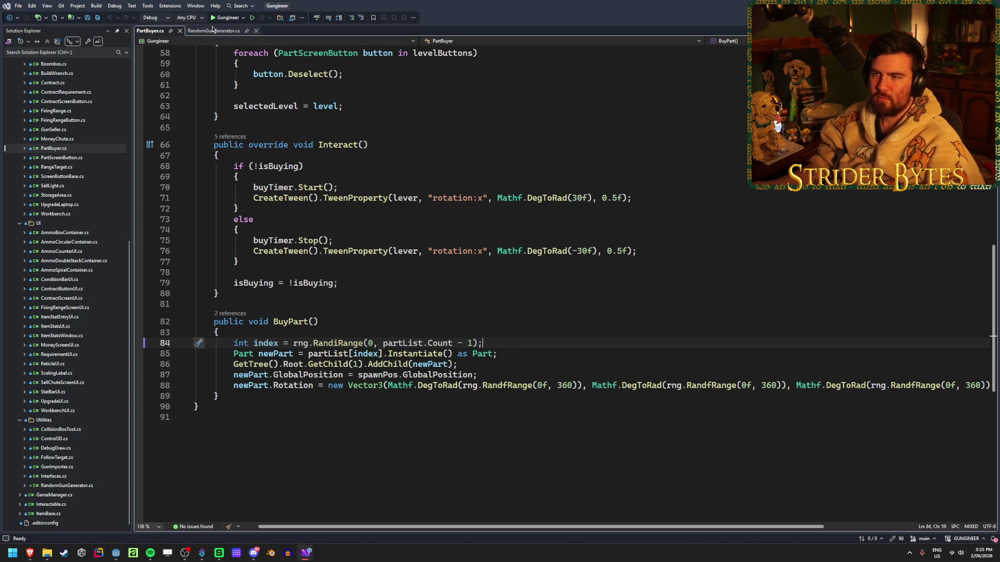
left_click(212, 29)
- Select the unfinished 'Part part =' declaration on line 27 inside the partScene loop
left_click_drag(314, 314, 254, 319)
left_click(347, 319)
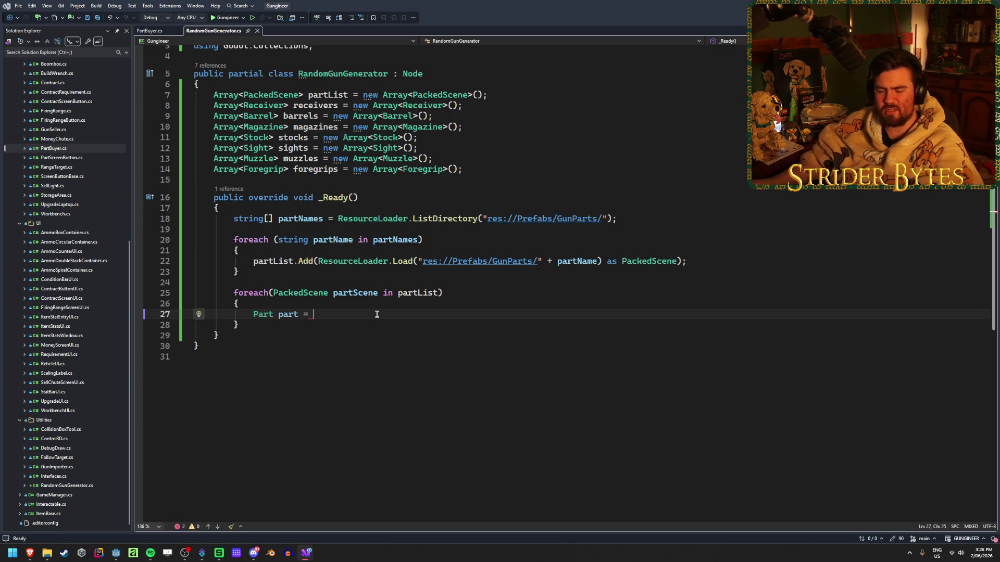
key("shift+Home")
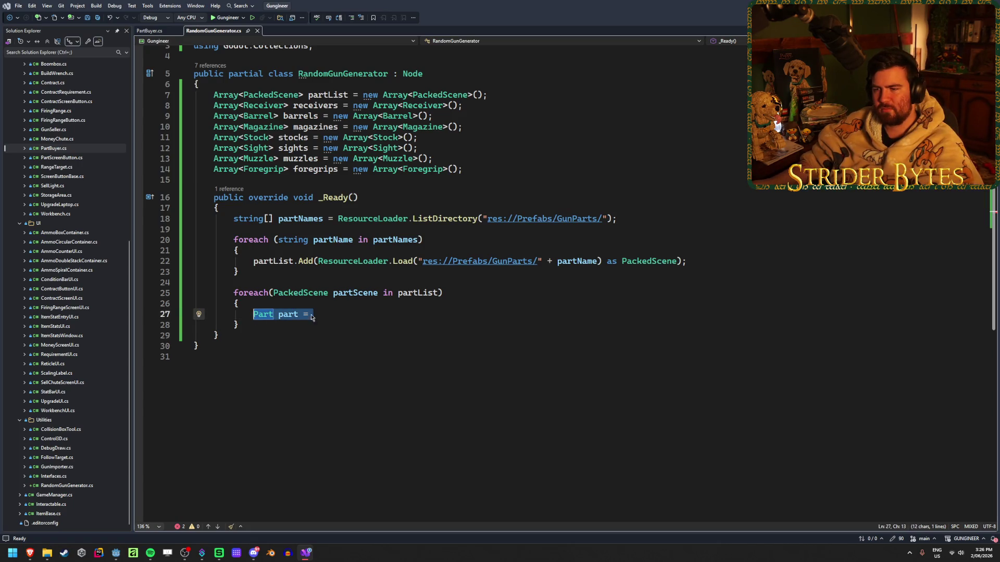
left_click(352, 311)
key("shift+Home")
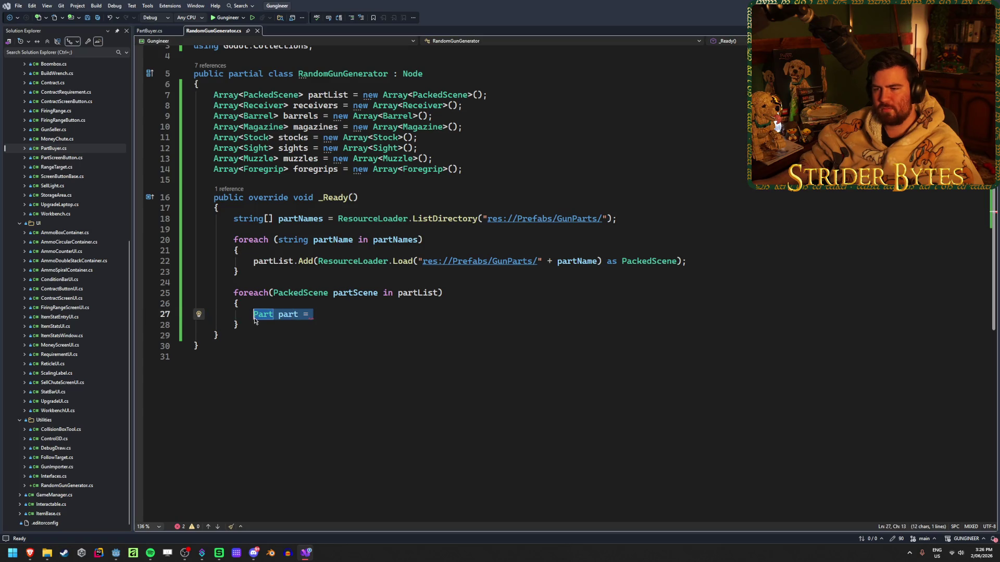
left_click(364, 317)
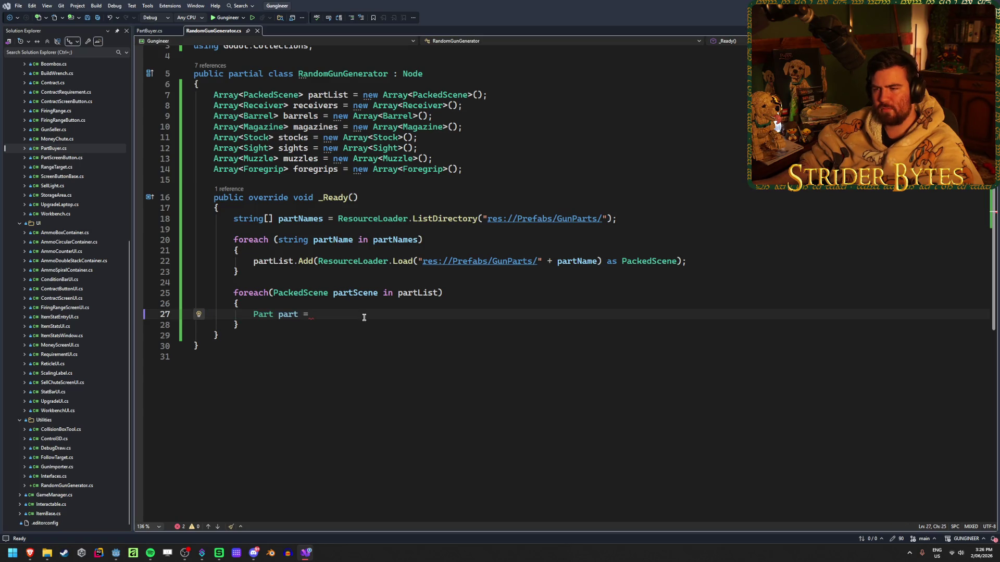
mouse_move(370, 316)
left_mouse_down()
mouse_move(219, 326)
mouse_move(254, 317)
left_mouse_up()
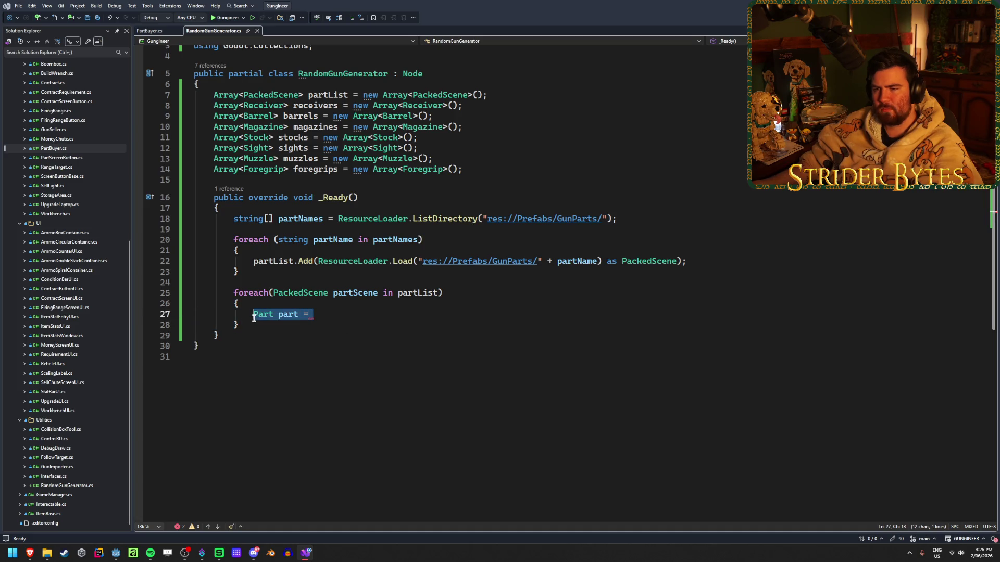
left_click(347, 311)
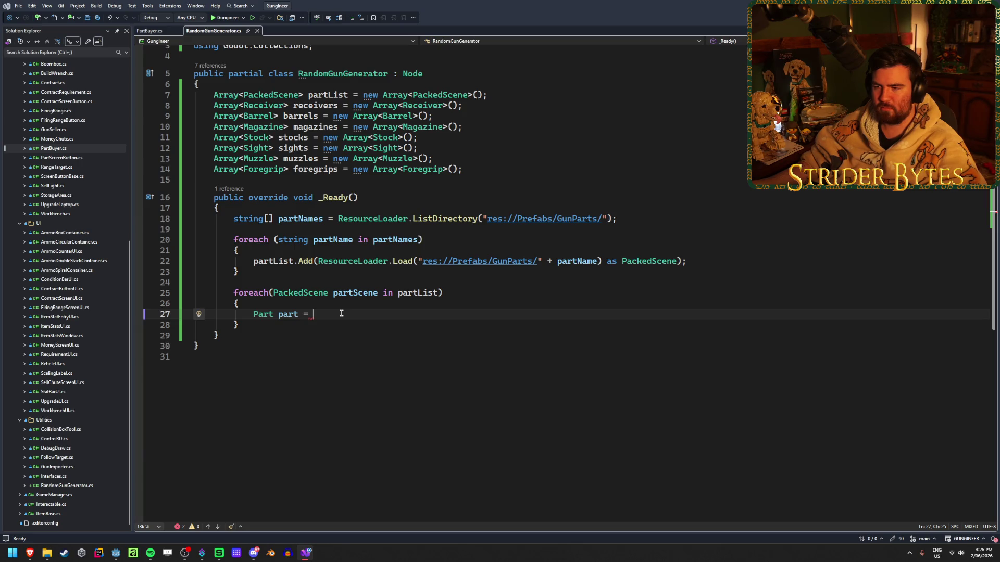
key("Home")
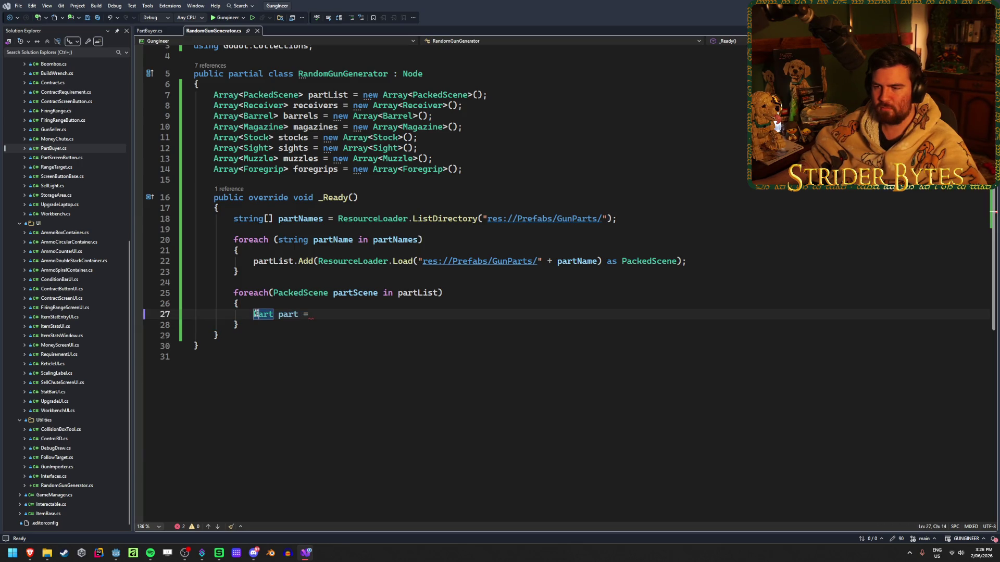
mouse_move(313, 315)
left_mouse_down()
mouse_move(193, 314)
mouse_move(253, 314)
left_mouse_up()
left_click(341, 314)
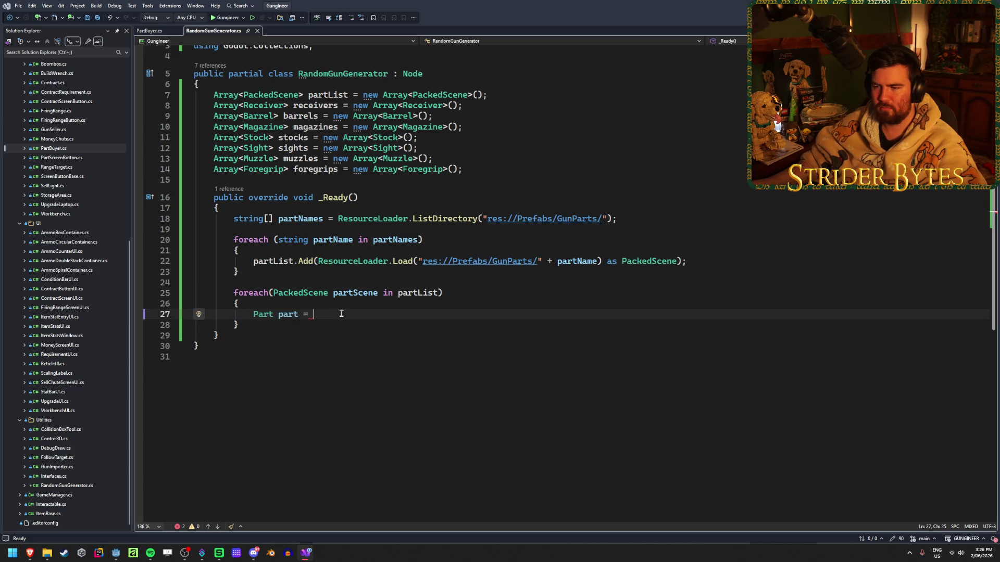
scroll(341, 314, "up", 1)
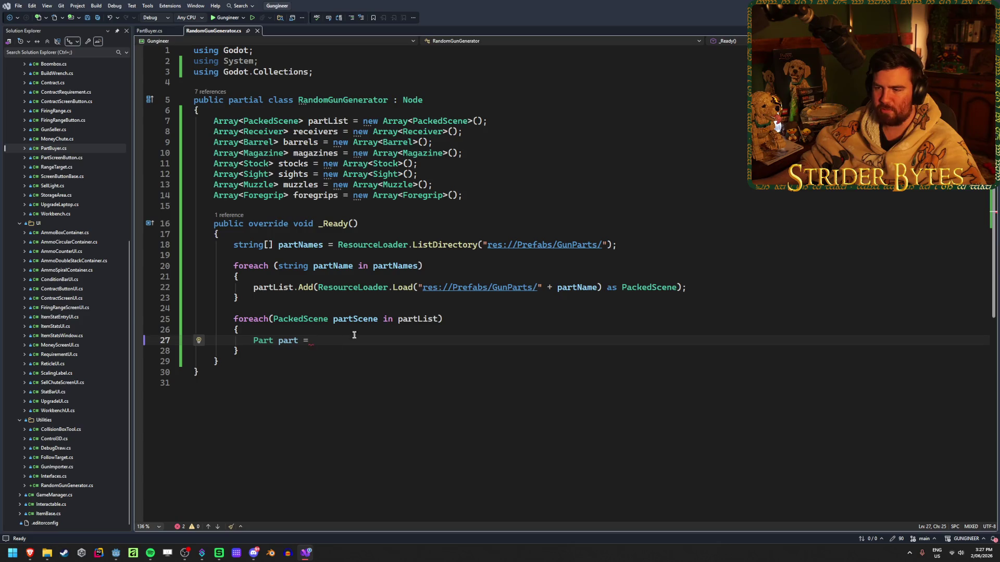
left_click_drag(352, 340, 263, 341)
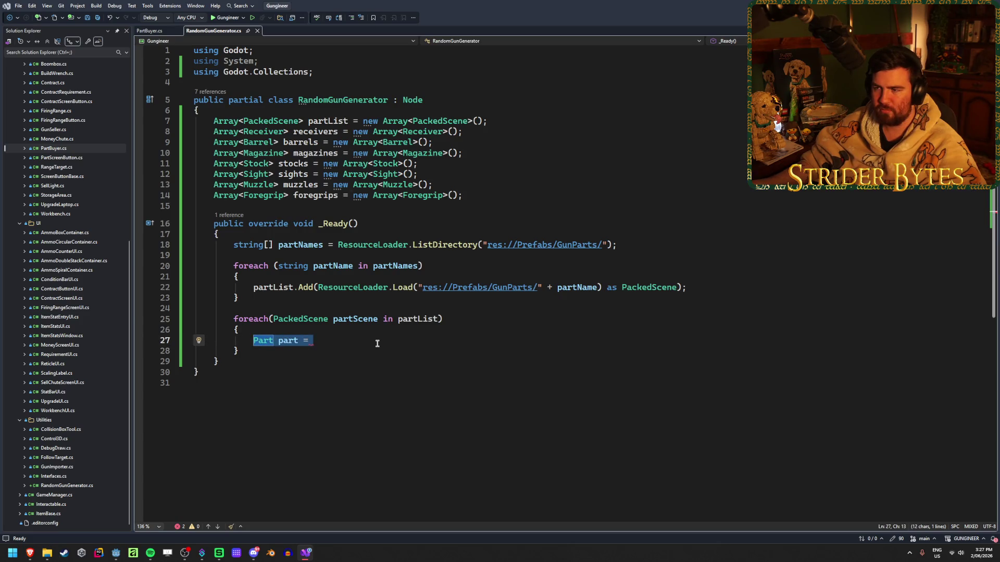
- Delete the 'Part part =' line, save RandomGunGenerator.cs, and return to the Godot editor
key("BackSpace")
key("ctrl+s")
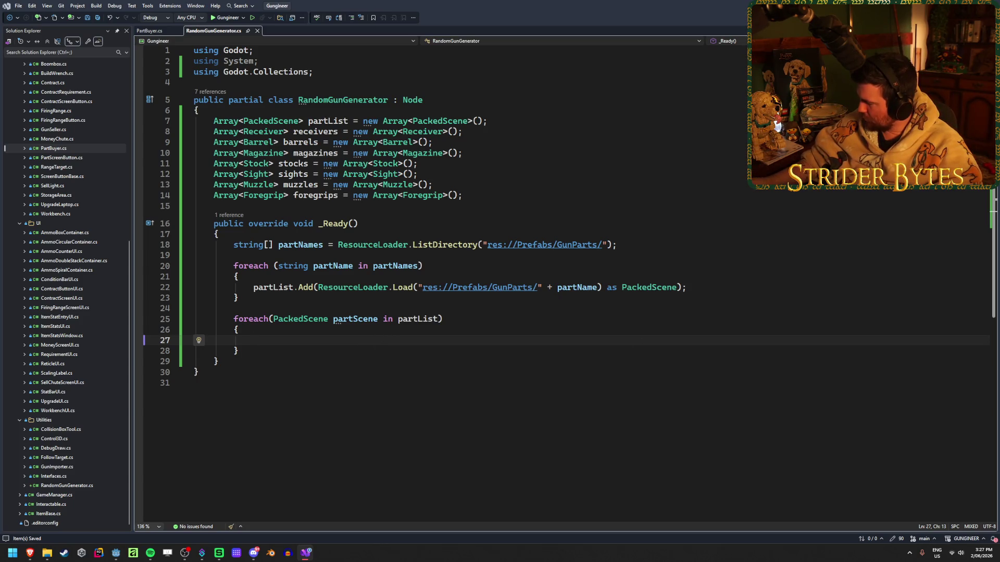
key("alt+Tab")
left_click(636, 4)
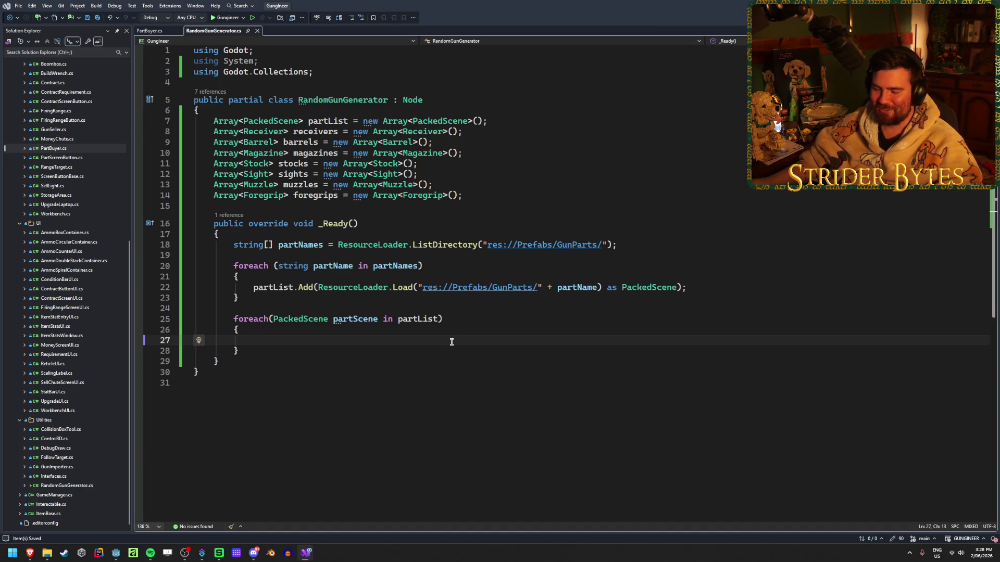
left_click(123, 555)
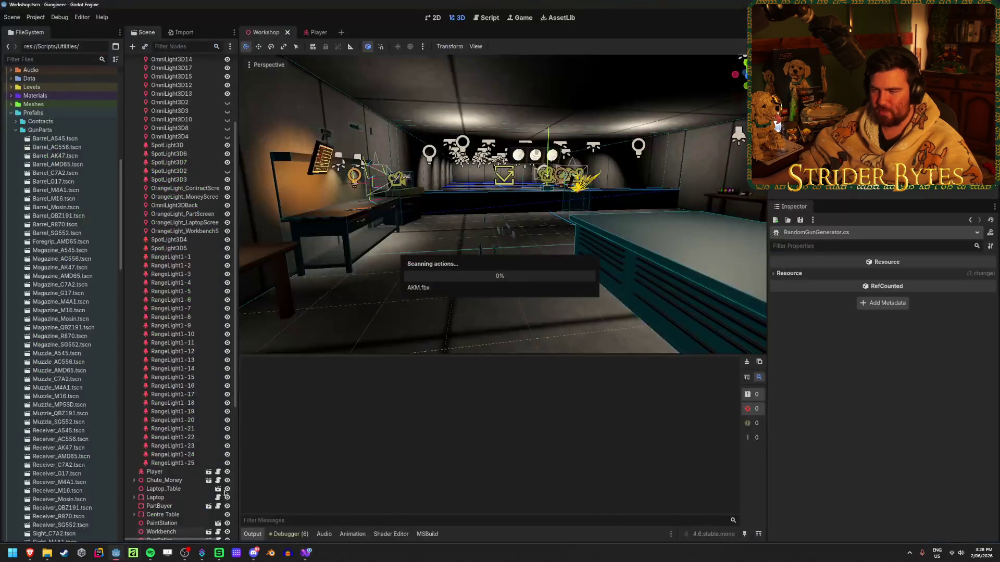
- Clear the Output log errors and turn the Workshop view across the room and side tables
left_click(746, 362)
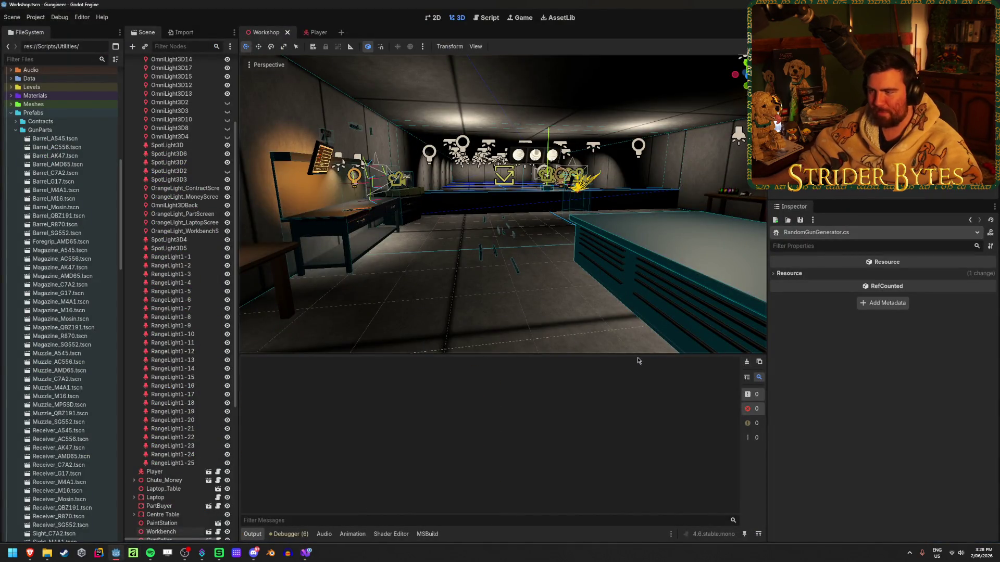
right_click_drag(520, 235, 339, 234)
right_click_drag(461, 323, 292, 324)
mouse_move(529, 299)
right_mouse_down()
mouse_move(688, 299)
mouse_move(529, 301)
right_mouse_up()
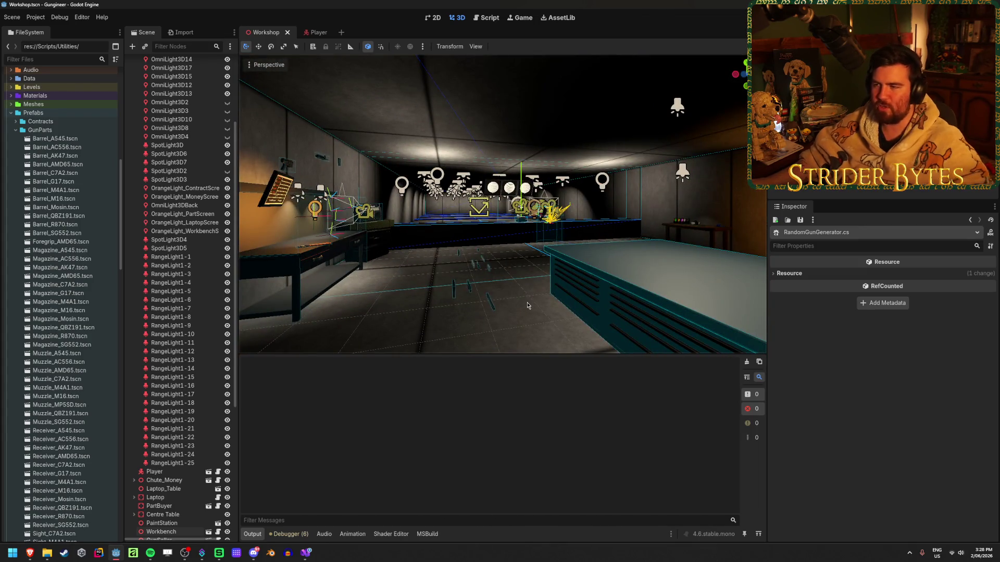
- Fly down the shooting range toward the workbench, then move the OpenGuessr window to the screen top
key("w")
mouse_move(529, 287)
right_mouse_down()
mouse_move(458, 287)
mouse_move(427, 273)
right_mouse_up()
right_click_drag(519, 255, 578, 255)
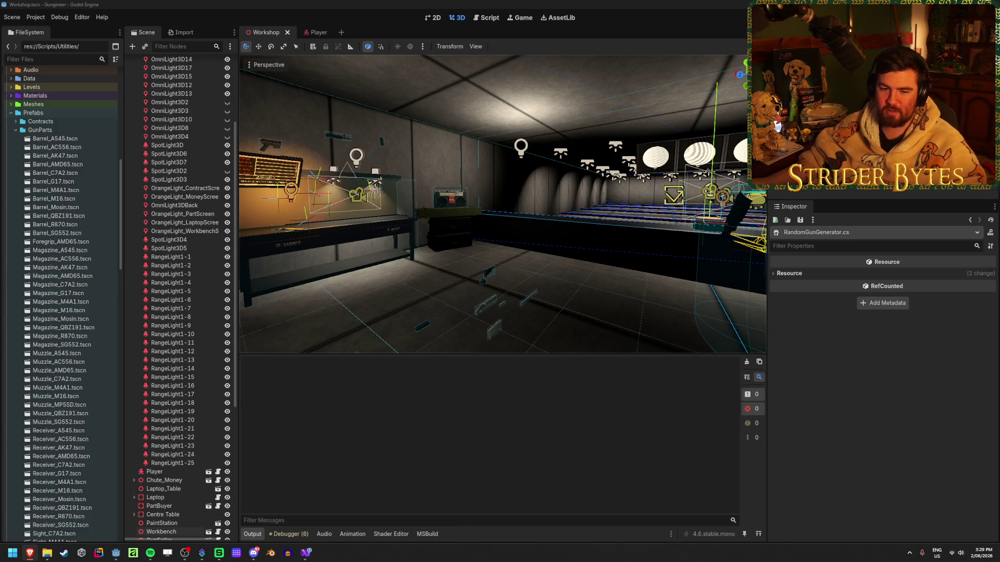
mouse_move(684, 208)
left_mouse_down()
mouse_move(701, 242)
mouse_move(450, 2)
left_mouse_up()
- Look around the field-side road and move along the curving village road past the white house
key("Left")
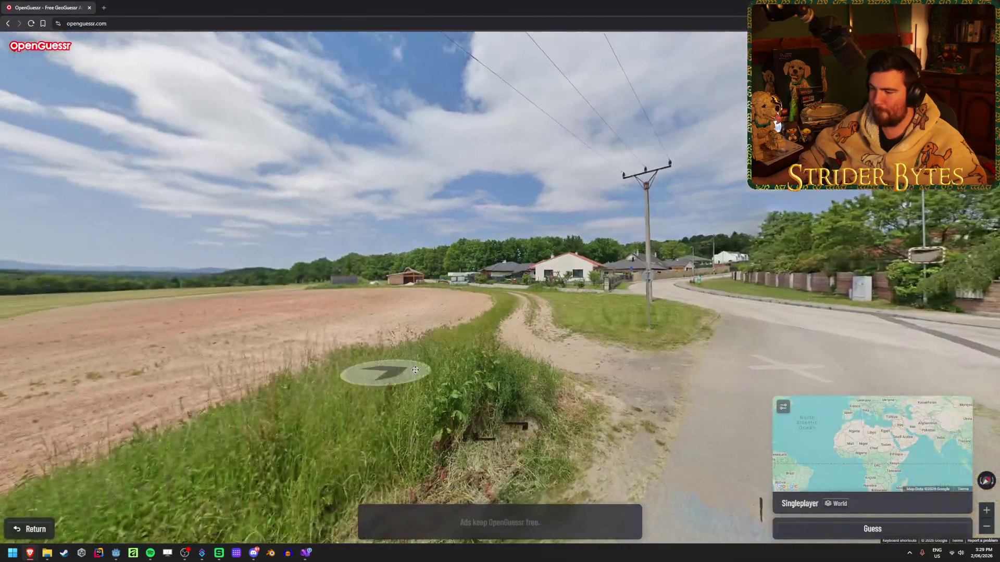
key("Left")
key("Left")
key("Left")
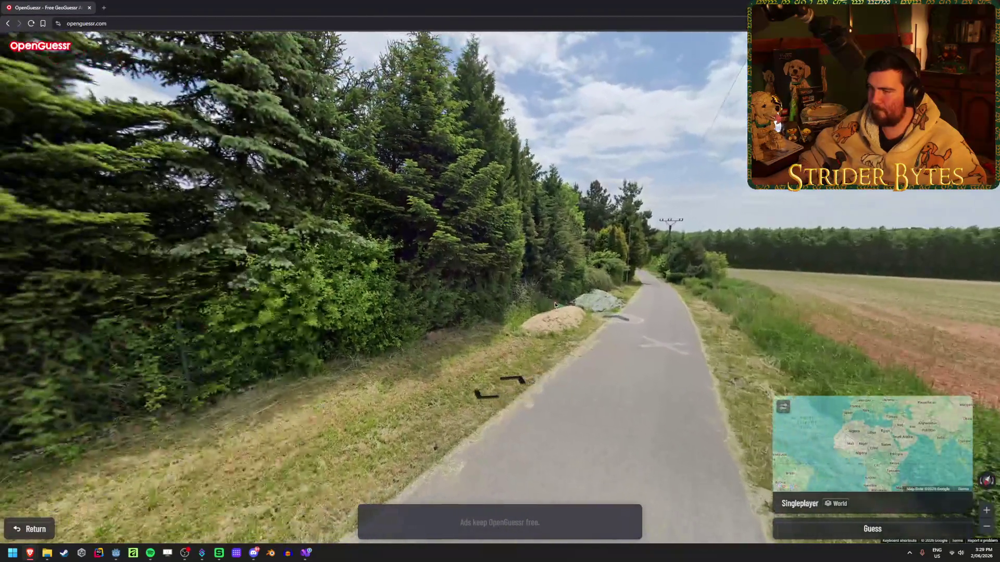
key("Right")
key("Right")
key("Right")
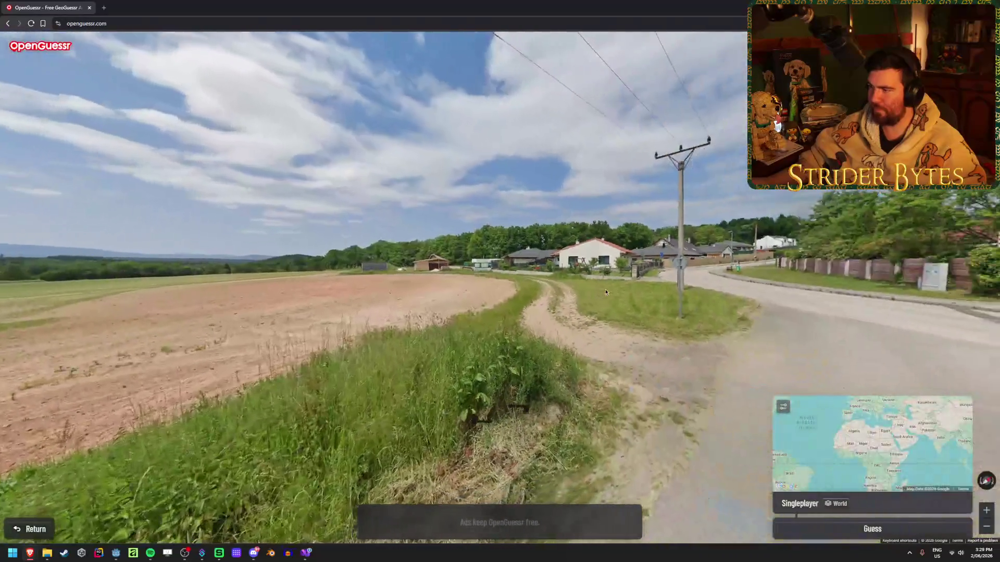
key("Up")
key("Up")
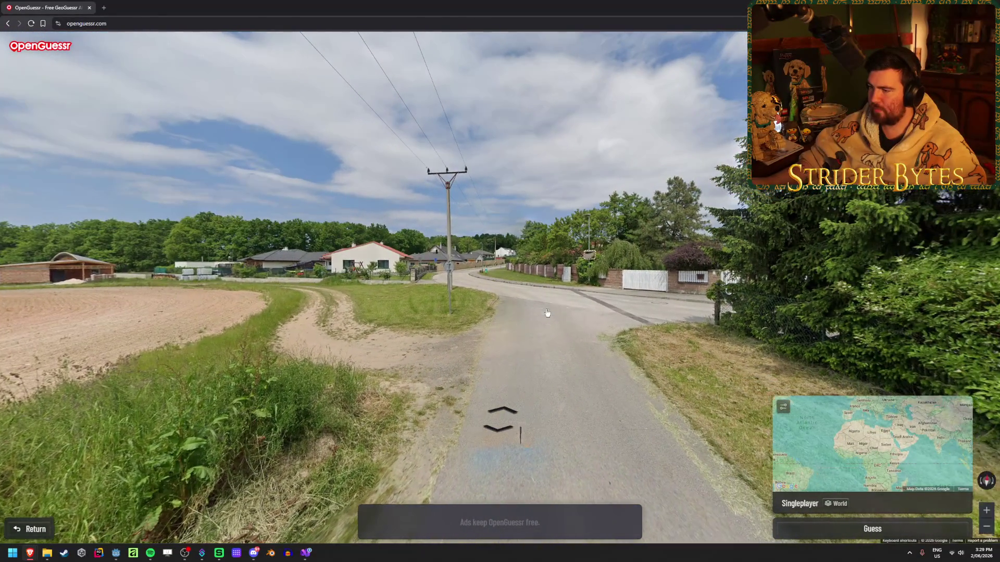
key("Up")
key("Up")
left_click_drag(568, 330, 257, 324)
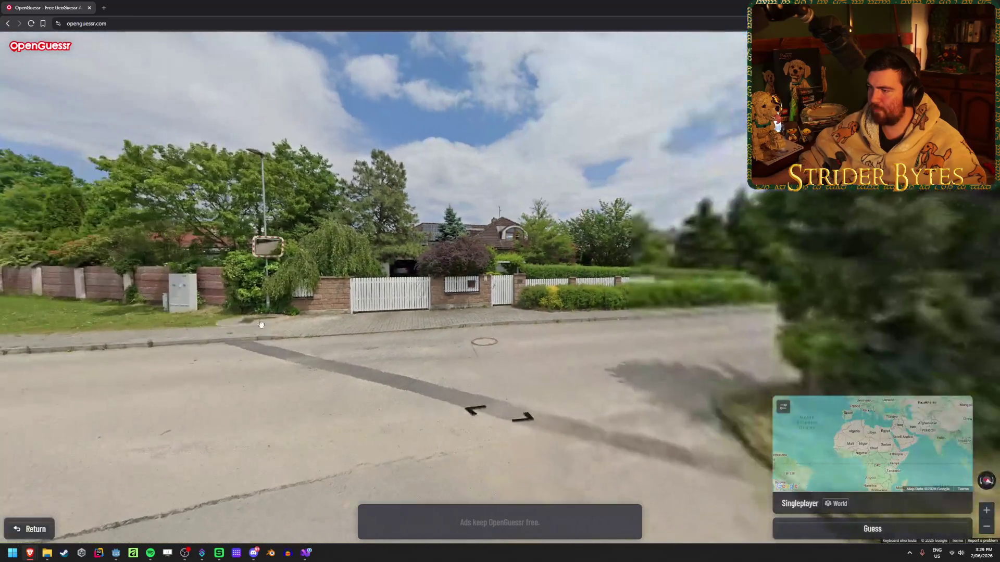
left_click(495, 362)
mouse_move(494, 362)
left_mouse_down()
mouse_move(322, 319)
mouse_move(428, 312)
left_mouse_up()
left_click(322, 319)
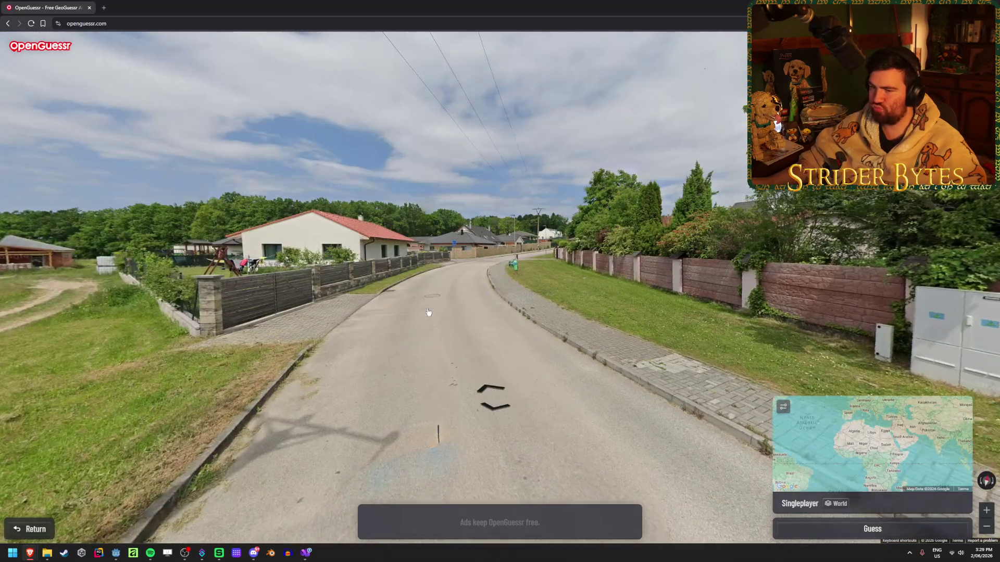
left_click(428, 312)
key("Left")
key("Left")
key("Left")
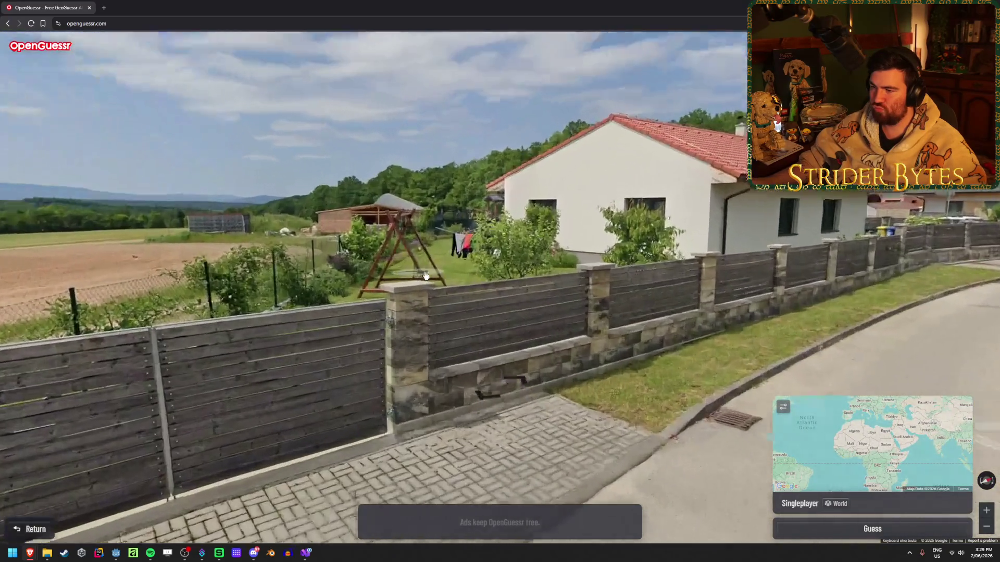
left_click(424, 276)
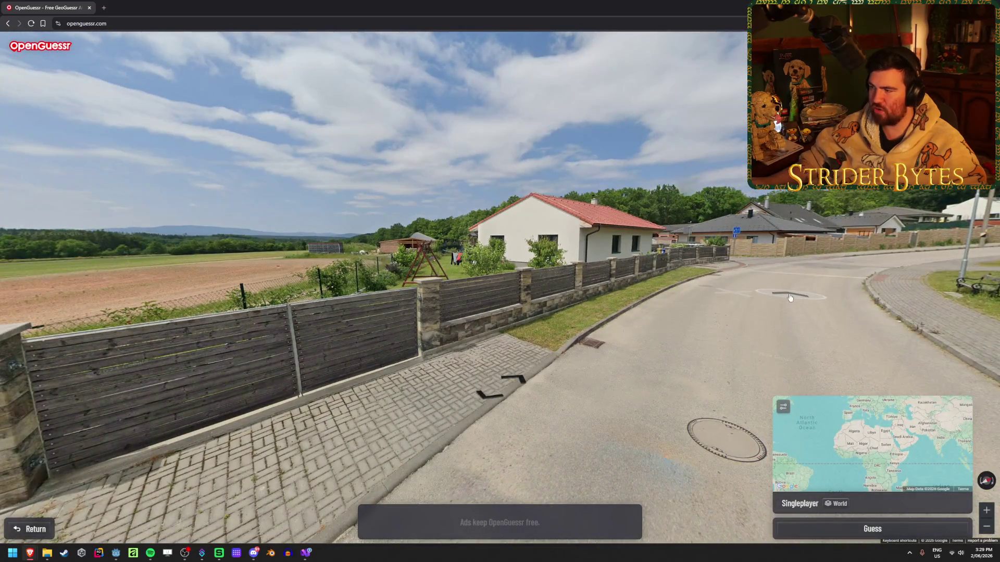
left_click(789, 298)
left_click_drag(772, 310, 639, 300)
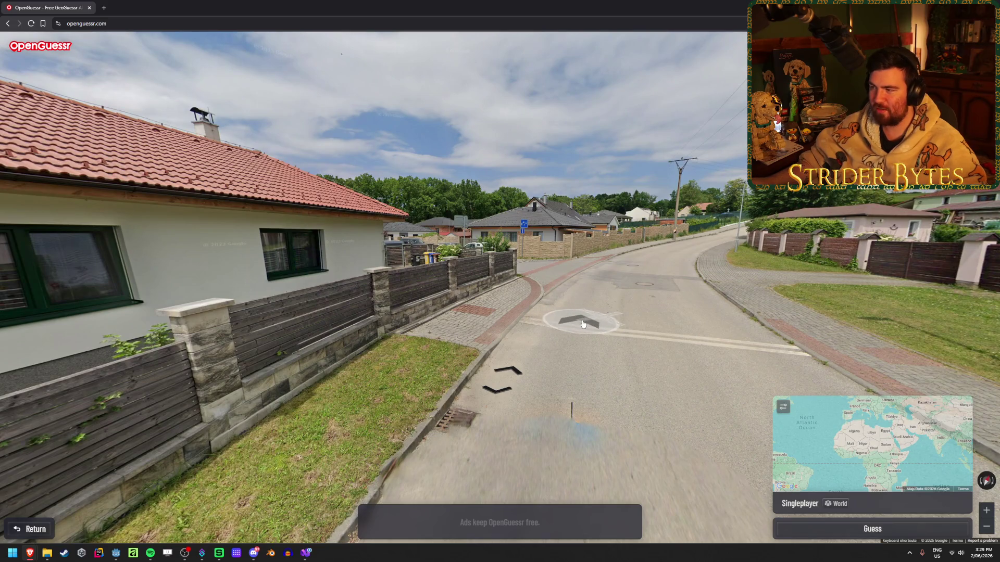
- Continue past the road sign onto road 156 and follow it to the village junction
left_click(448, 341)
left_click(508, 321)
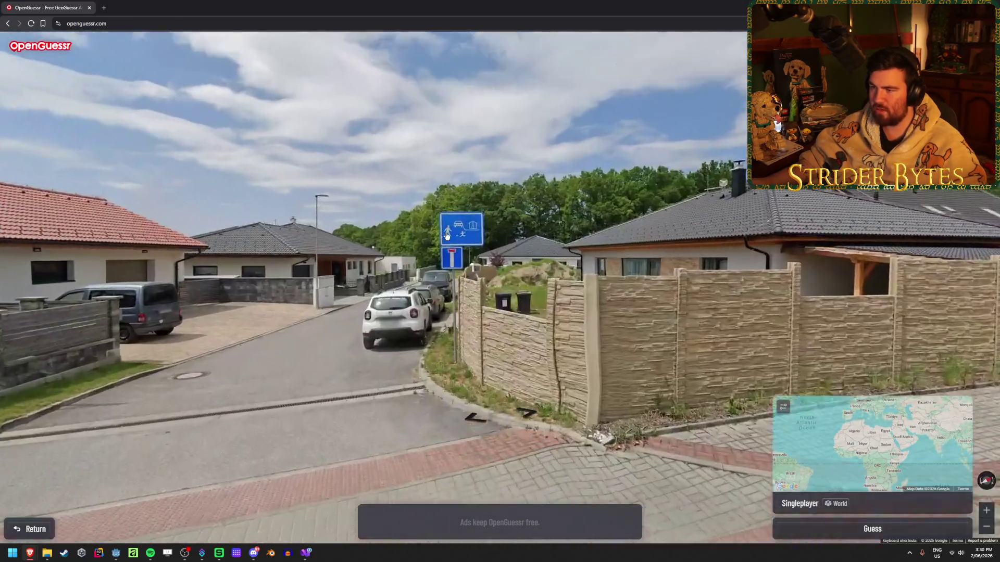
left_click(446, 236)
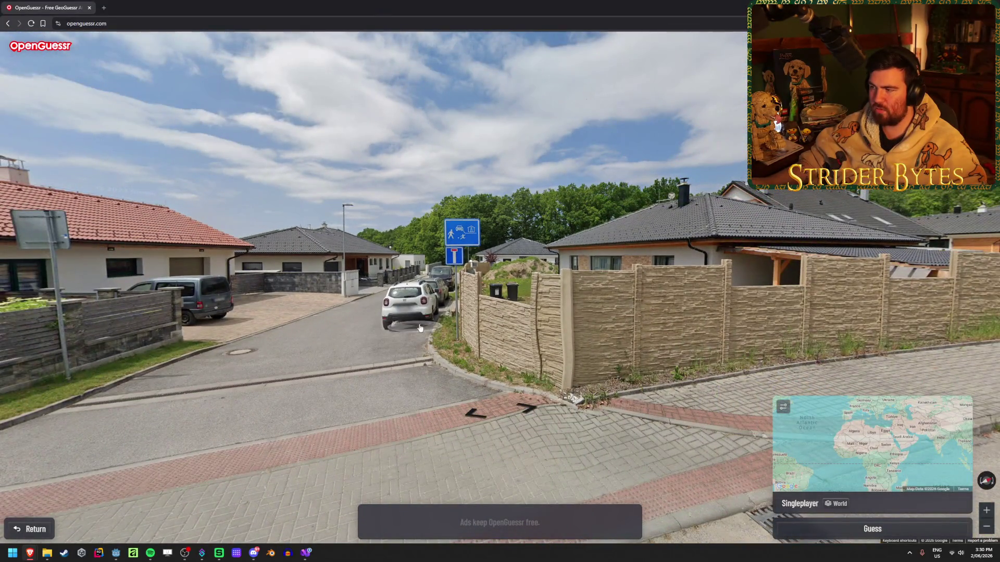
left_click_drag(679, 320, 397, 314)
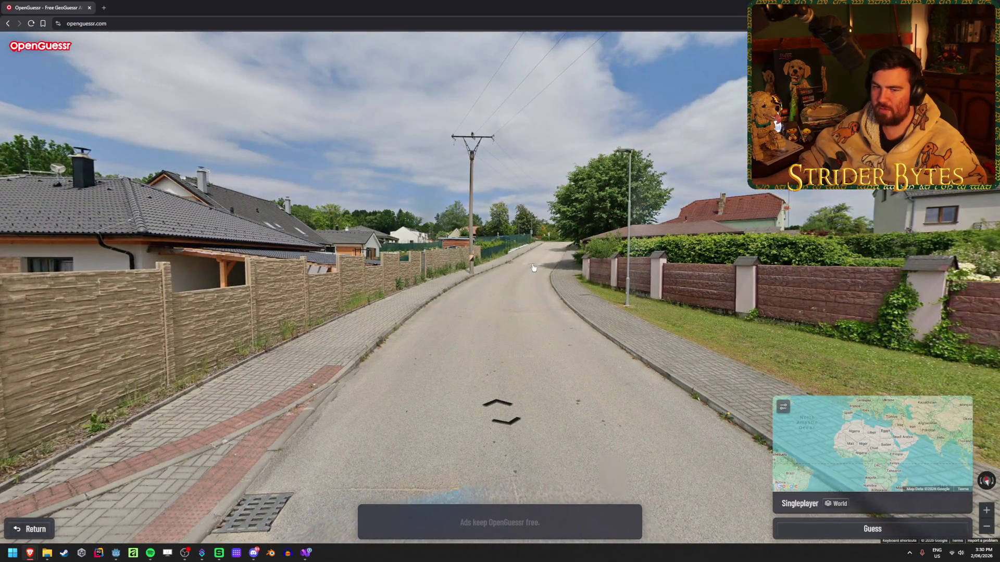
left_click(534, 267)
left_click(461, 260)
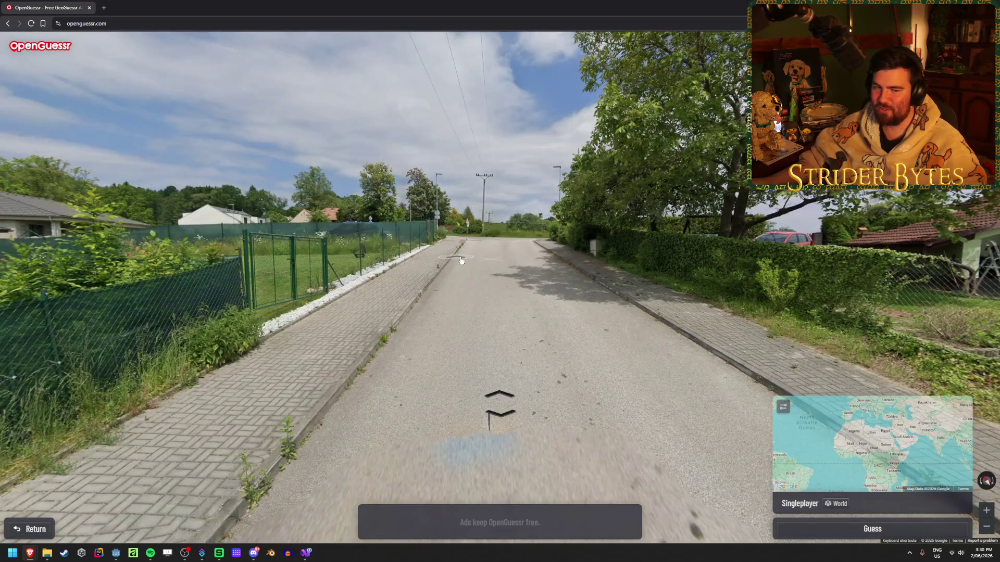
left_click(503, 261)
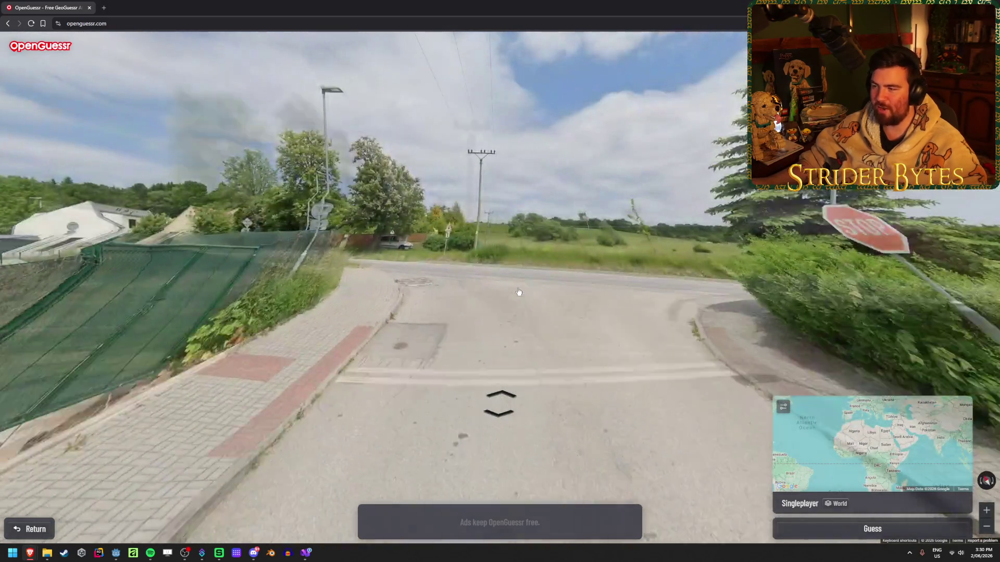
left_click(519, 291)
left_click_drag(461, 301, 617, 302)
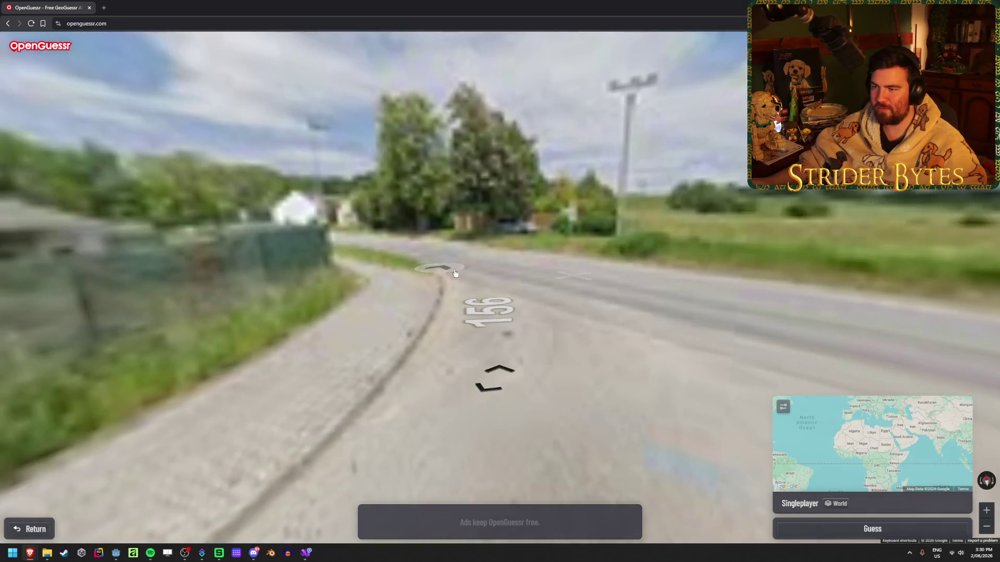
left_click(649, 310)
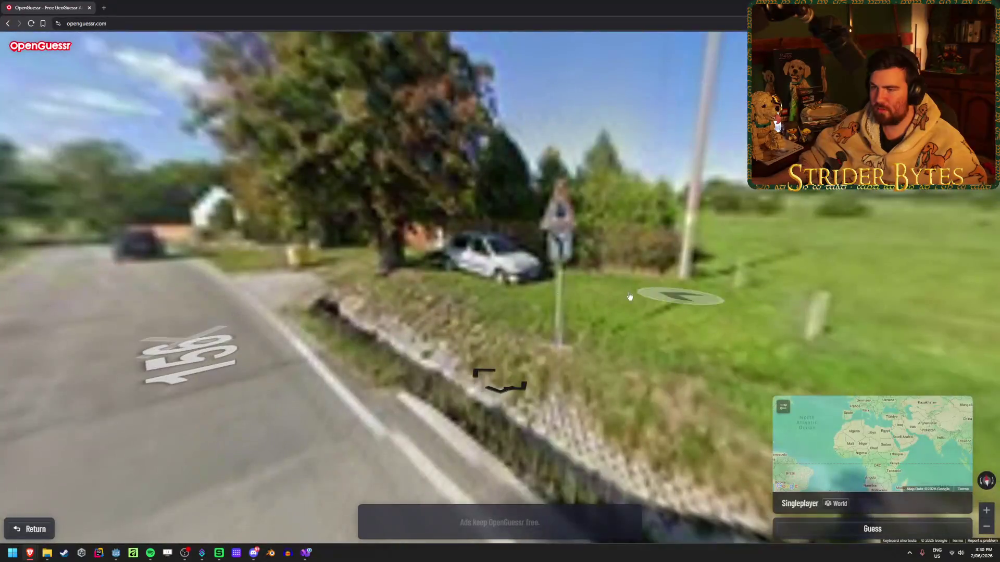
left_click(430, 287)
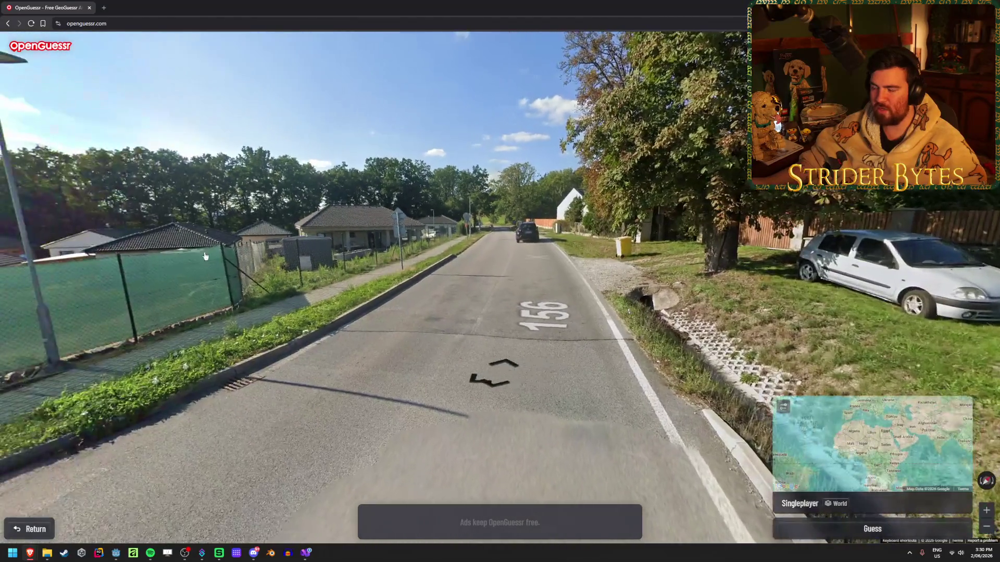
left_click(374, 263)
left_click_drag(373, 263, 487, 280)
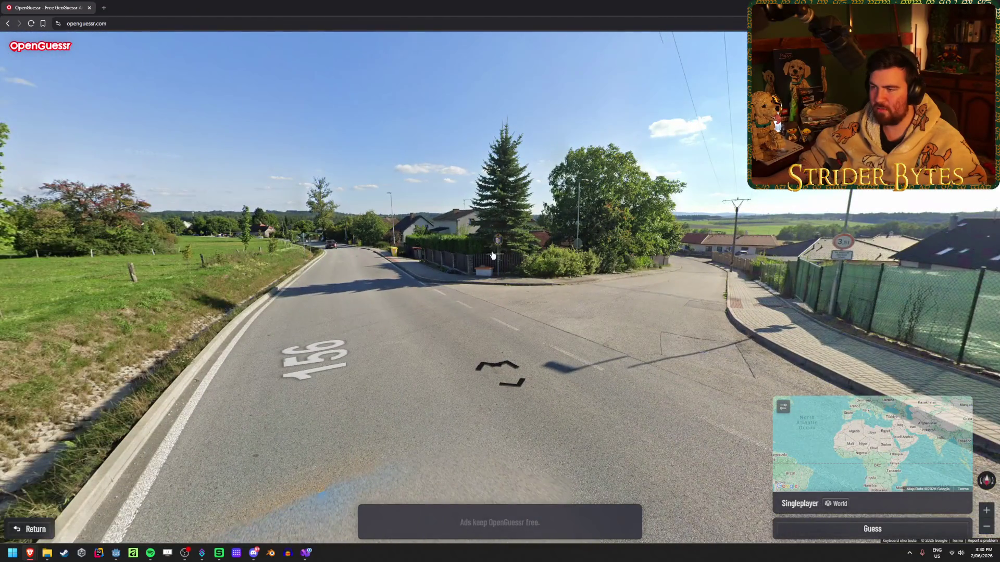
- Return to the junction, face the village sign, and head down route 156 past the field
scroll(493, 255, "up", 4)
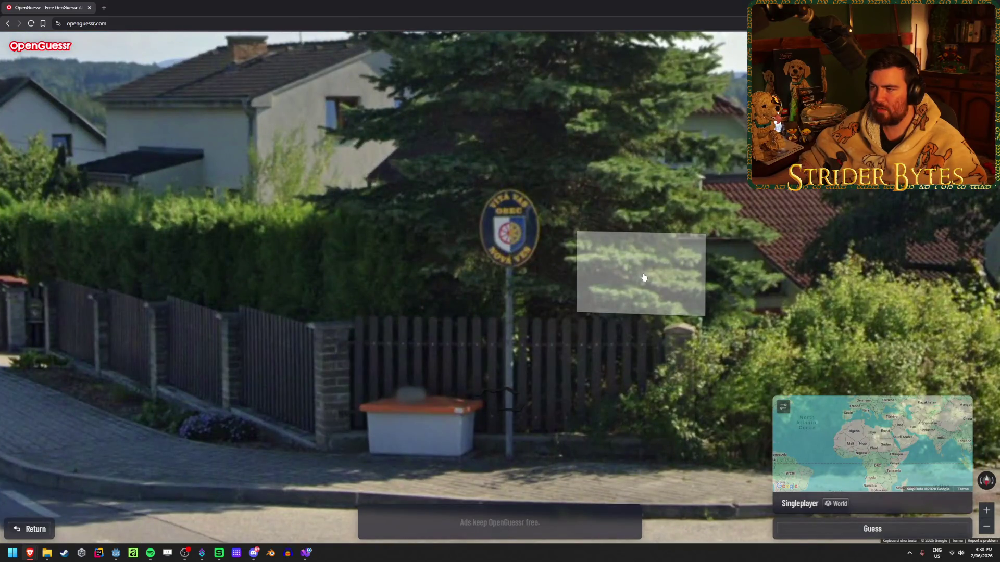
scroll(644, 278, "down", 4)
left_click(504, 414)
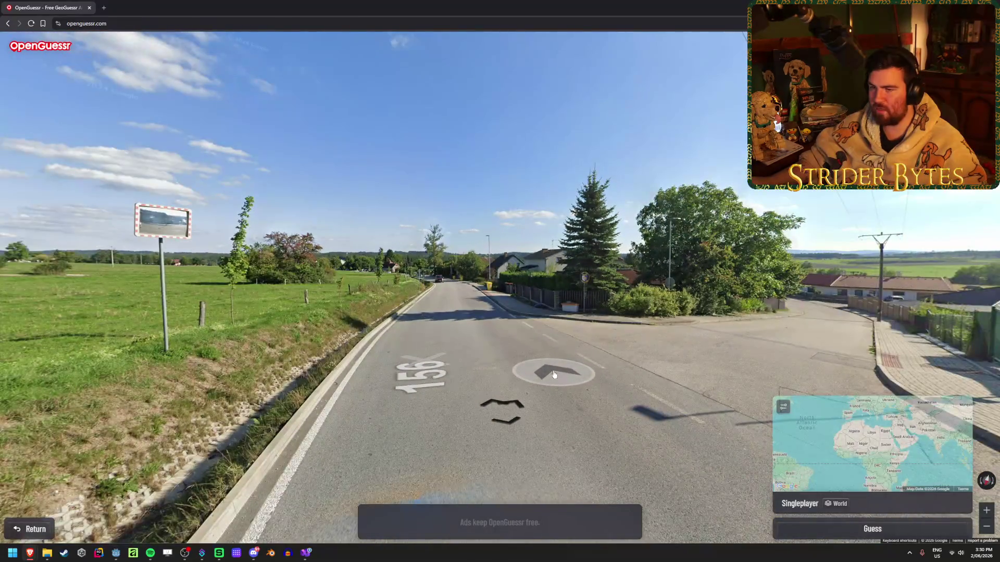
left_click(554, 374)
left_click_drag(654, 337, 468, 322)
scroll(492, 281, "up", 5)
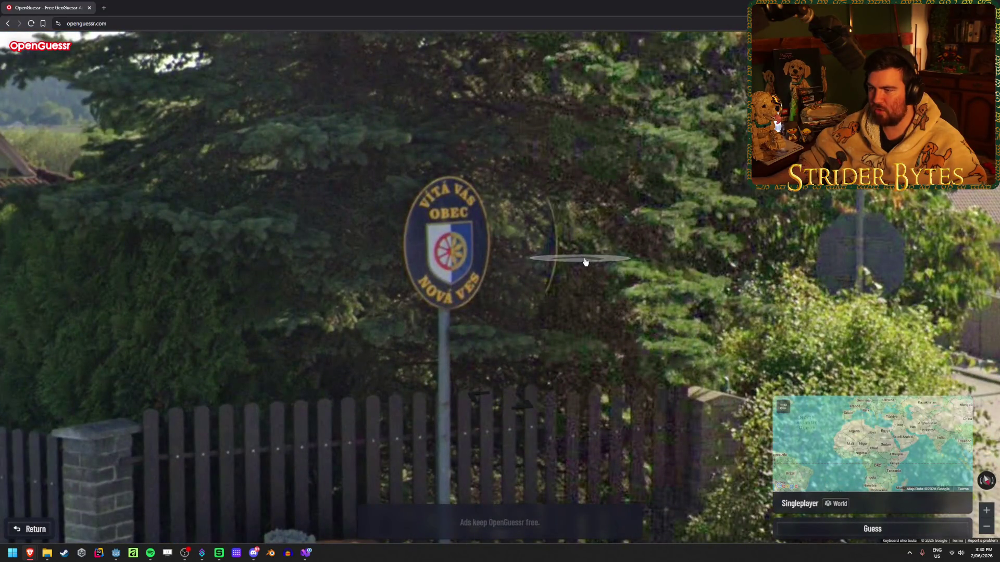
scroll(481, 264, "down", 5)
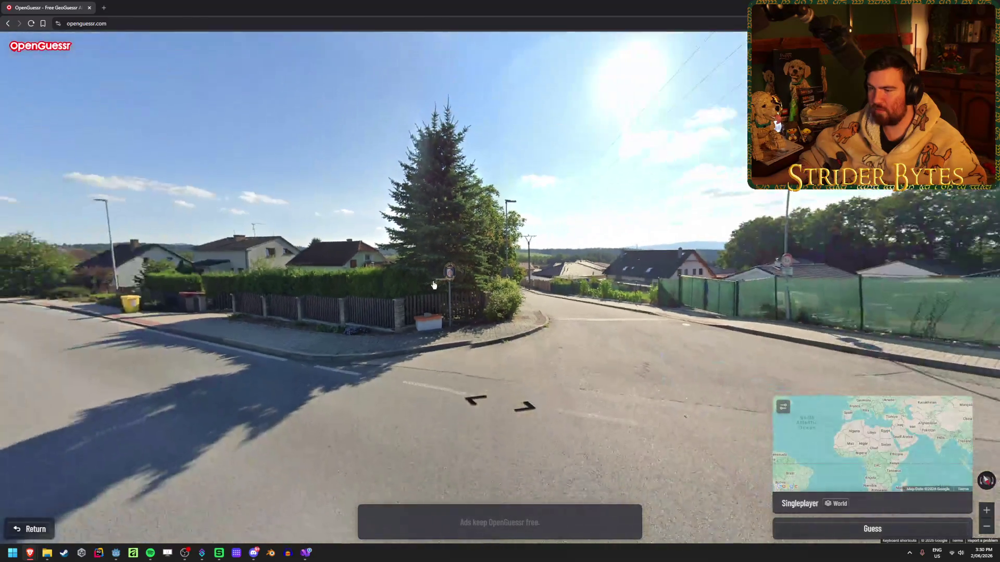
left_click_drag(423, 288, 457, 288)
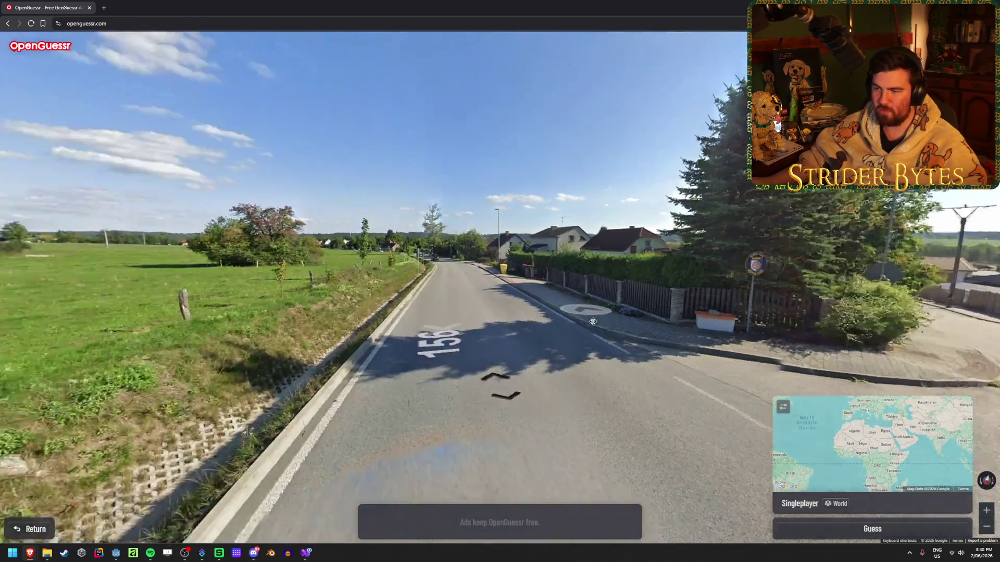
left_click(452, 269)
mouse_move(261, 299)
left_mouse_down()
mouse_move(611, 301)
mouse_move(283, 276)
left_mouse_up()
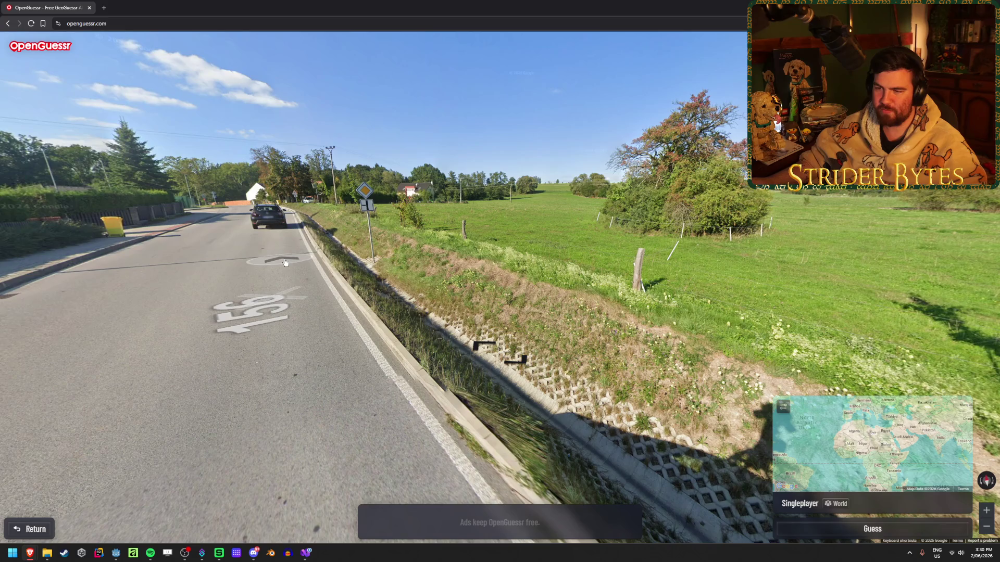
left_click(477, 346)
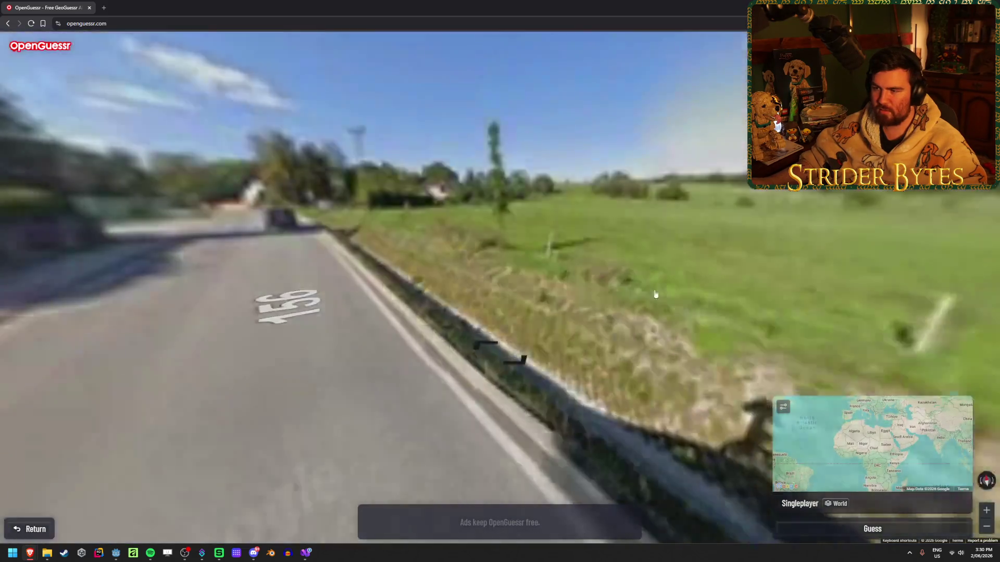
mouse_move(477, 346)
left_mouse_down()
mouse_move(615, 334)
mouse_move(557, 217)
mouse_move(484, 299)
left_mouse_up()
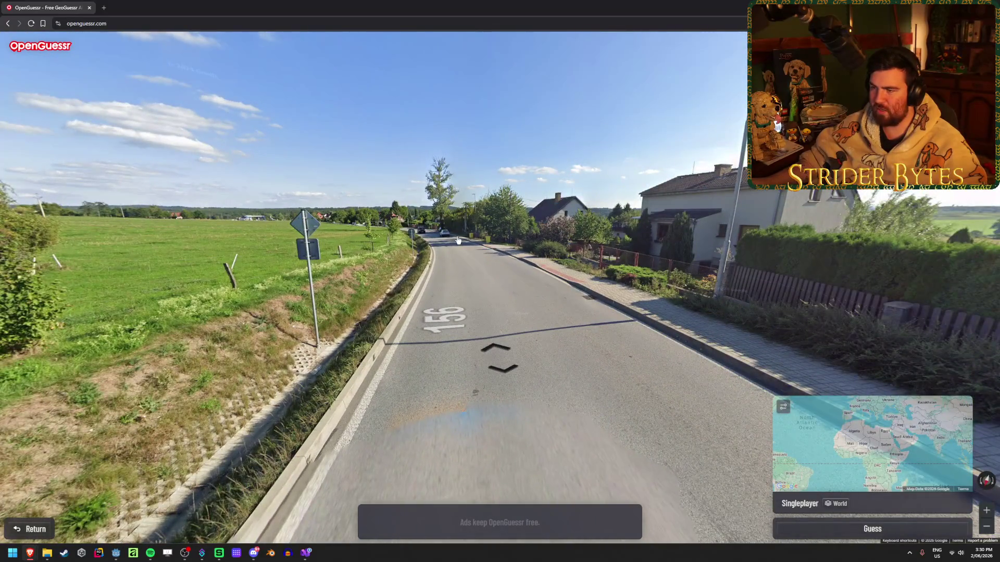
- Follow the road toward the cars and inspect the roadside business sign up close
left_click(458, 240)
mouse_move(424, 286)
left_mouse_down()
mouse_move(708, 274)
mouse_move(521, 282)
mouse_move(677, 276)
mouse_move(573, 284)
mouse_move(645, 287)
left_mouse_up()
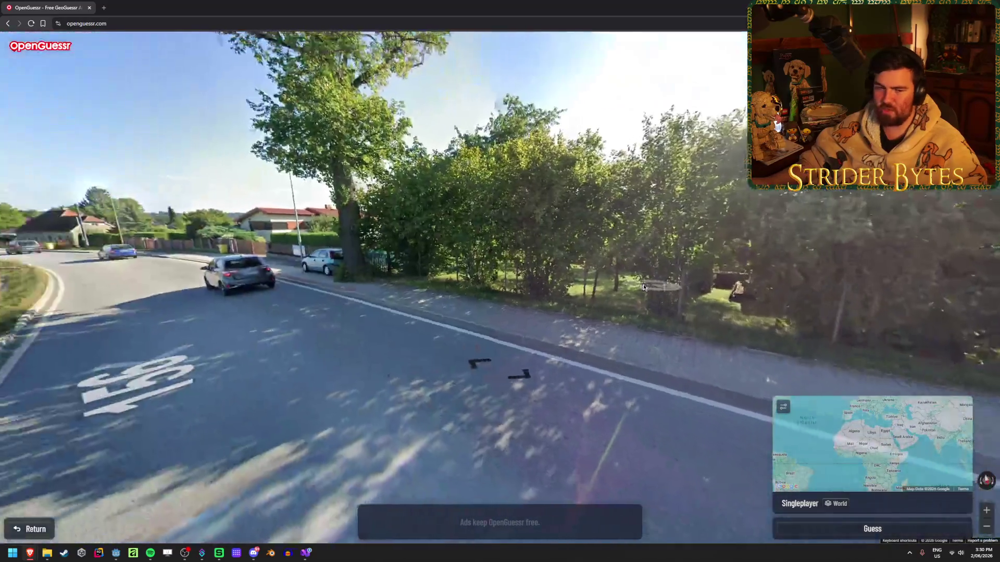
left_click(645, 288)
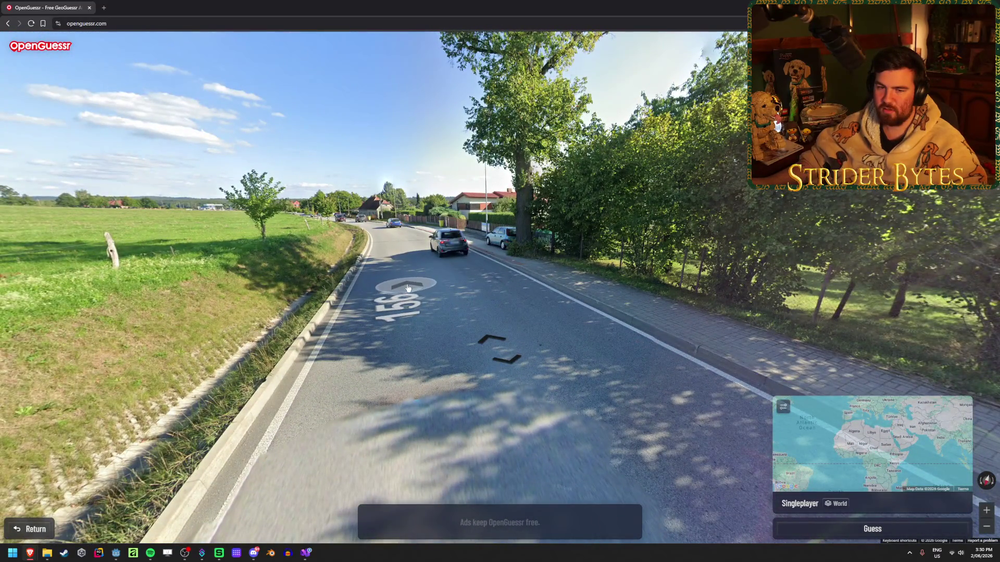
left_click(416, 261)
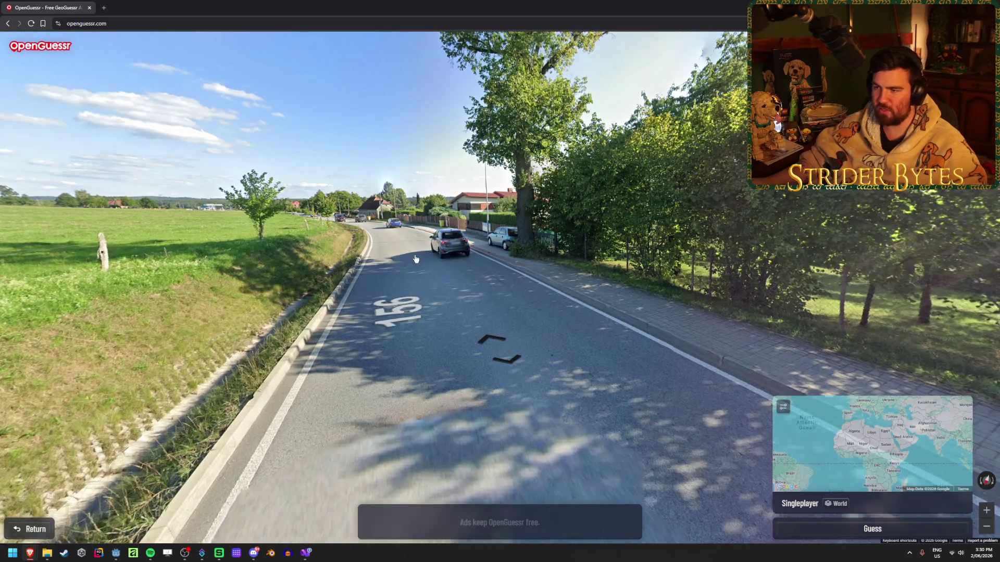
left_click(763, 216)
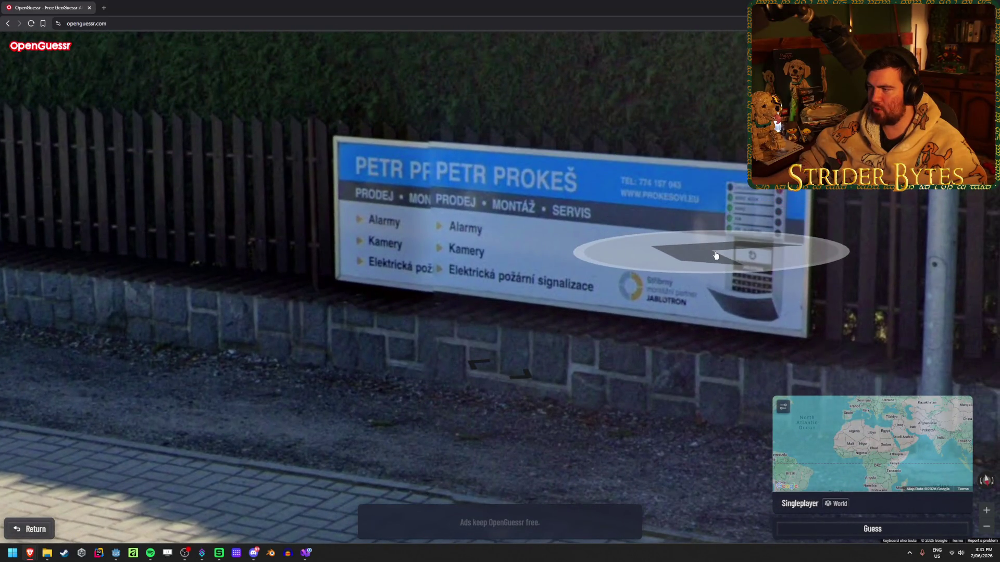
left_click_drag(715, 255, 583, 289)
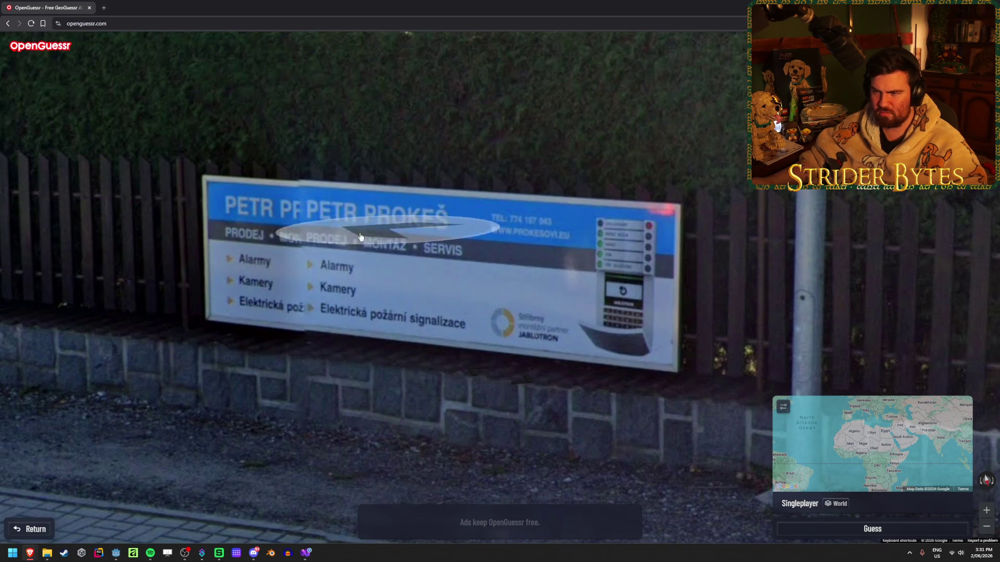
scroll(427, 380, "down", 5)
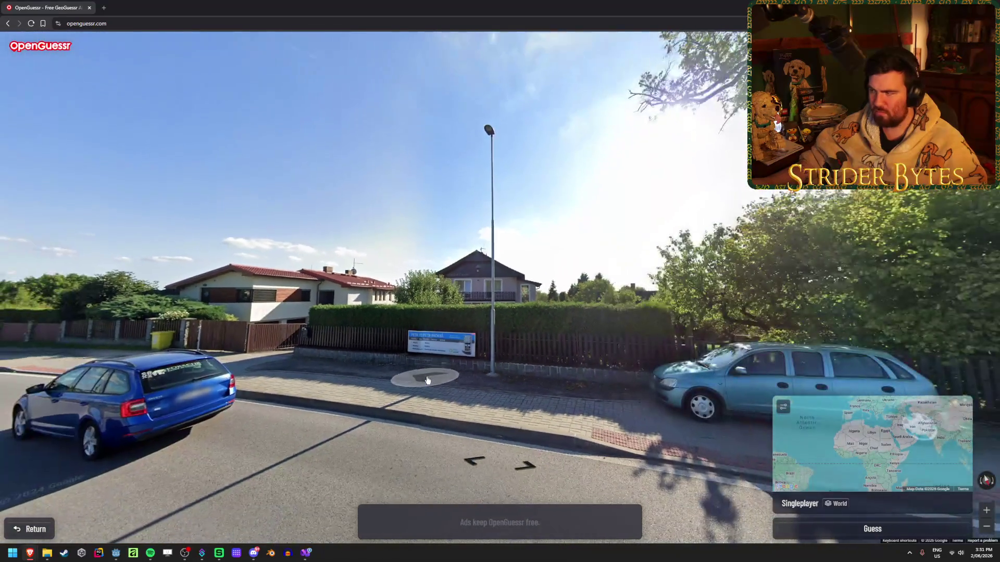
- Advance beside the hedge and past the wood pile, zooming in to read the company sign
left_click(740, 509)
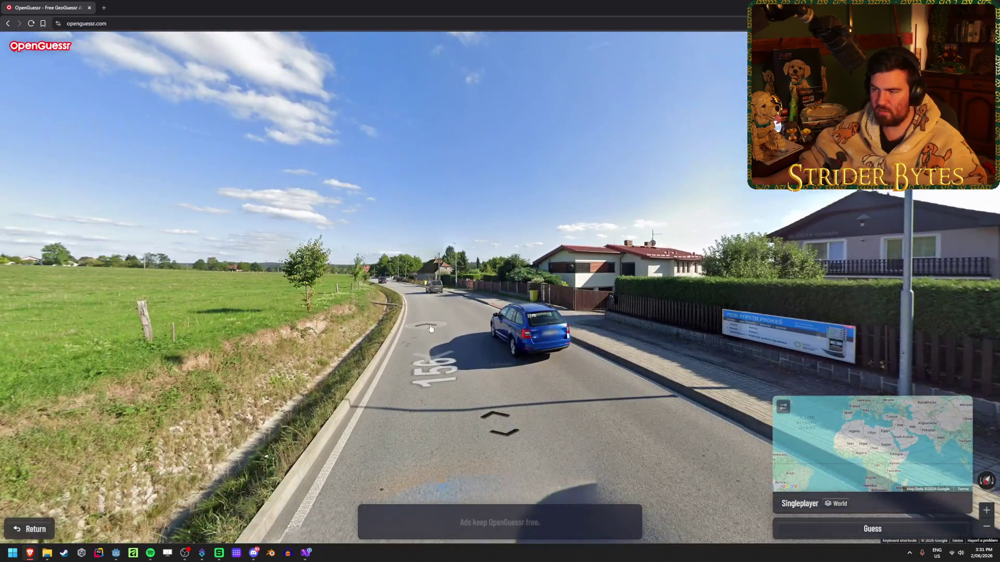
left_click(431, 328)
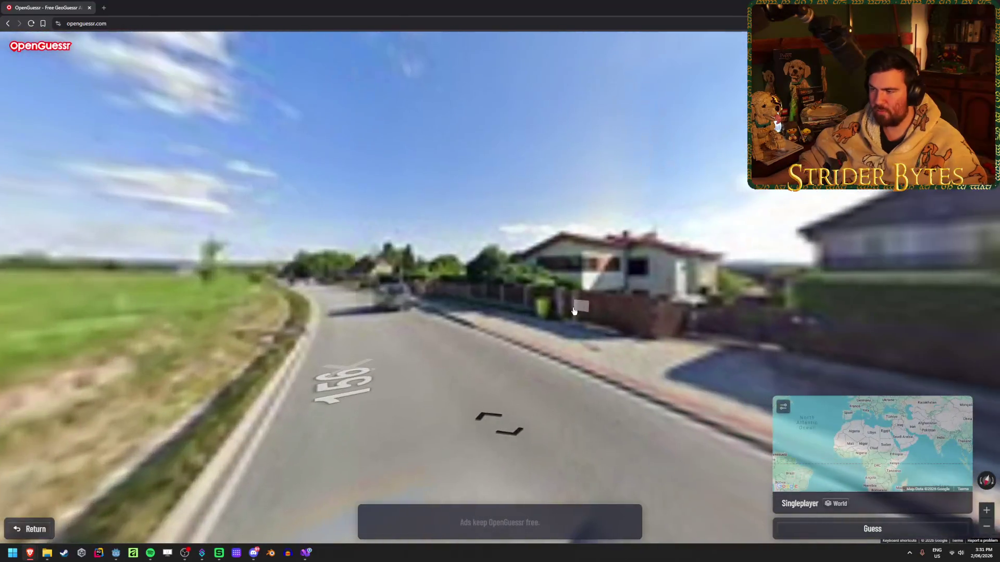
left_click(357, 326)
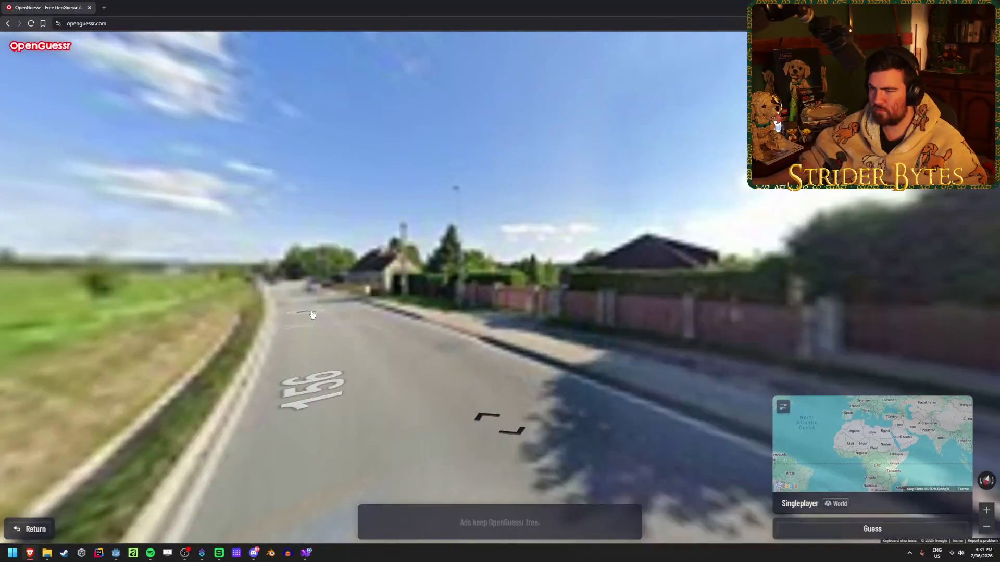
left_click(316, 302)
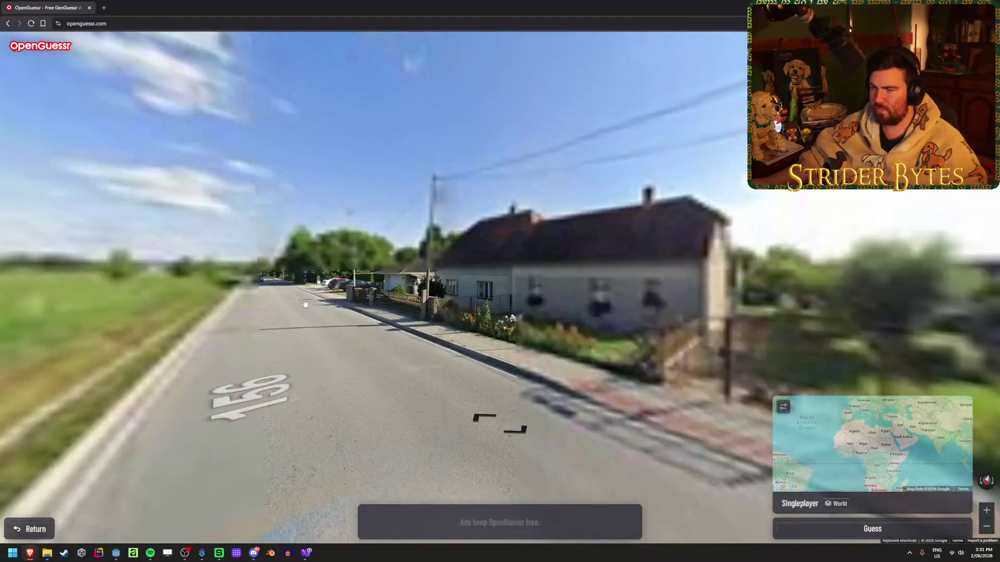
left_click(302, 303)
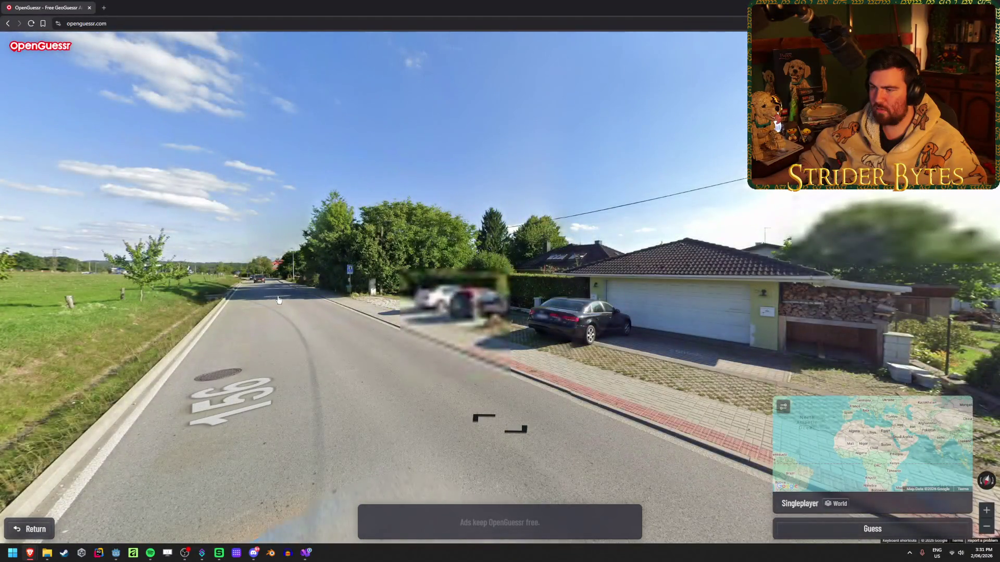
left_click(273, 294)
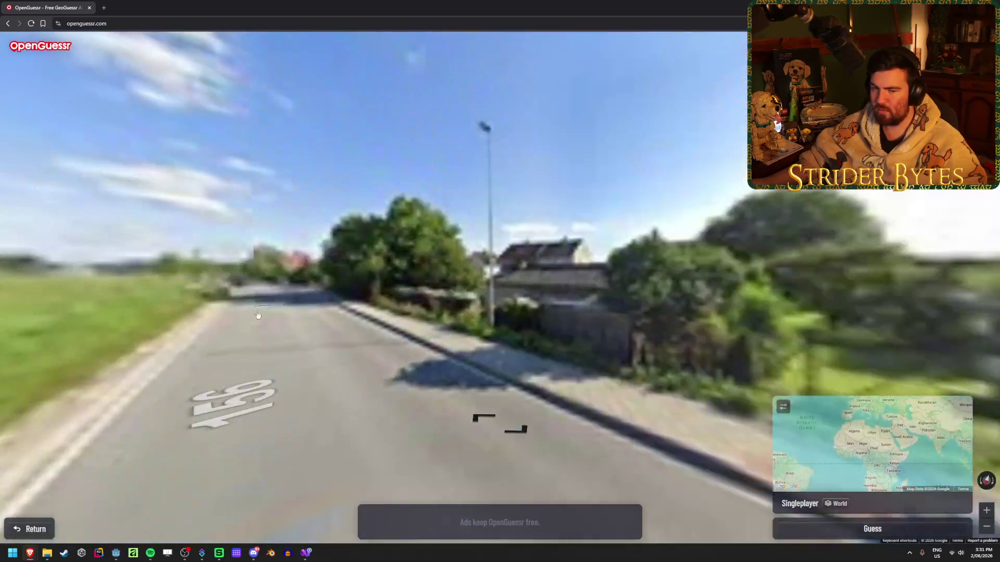
left_click(353, 296)
left_click(396, 298)
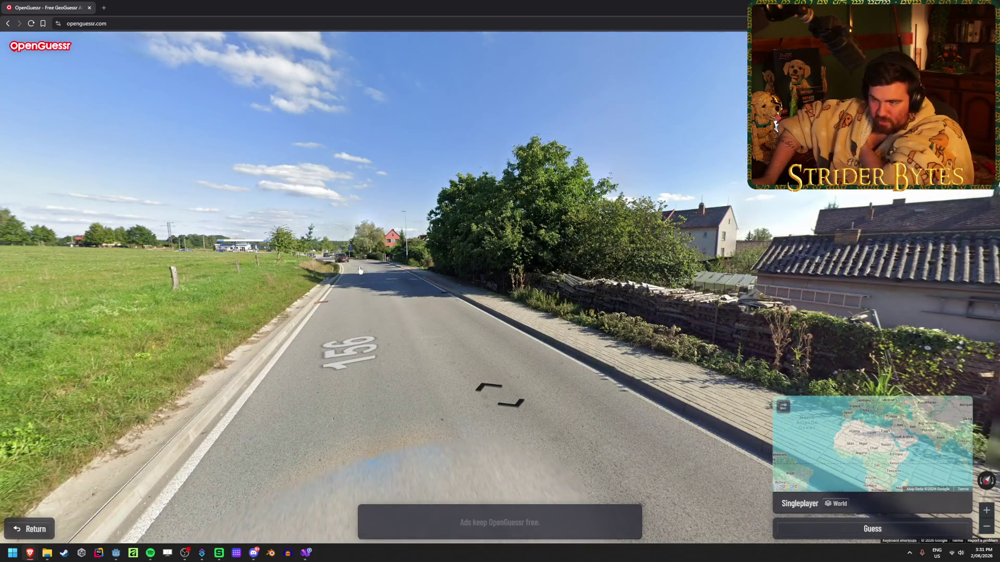
left_click(332, 284)
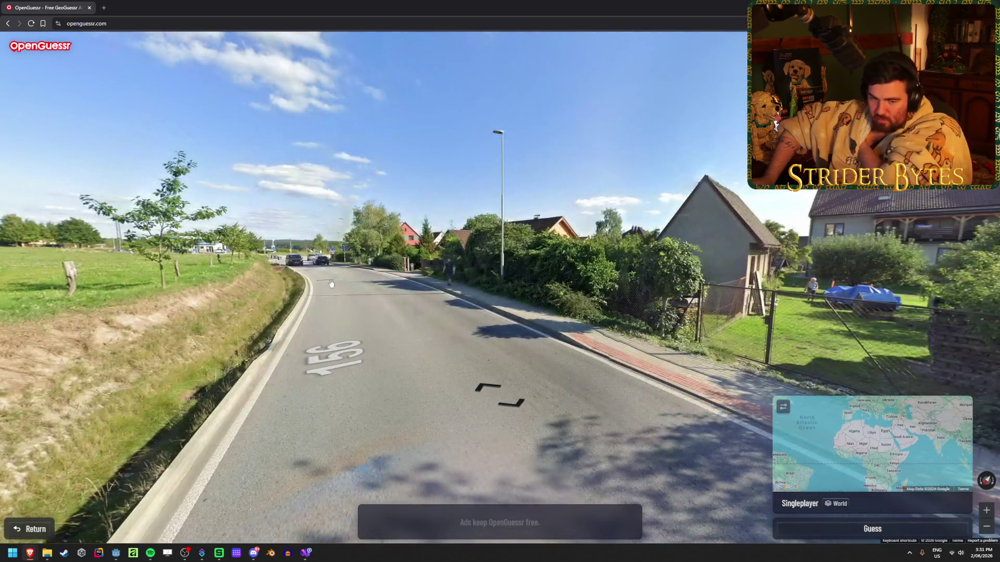
left_click(331, 284)
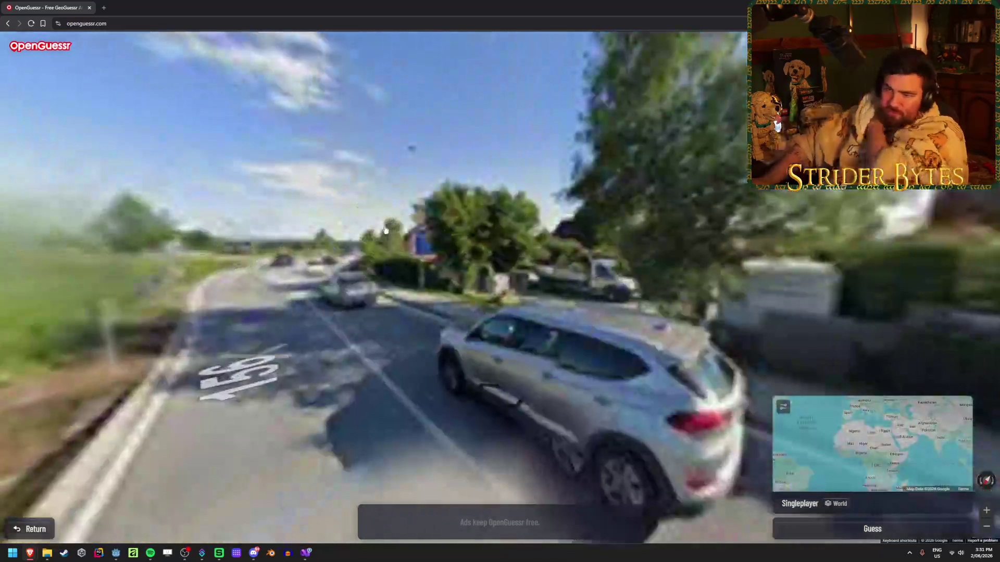
double_click(808, 257)
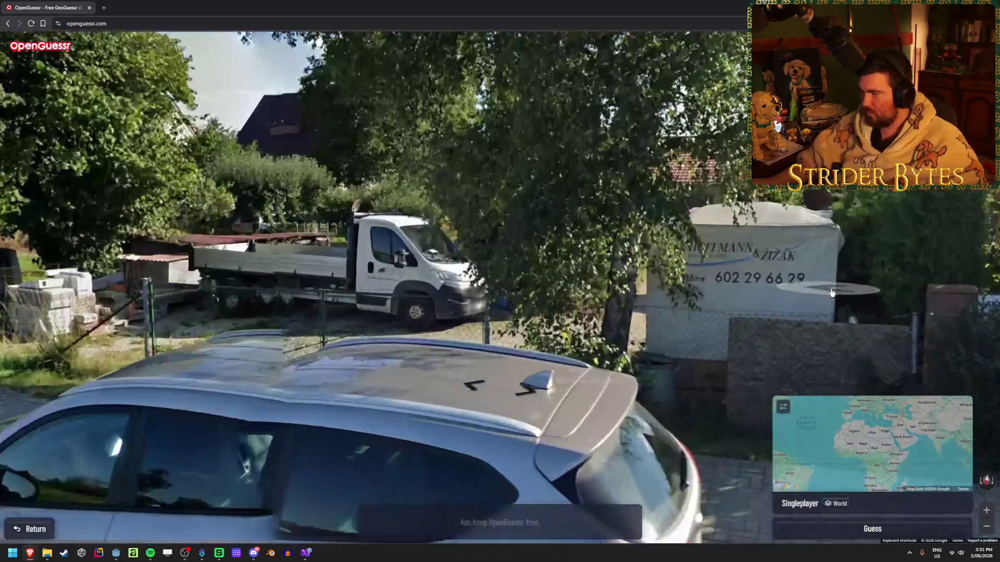
scroll(808, 257, "down", 3)
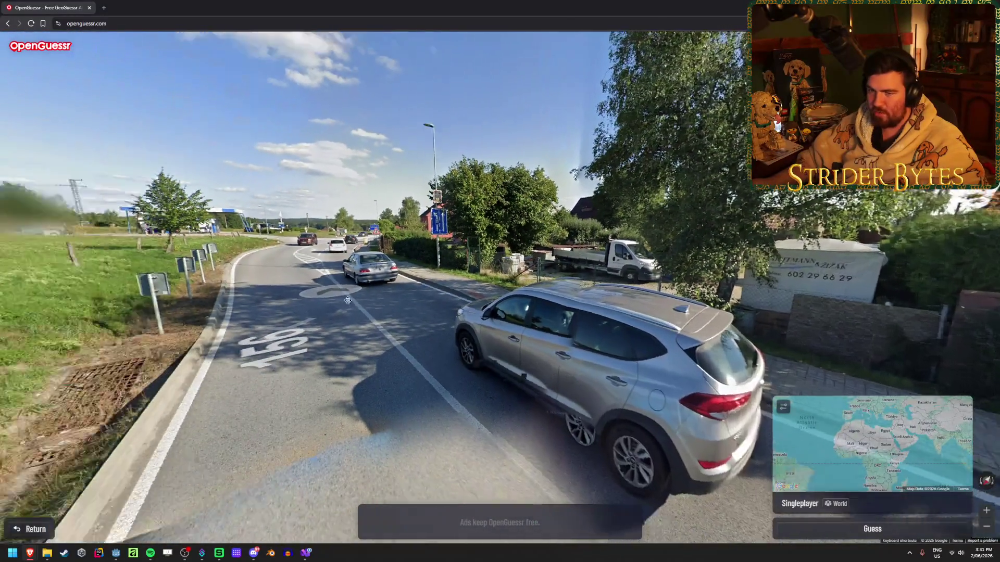
- Continue along route 156 past the gas station and bus stop to the crosswalk
left_click(348, 300)
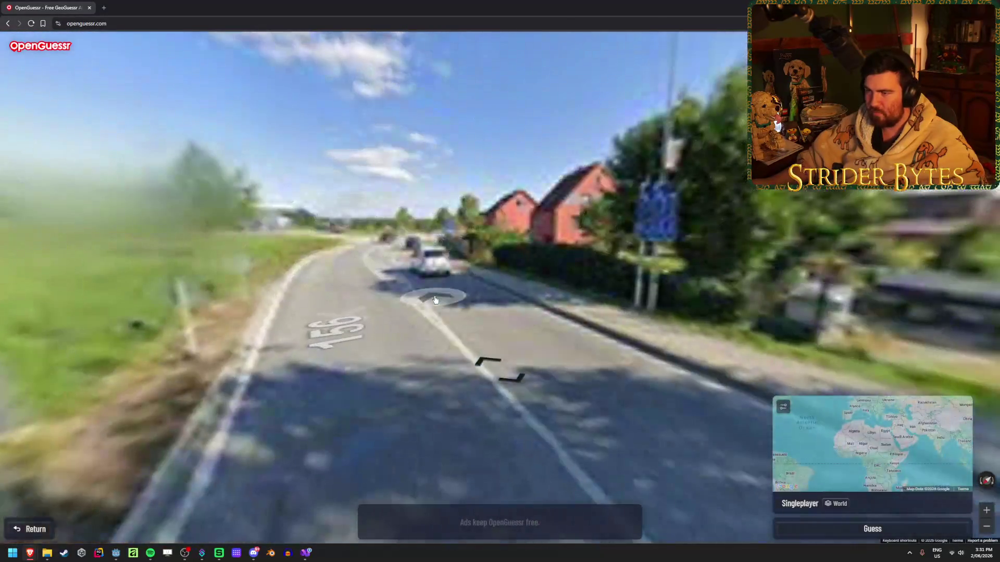
left_click(368, 251)
left_click_drag(208, 218, 412, 210)
scroll(411, 211, "up", 3)
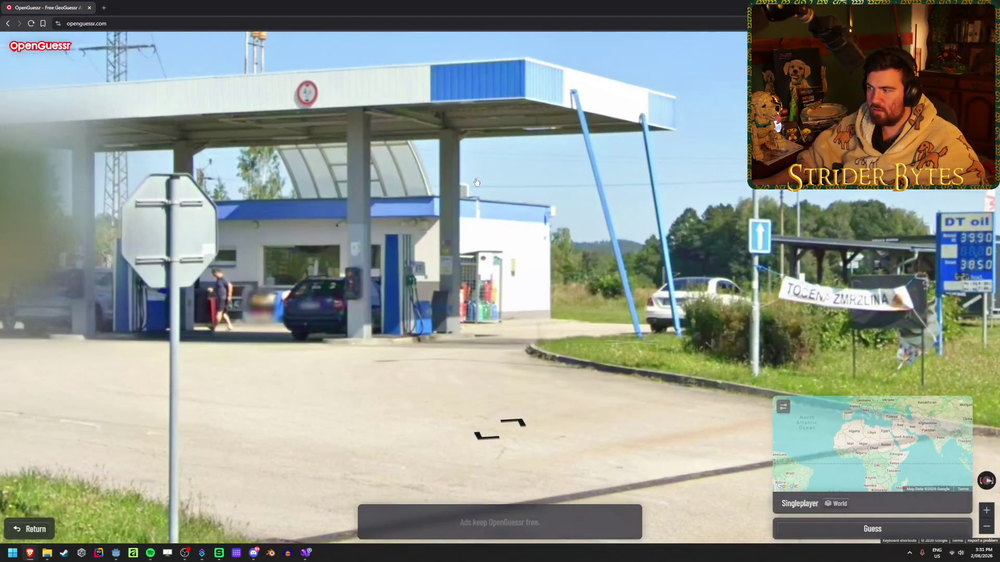
scroll(400, 197, "up", 1)
scroll(655, 273, "up", 1)
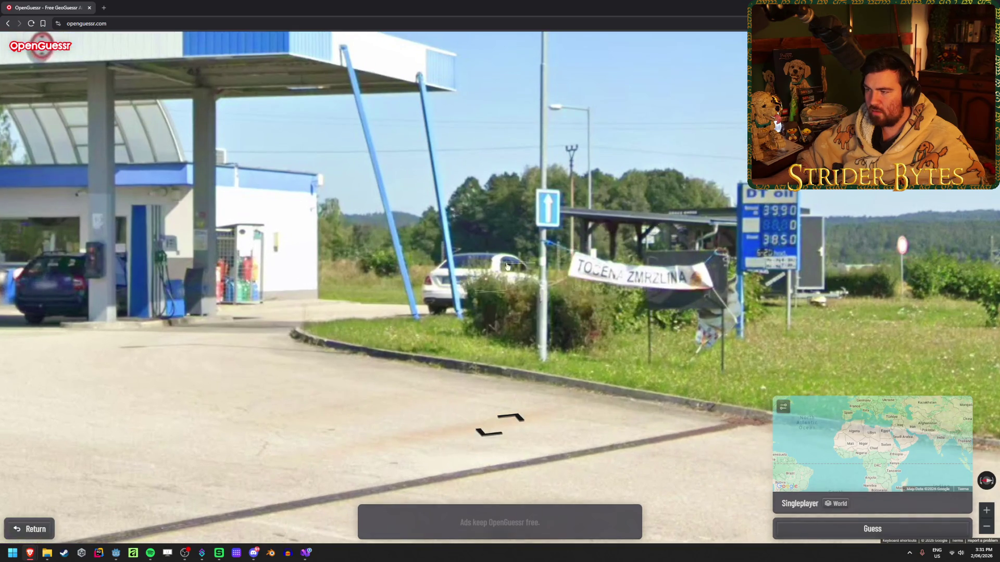
scroll(563, 267, "down", 5)
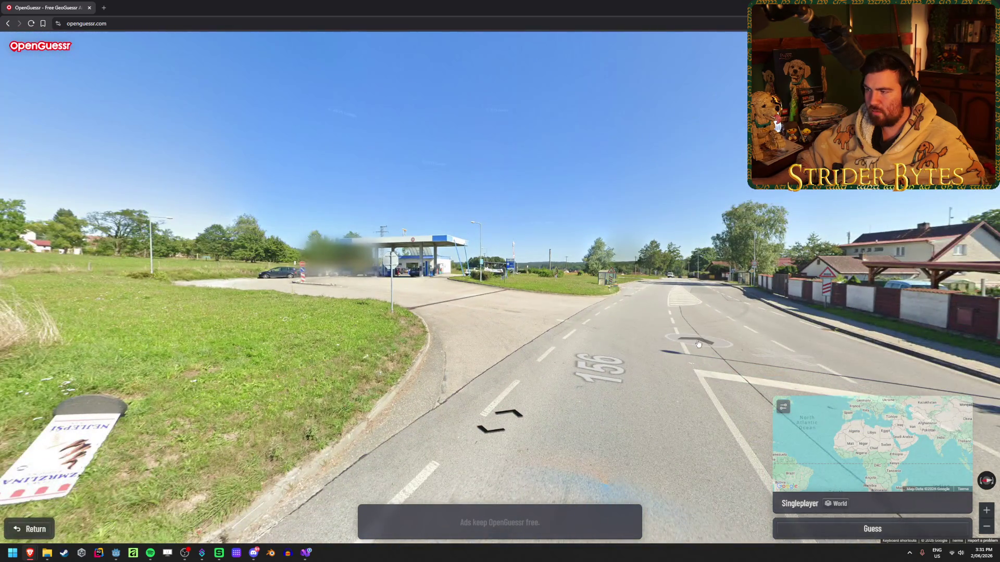
left_click(698, 344)
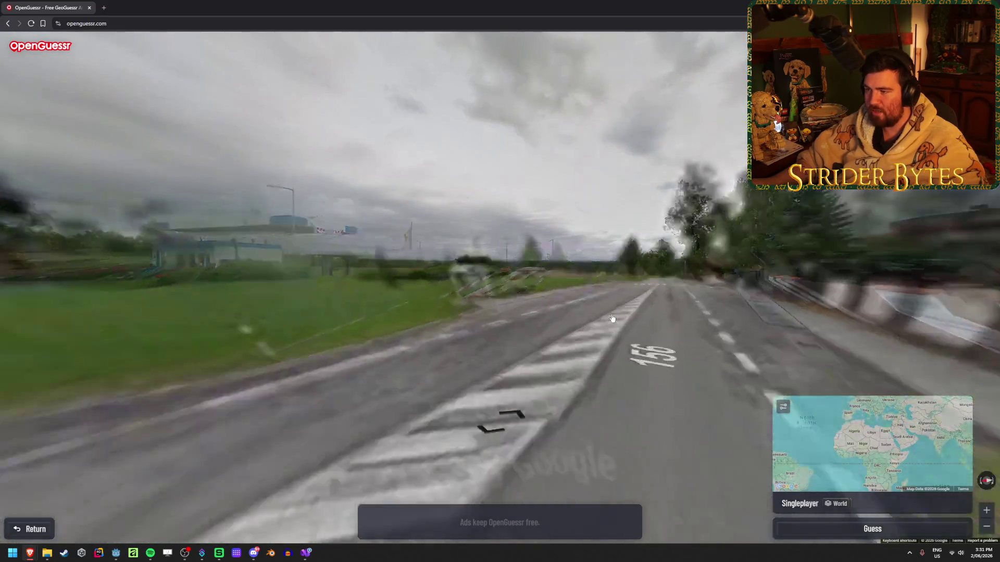
left_click(563, 340)
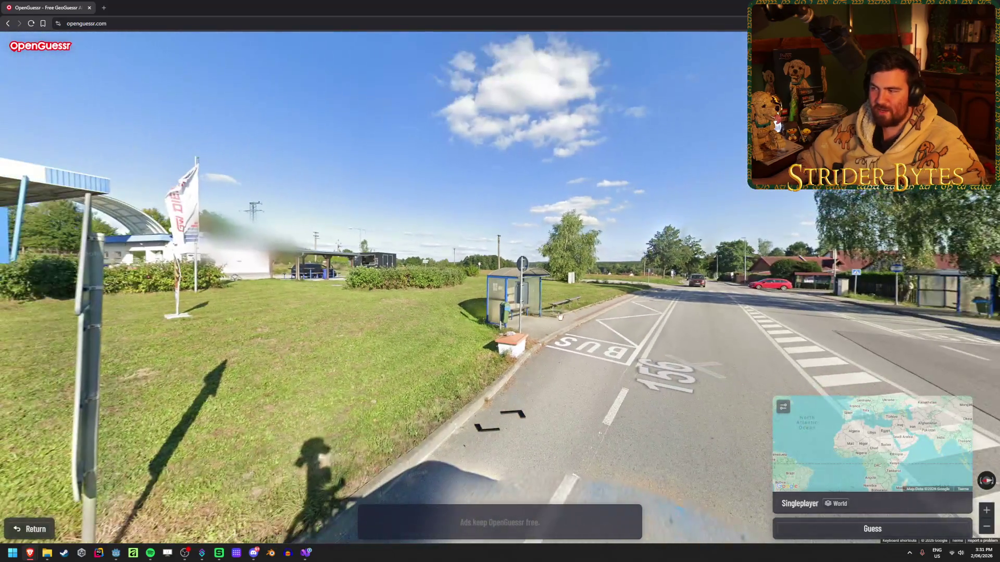
left_click(379, 291)
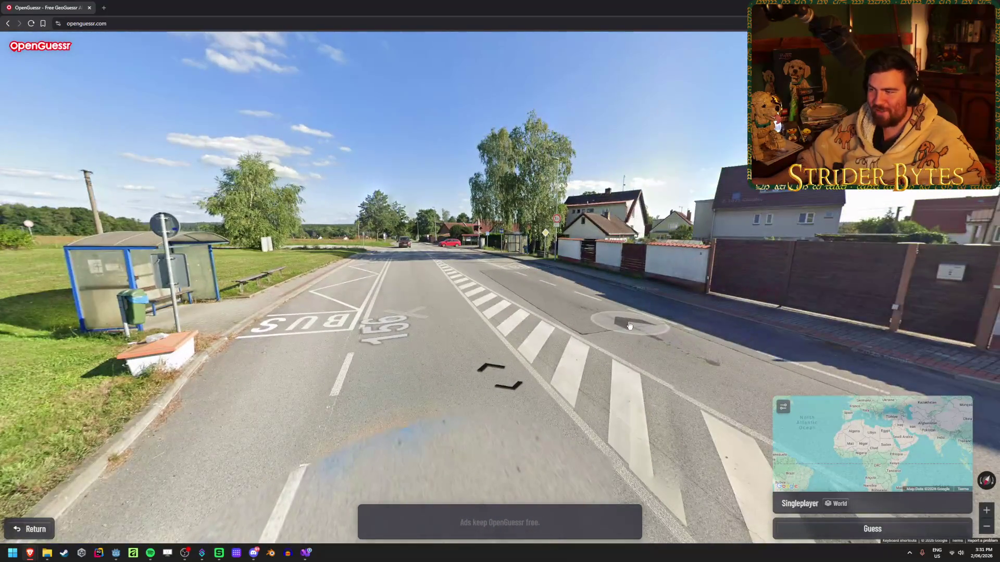
left_click(629, 328)
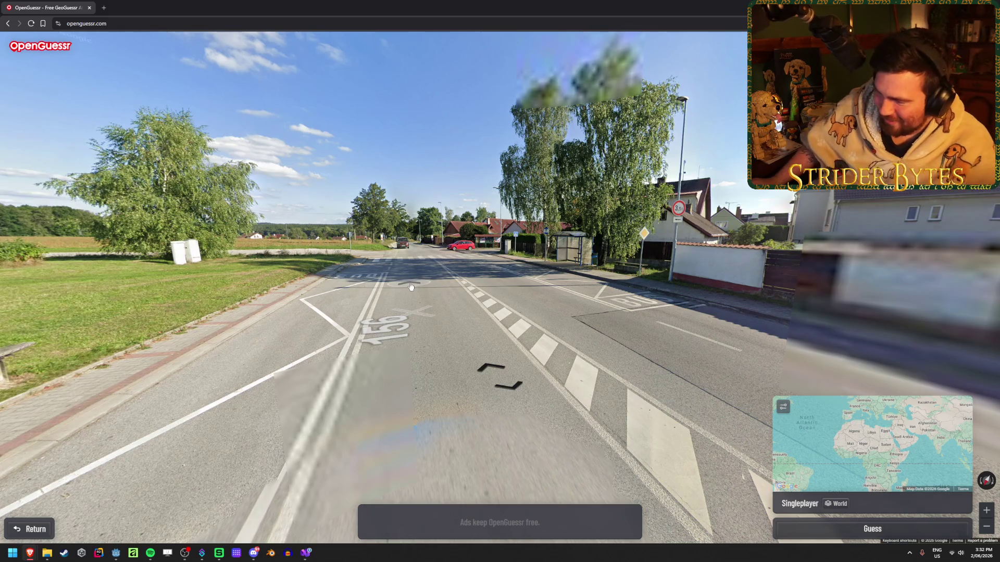
left_click(426, 269)
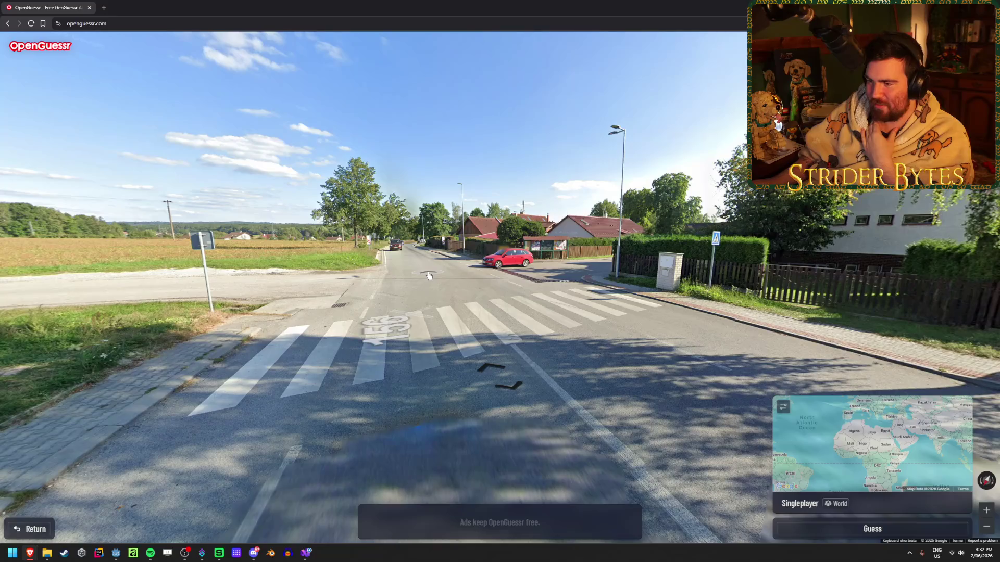
left_click(429, 276)
mouse_move(432, 275)
left_mouse_down()
mouse_move(620, 273)
mouse_move(470, 273)
left_mouse_up()
- Travel down road 1563 to the signpost for Trhové Sviny 12 and Č. Budějovice 8
left_click(639, 262)
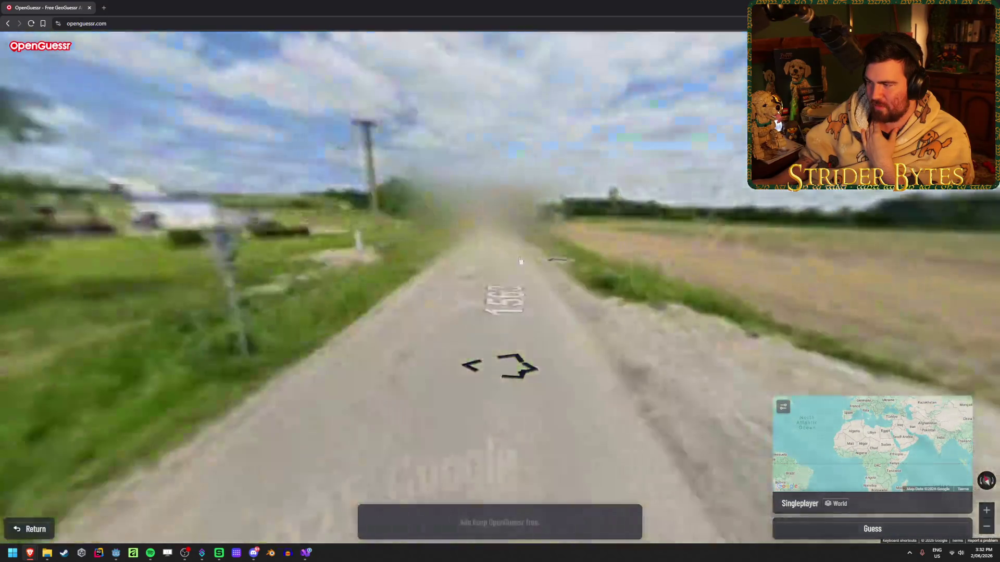
left_click(497, 246)
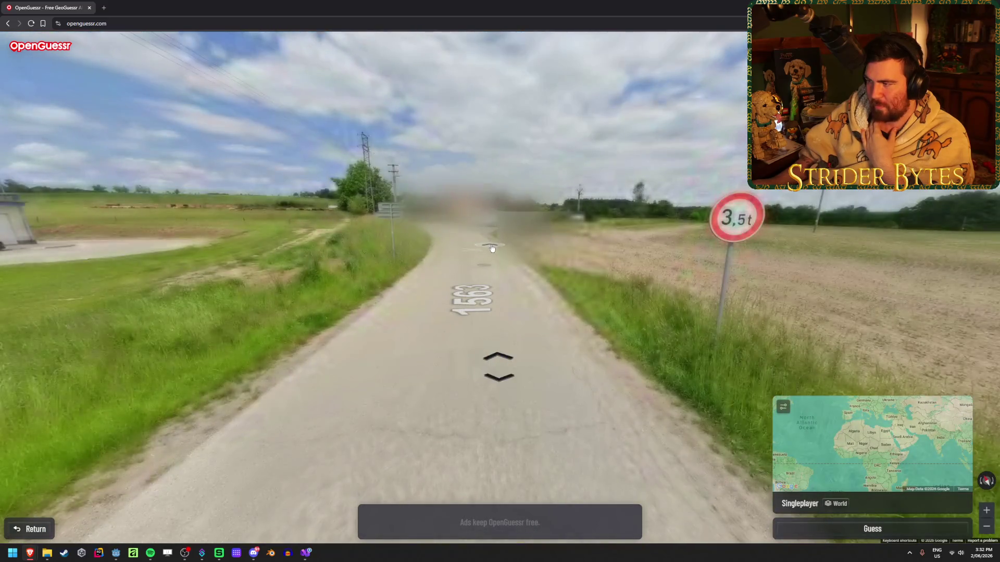
left_click(458, 270)
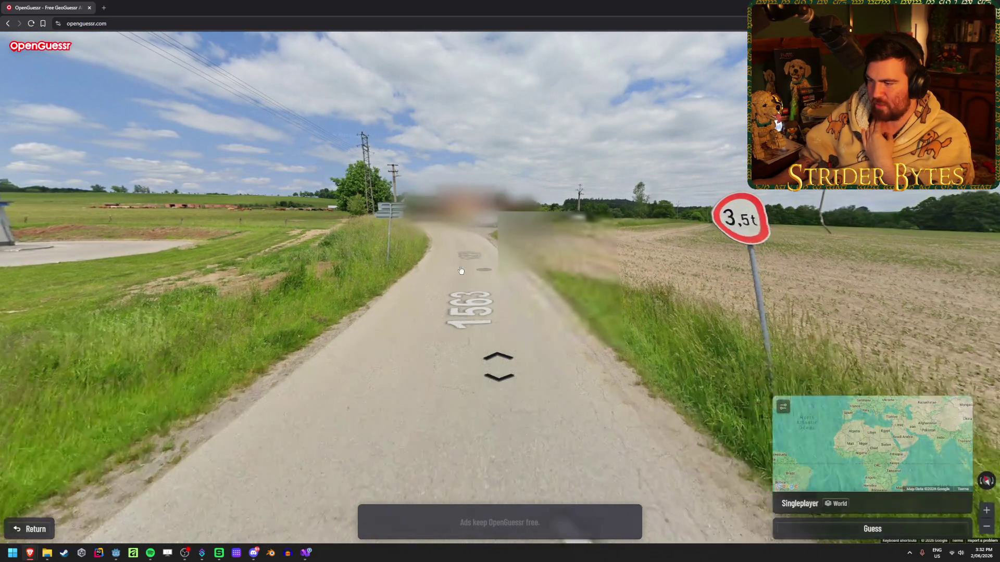
mouse_move(464, 469)
left_mouse_down()
mouse_move(626, 293)
mouse_move(718, 317)
mouse_move(524, 333)
left_mouse_up()
left_click(525, 333)
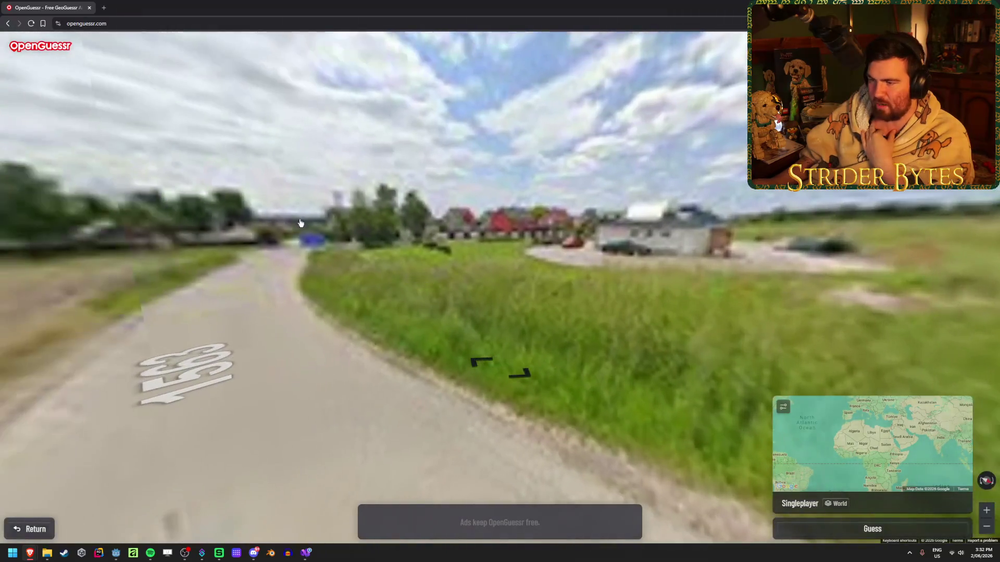
left_click(344, 229)
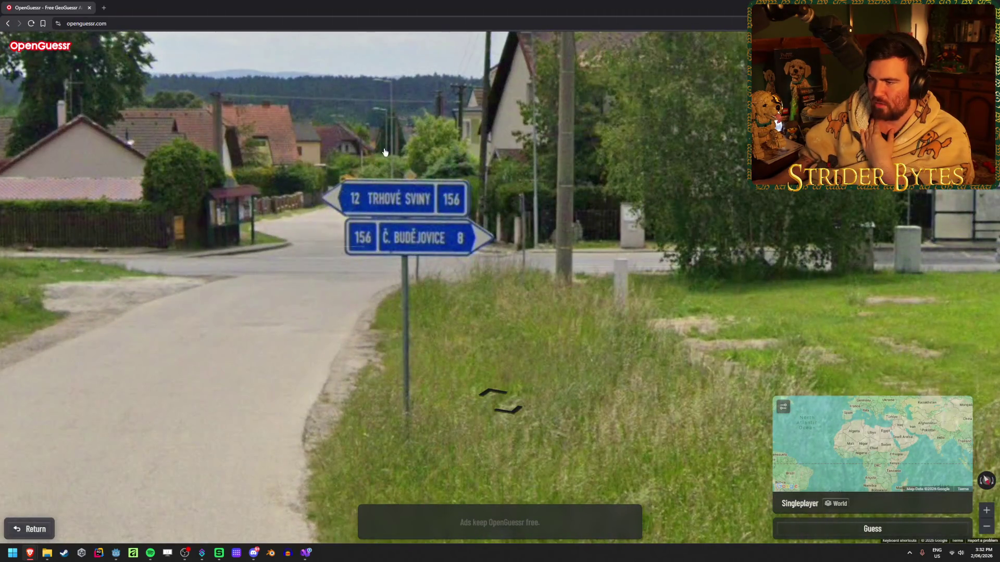
- Expand and zoom the guess map, then submit a guess near Rzeszów in south-east Poland
mouse_move(781, 448)
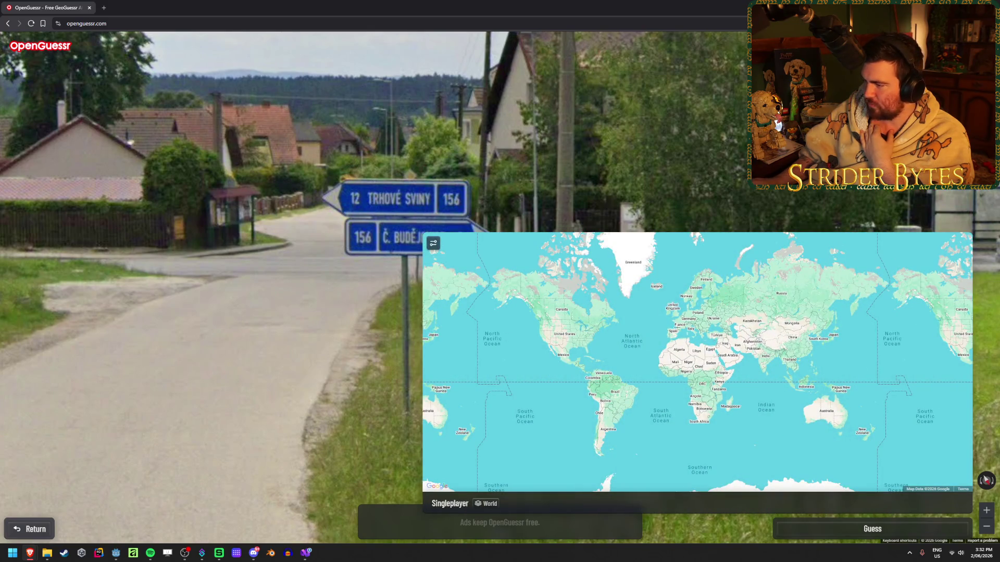
scroll(693, 318, "up", 5)
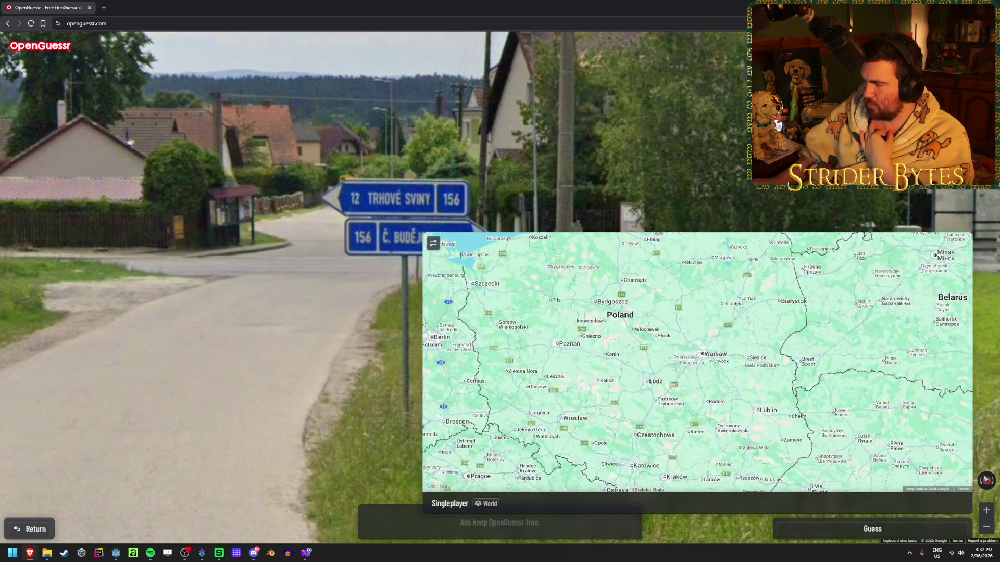
scroll(684, 327, "down", 2)
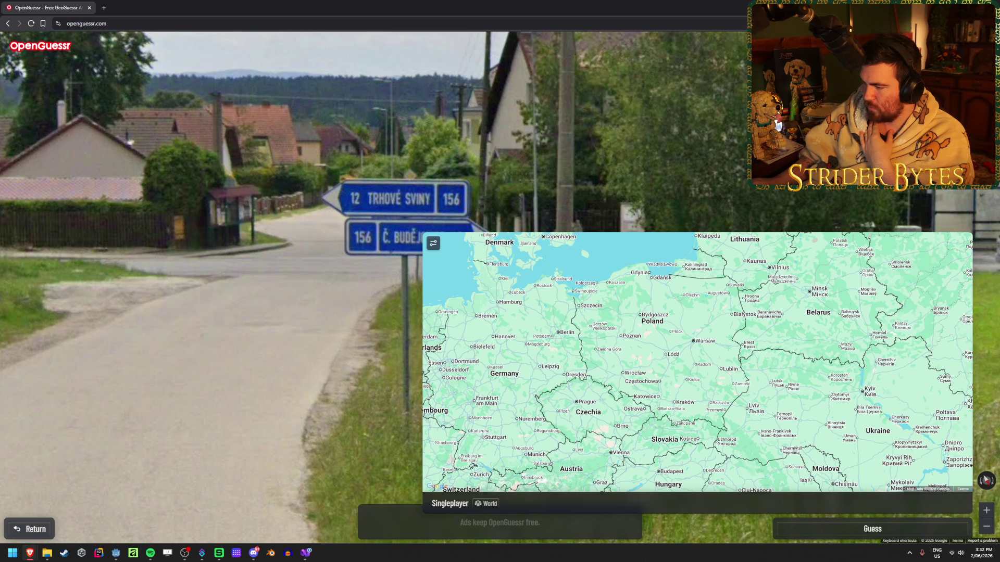
left_click(710, 402)
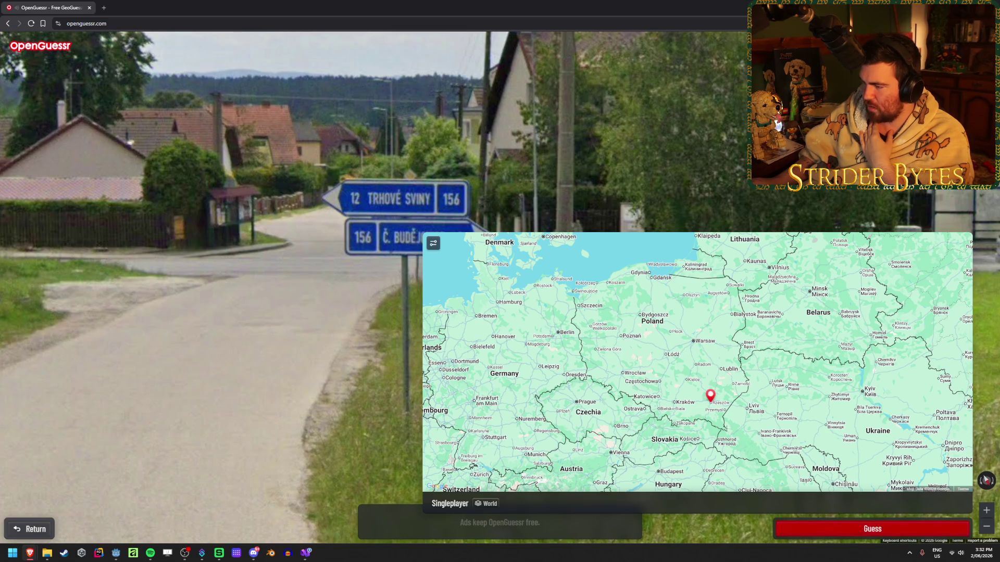
key("space")
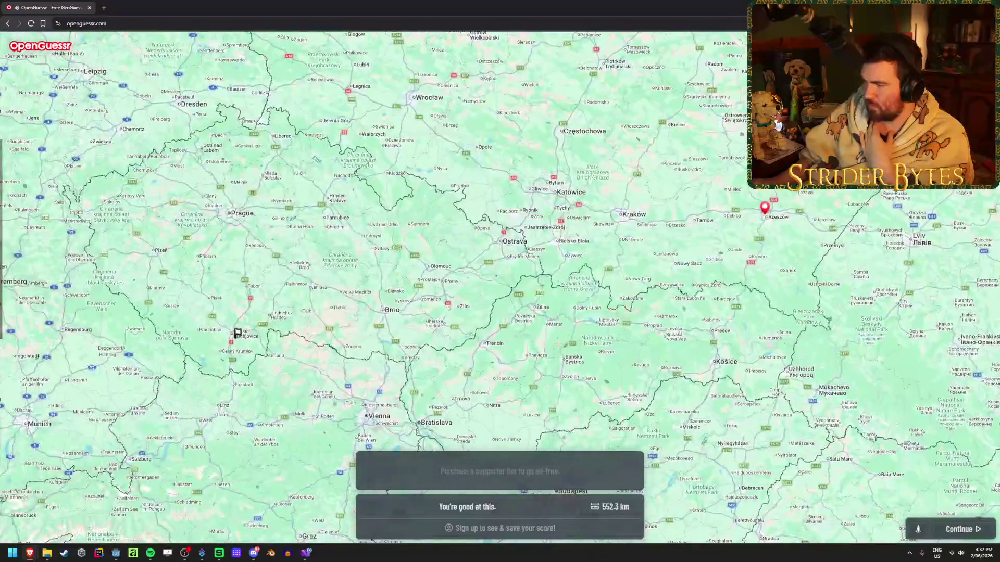
- Review the 552.3 km result, then go through the main menu to the Multiplayer page
scroll(579, 292, "down", 5)
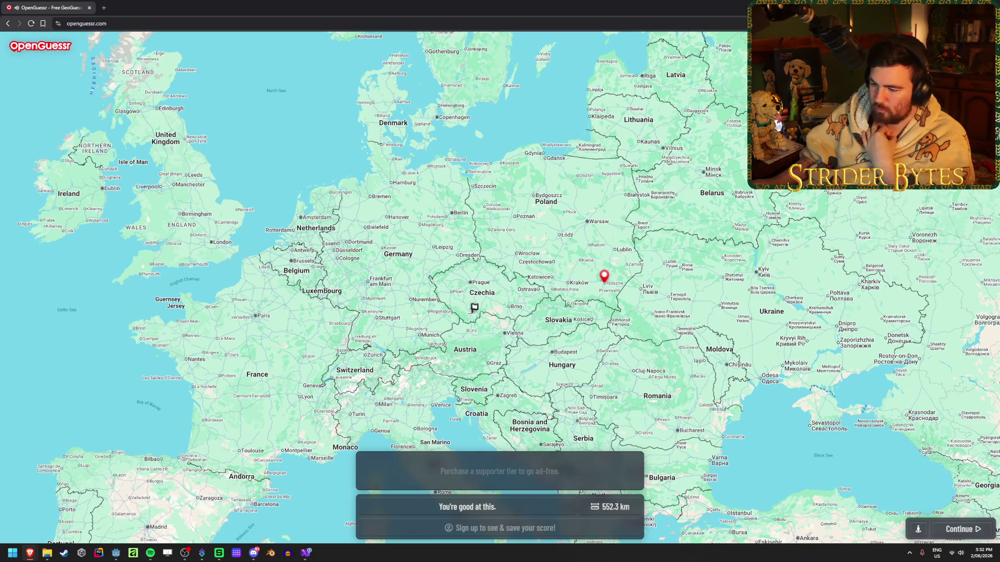
scroll(470, 312, "up", 5)
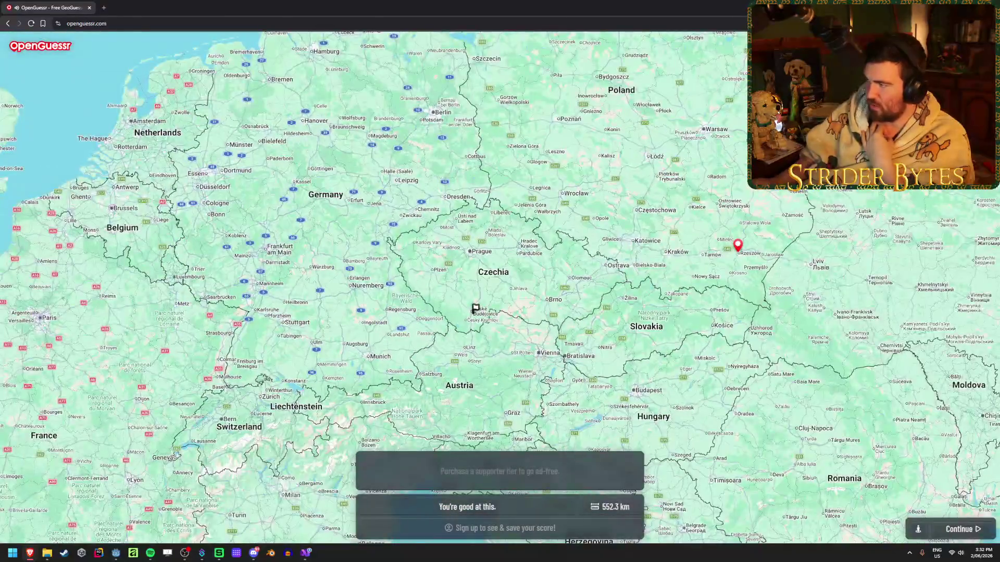
key("Escape")
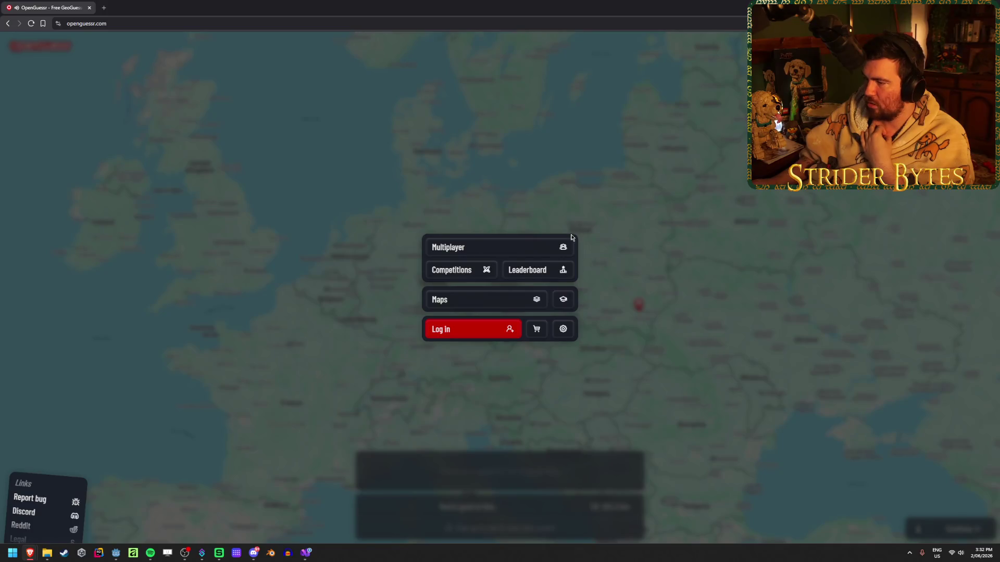
left_click(531, 251)
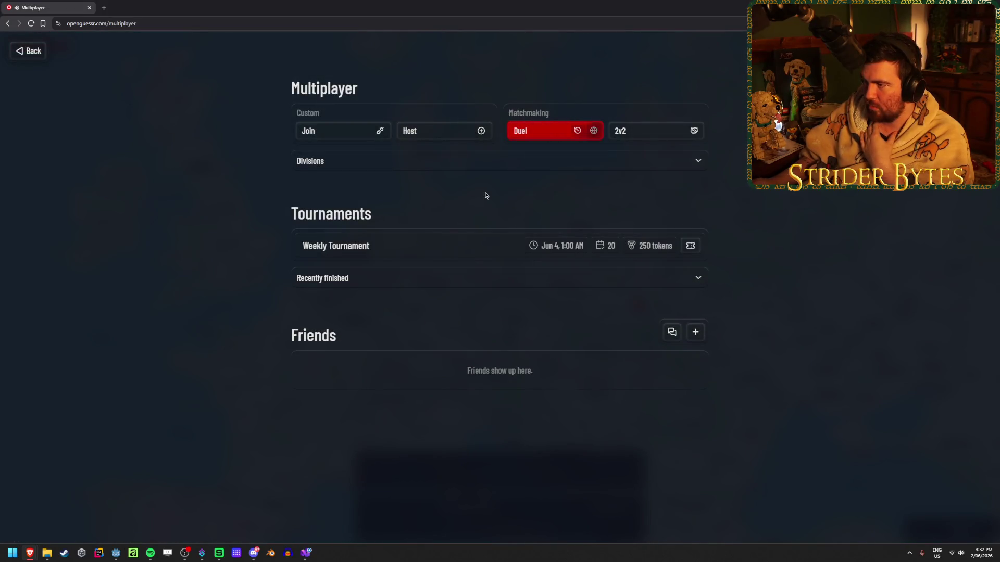
- Open the host-room settings and cycle Restriction through Hue shift and Blink back to Standard
left_click(458, 138)
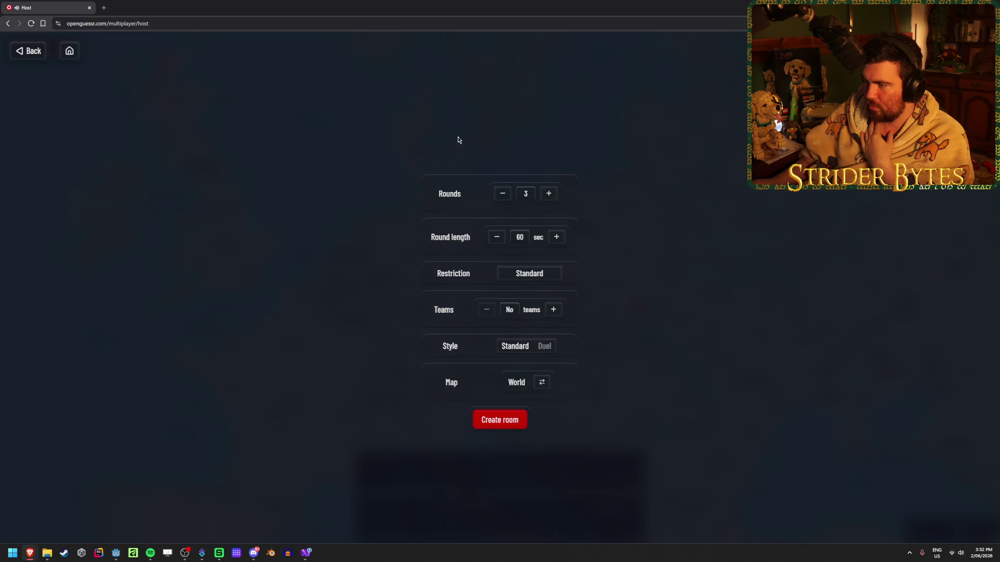
left_click(541, 277)
left_click(548, 277)
left_click(551, 280)
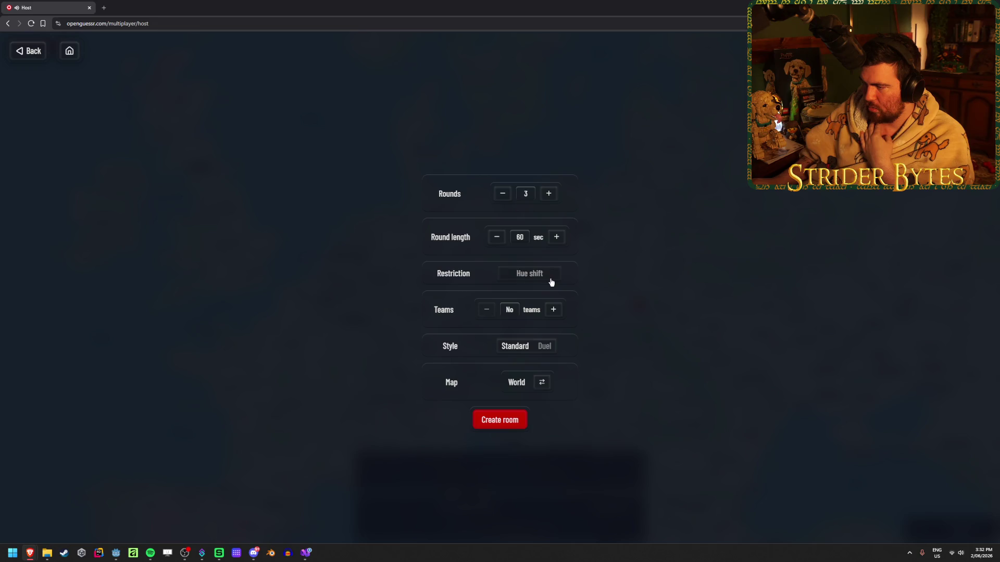
left_click(543, 281)
left_click(543, 280)
left_click(543, 280)
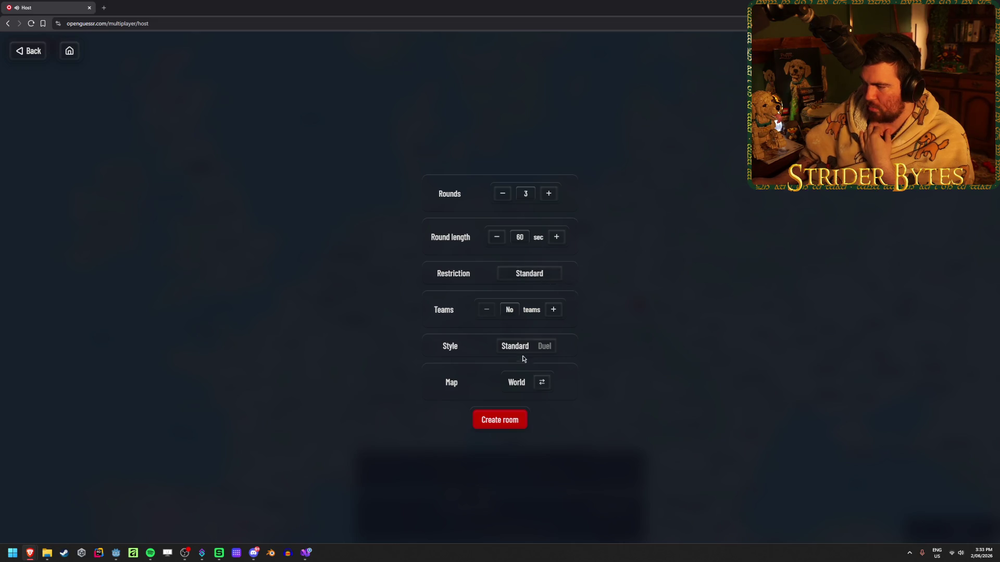
- Raise Rounds to 10 and round length to 300 seconds, then create the room
left_click(548, 194)
left_click(549, 194)
left_click(548, 194)
left_click(549, 193)
left_click(549, 194)
left_click(552, 196)
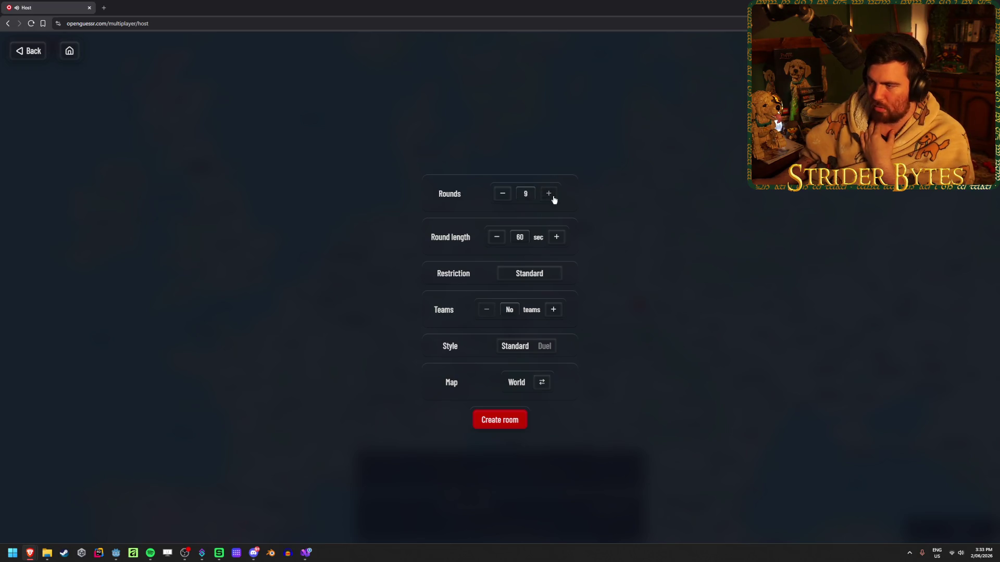
left_click(555, 241)
left_click(555, 240)
left_click(555, 240)
left_click(555, 241)
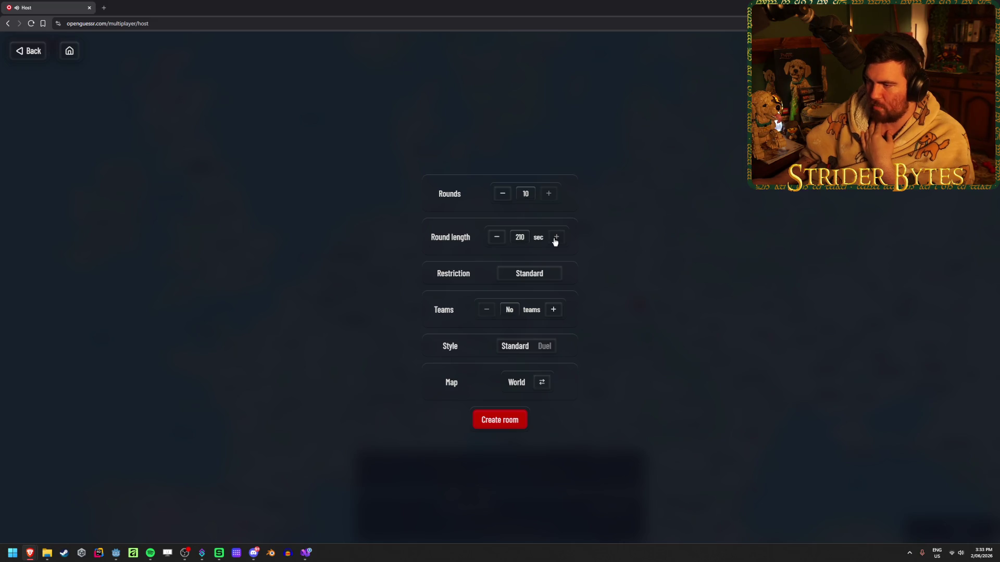
left_click(555, 241)
left_click(555, 240)
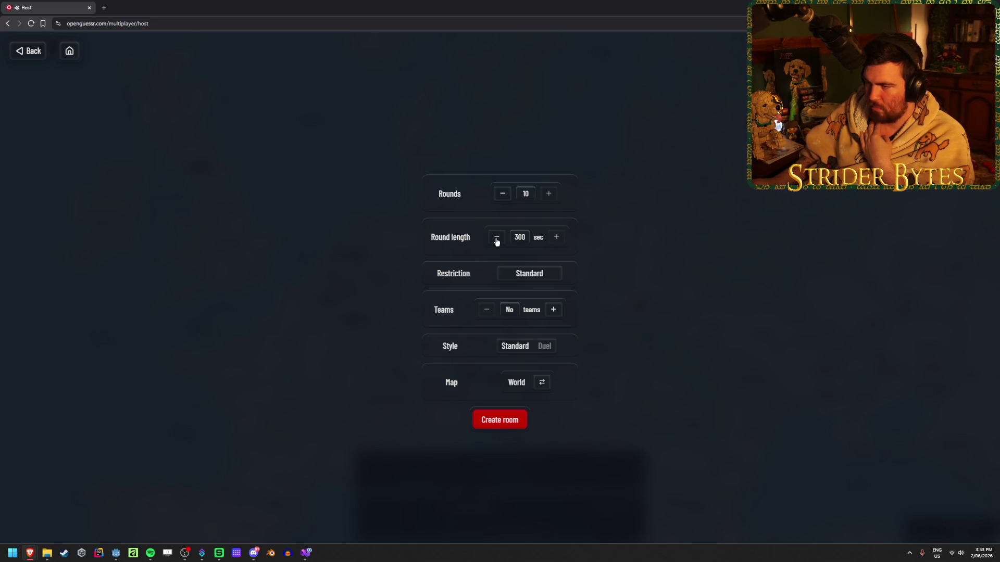
left_click(510, 424)
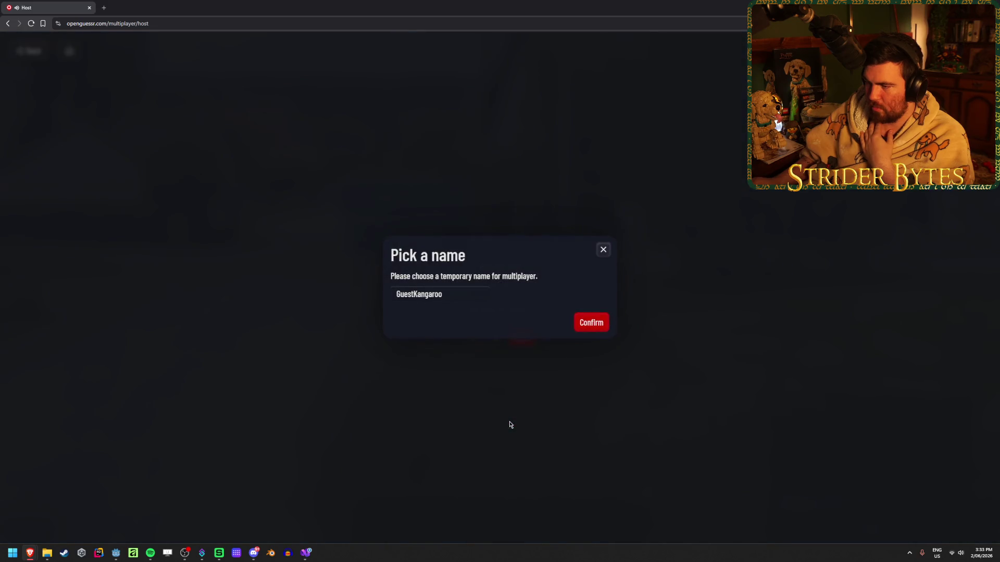
- Replace the default guest name with a temporary player name and confirm it
double_click(459, 294)
type("Strid")
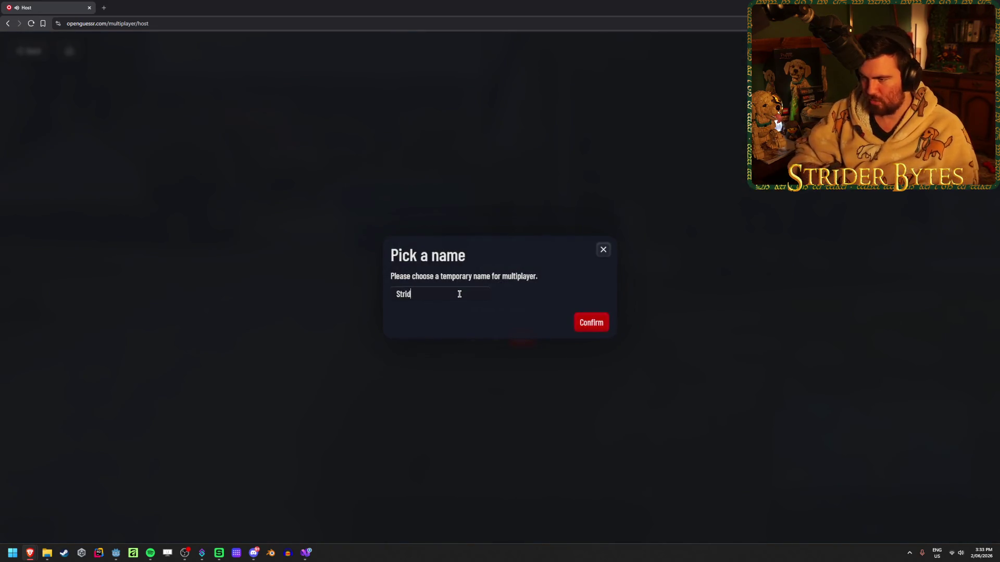
type("er")
left_click(576, 323)
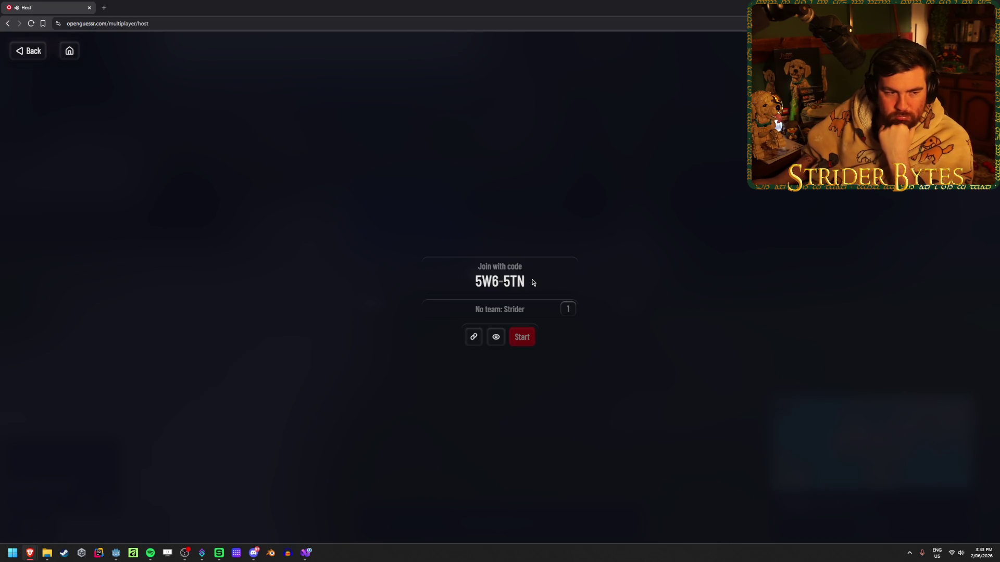
- Select the room's join code and the openguessr.com address, then return to the lobby
left_click_drag(533, 283, 468, 285)
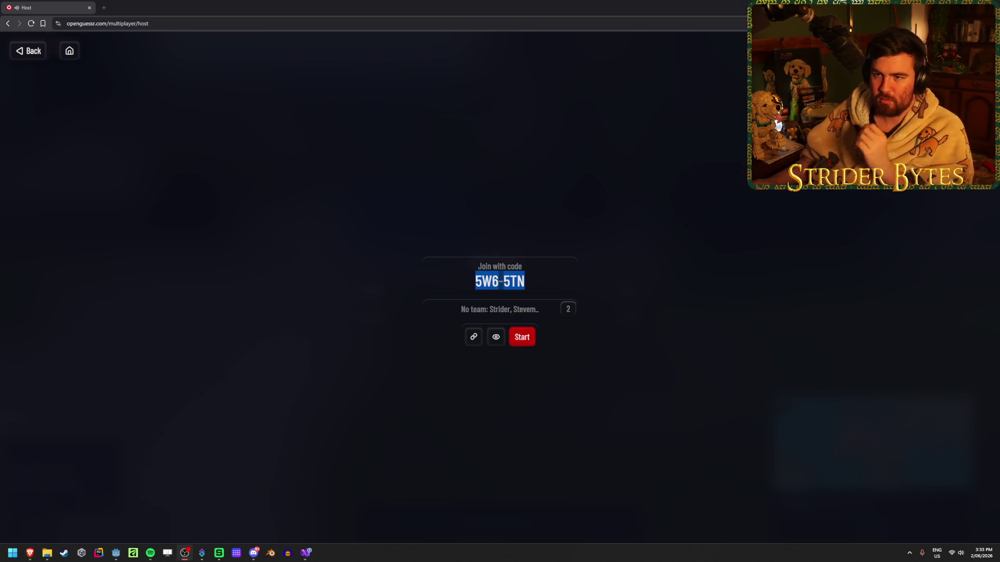
left_click(107, 23)
left_click(107, 23)
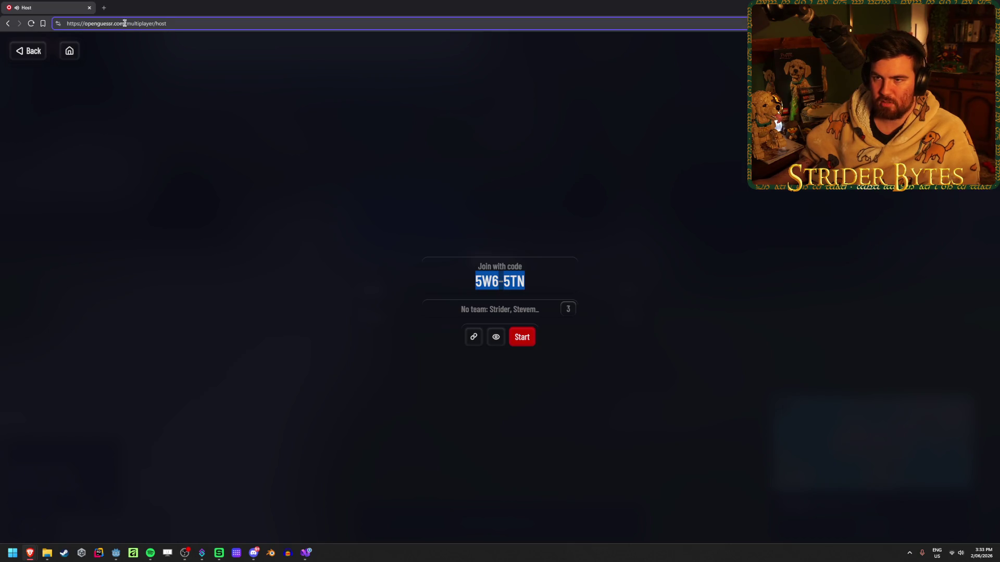
left_click_drag(124, 23, 40, 23)
key("alt+Tab")
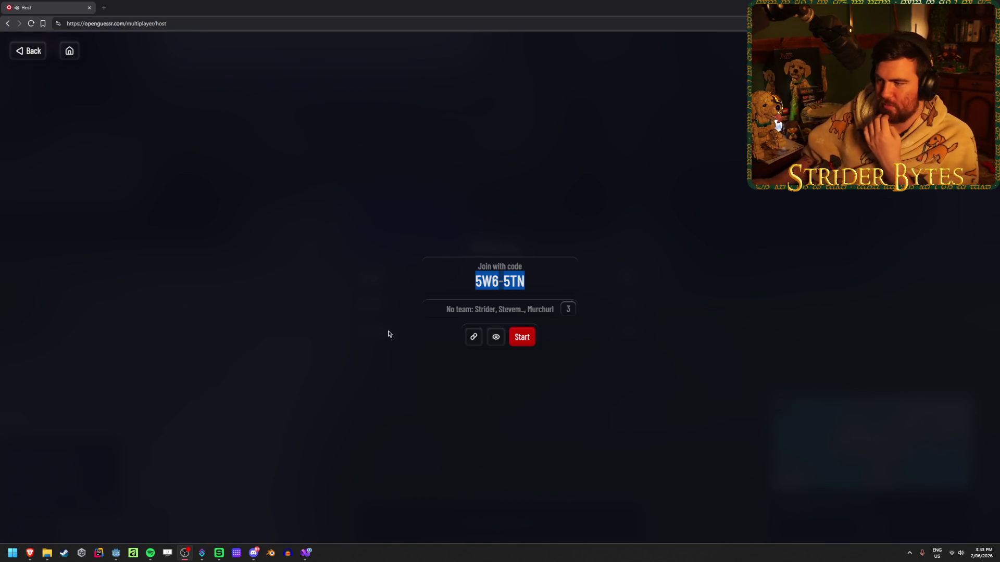
left_click(312, 302)
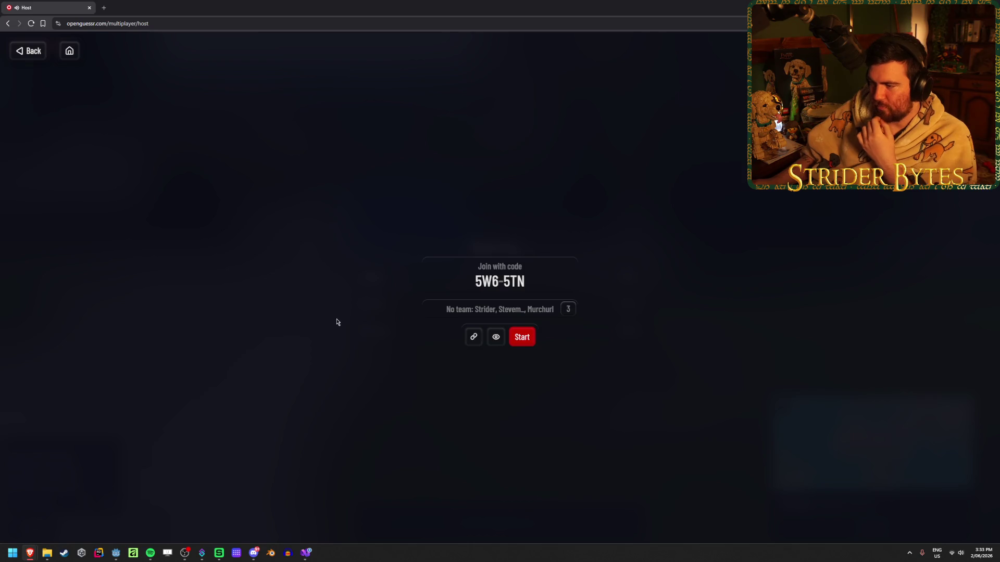
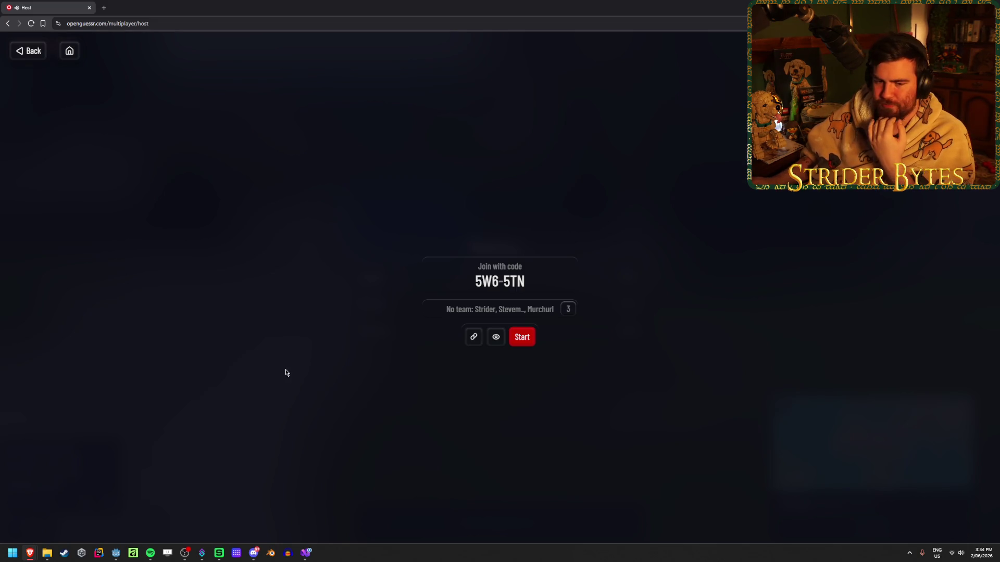
- Start the hosted multiplayer World match for all joined players
left_click(527, 339)
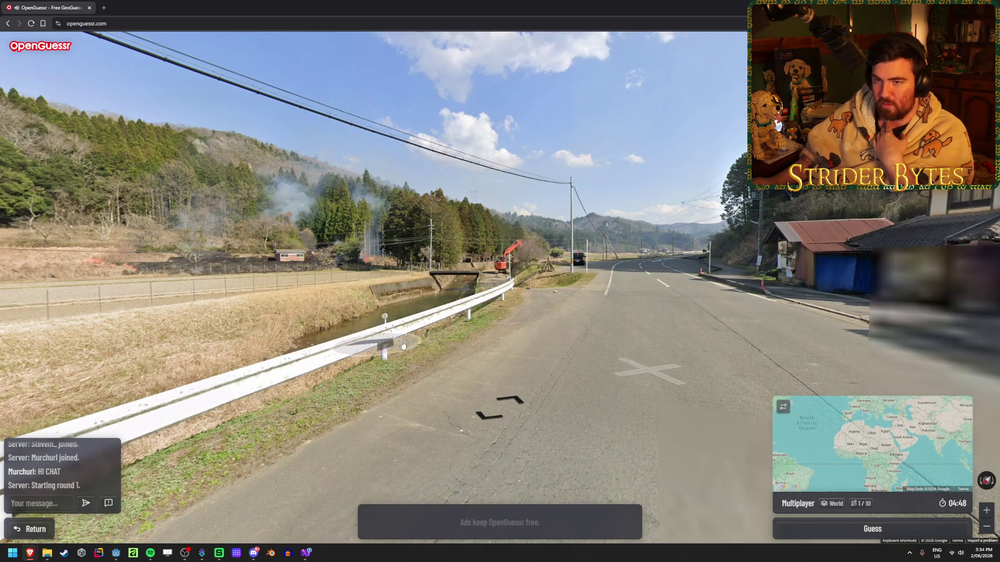
- Move along the rural road past the roadside houses and the shed with posters
left_click(18, 8)
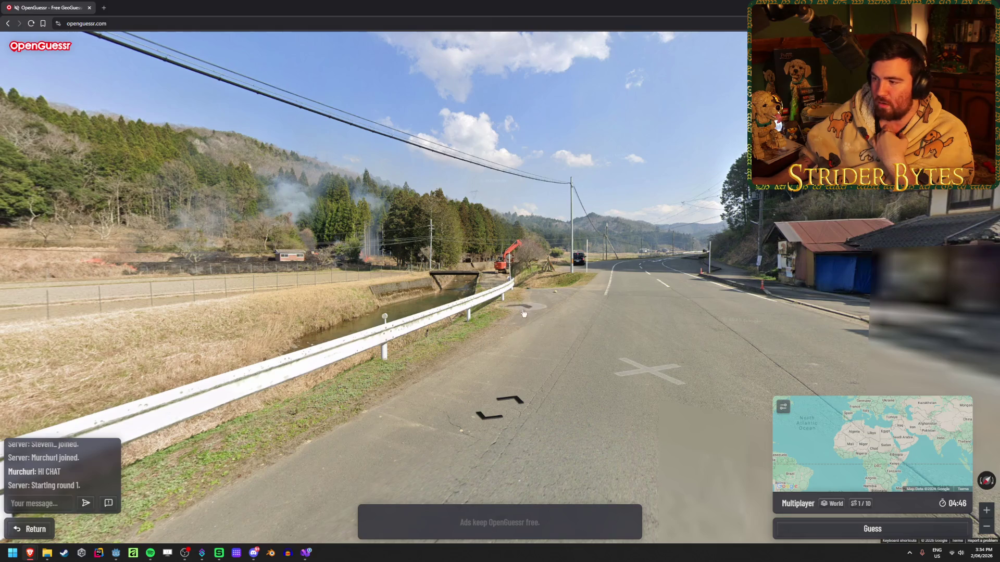
left_click(514, 414)
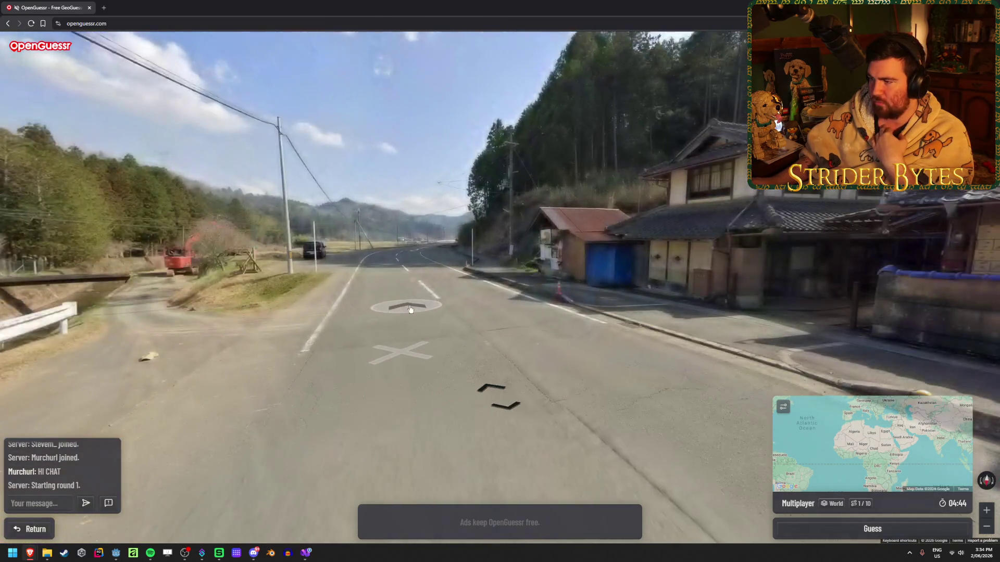
left_click(403, 310)
left_click(577, 315)
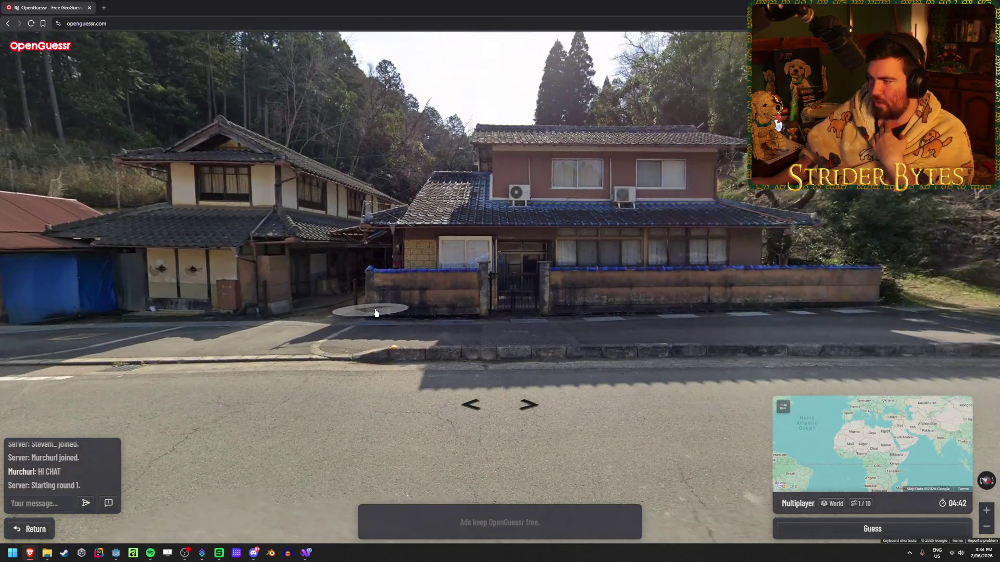
left_click(470, 405)
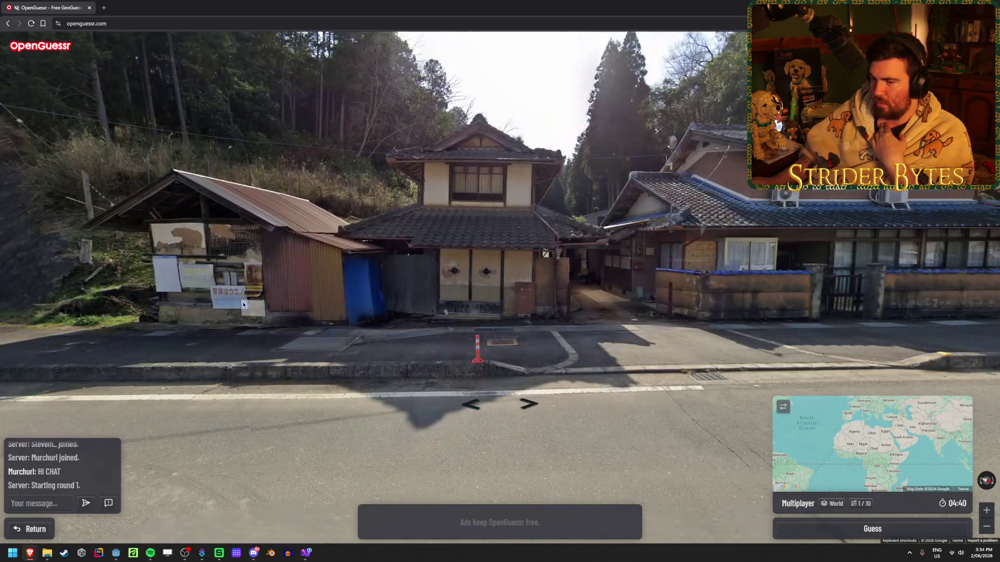
left_click(270, 314)
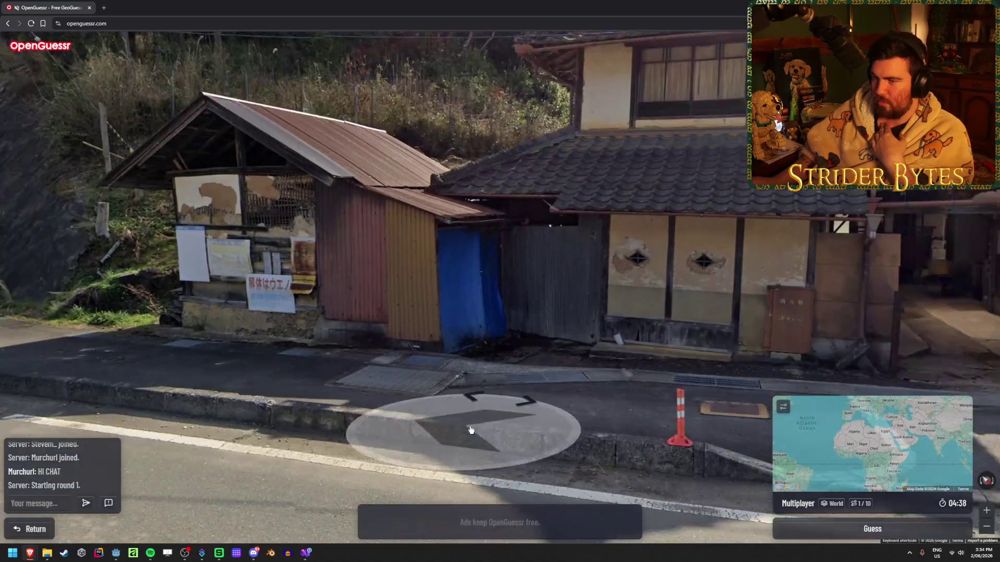
left_click(471, 400)
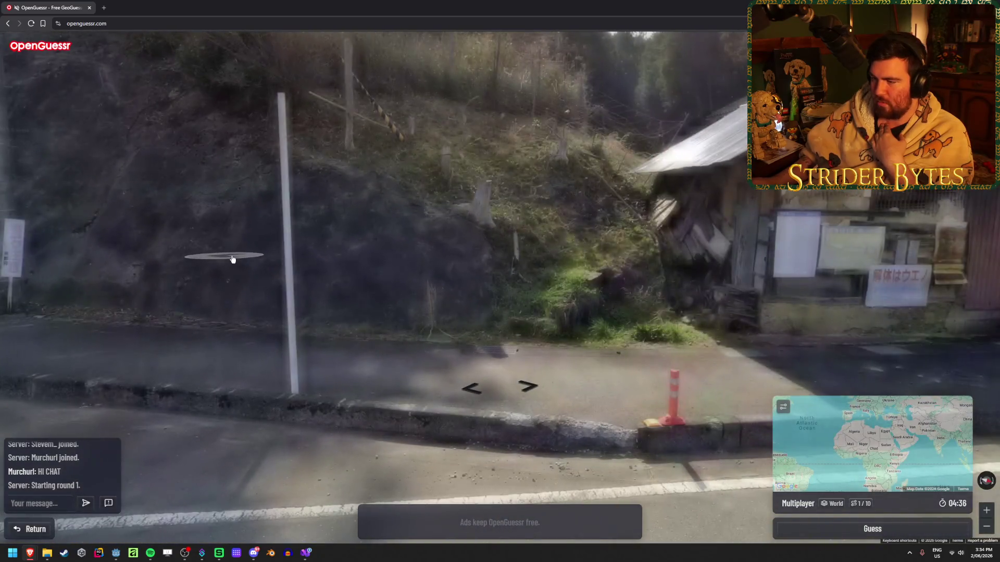
left_click_drag(223, 267, 502, 274)
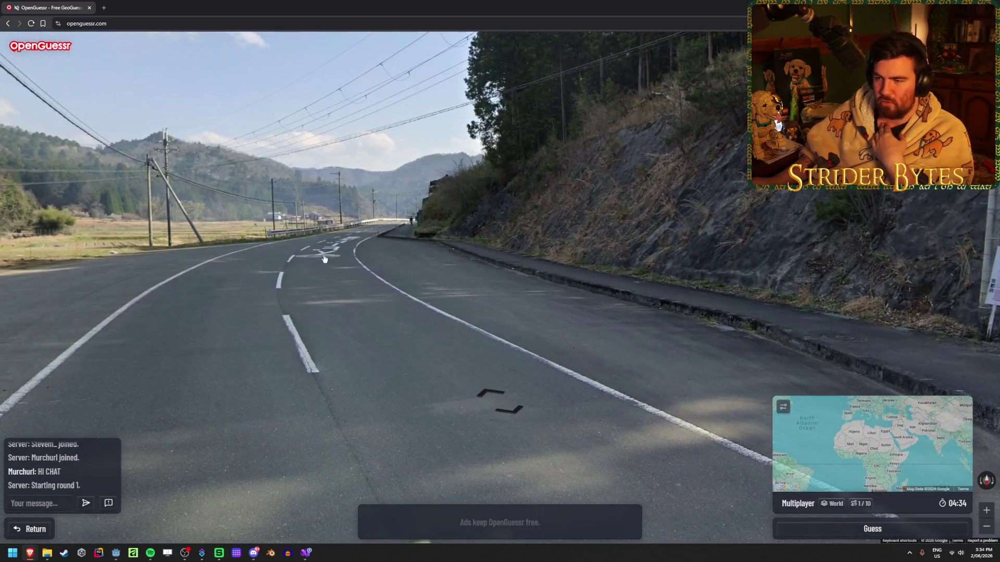
- Advance down the road past the van to the junction, checking the houses and fenced field
left_click(326, 259)
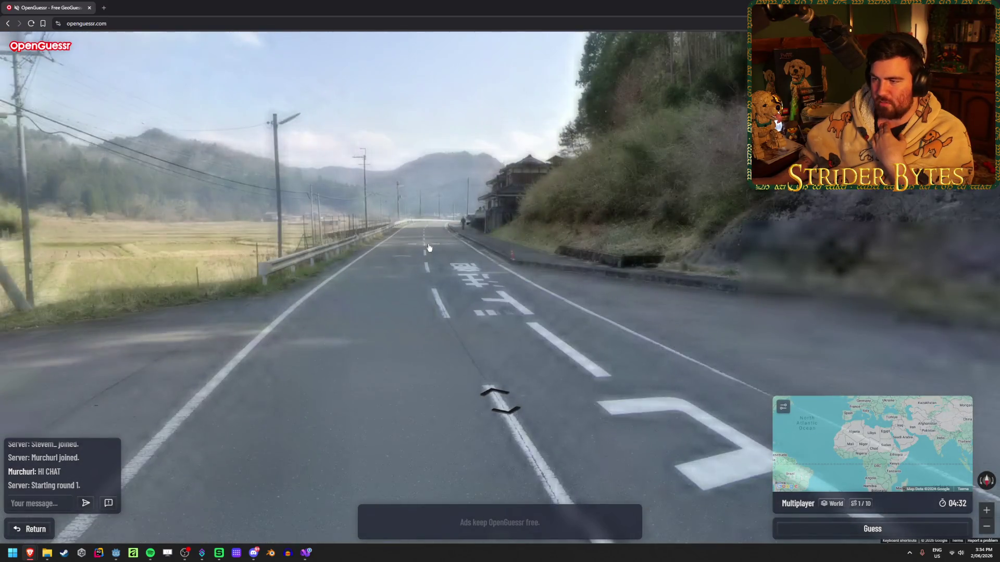
left_click(448, 255)
left_click(474, 260)
left_click(614, 261)
mouse_move(614, 260)
left_mouse_down()
mouse_move(390, 252)
mouse_move(312, 260)
mouse_move(346, 266)
left_mouse_up()
left_click(263, 263)
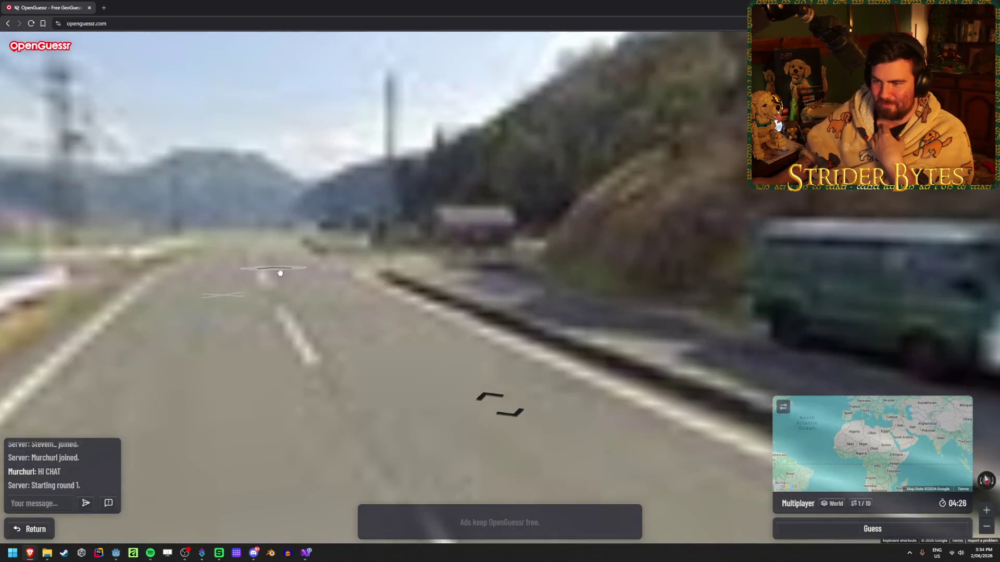
mouse_move(263, 266)
left_mouse_down()
mouse_move(772, 256)
mouse_move(186, 264)
left_mouse_up()
left_click(186, 264)
- Continue down the long road, looking around at the roadside buildings and houses
left_click_drag(188, 309, 224, 283)
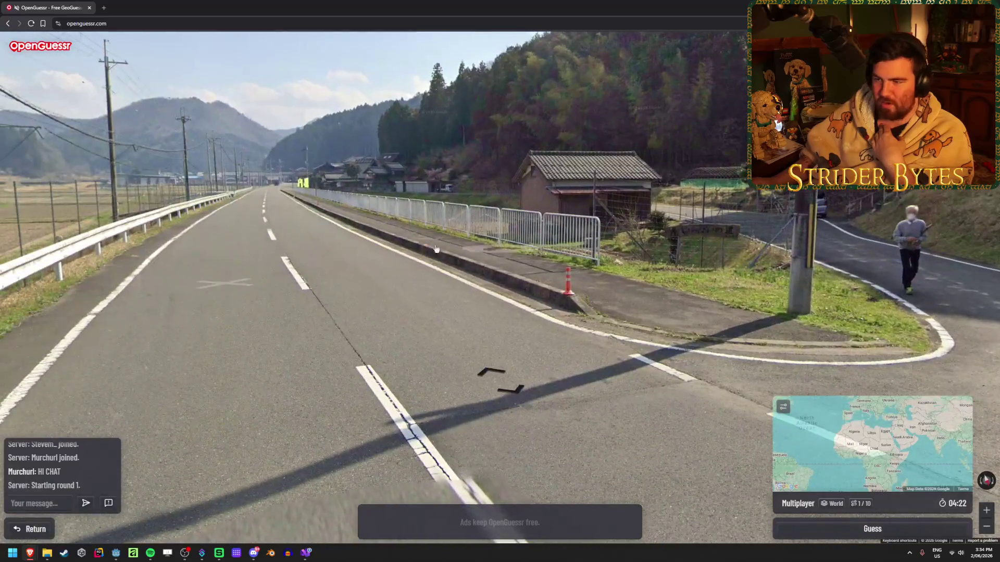
left_click(286, 207)
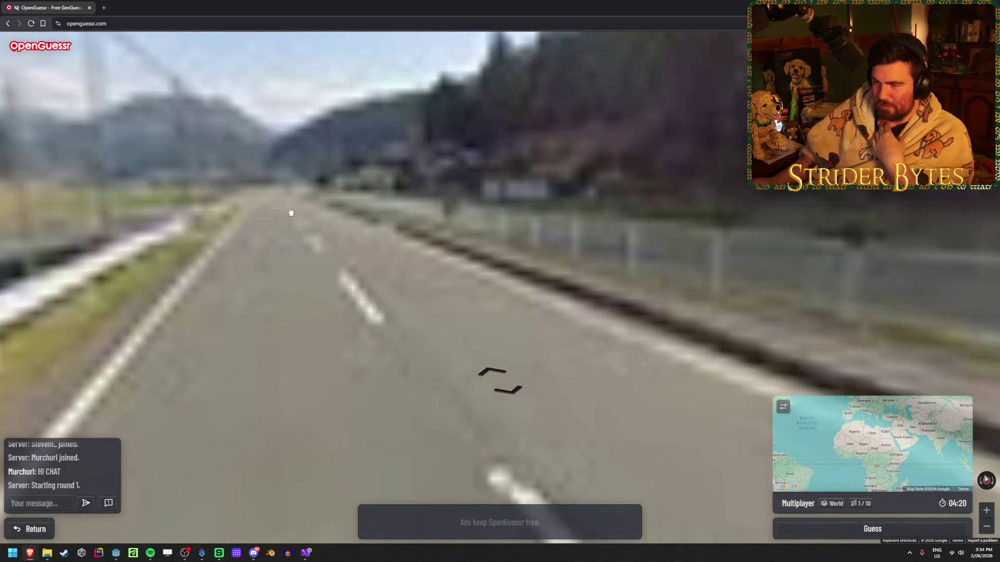
left_click(290, 212)
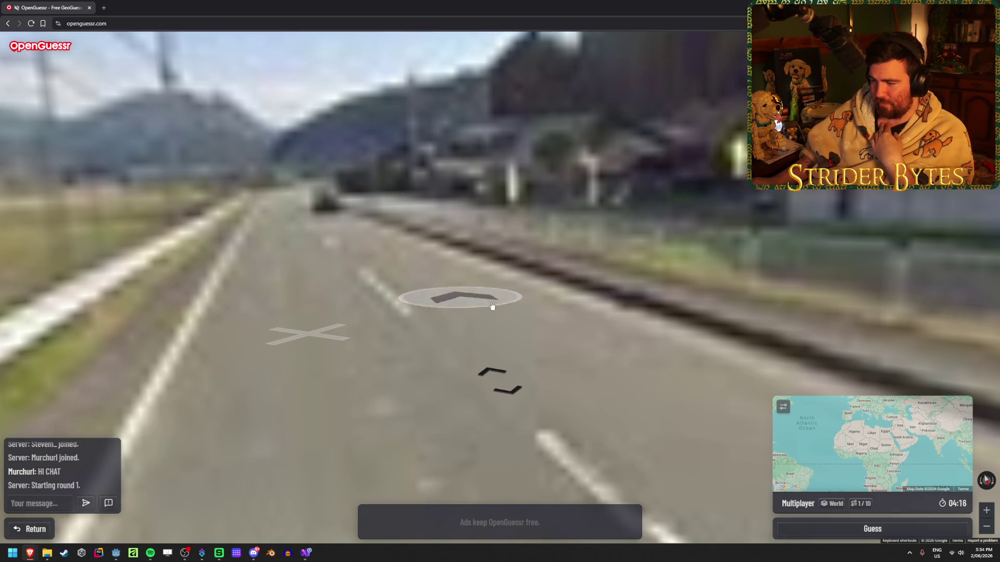
left_click(344, 319)
left_click_drag(518, 257, 327, 269)
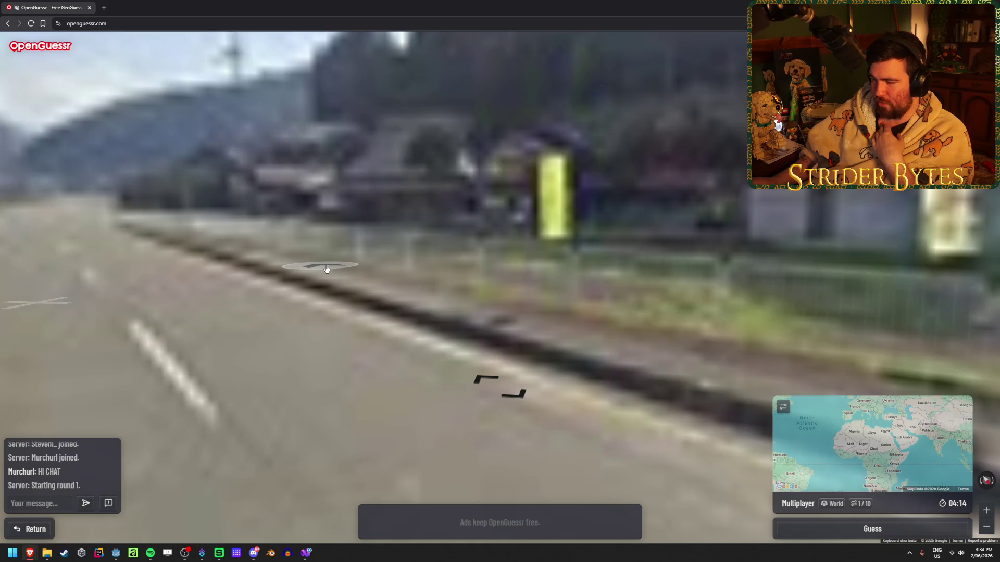
mouse_move(686, 209)
left_mouse_down()
mouse_move(425, 235)
mouse_move(261, 396)
mouse_move(129, 296)
mouse_move(395, 236)
left_mouse_up()
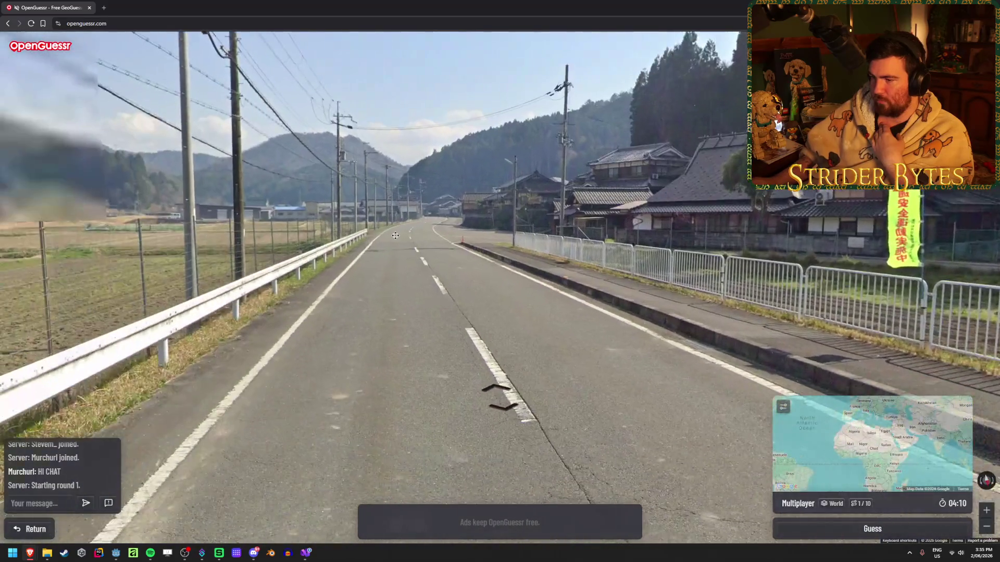
left_click(428, 253)
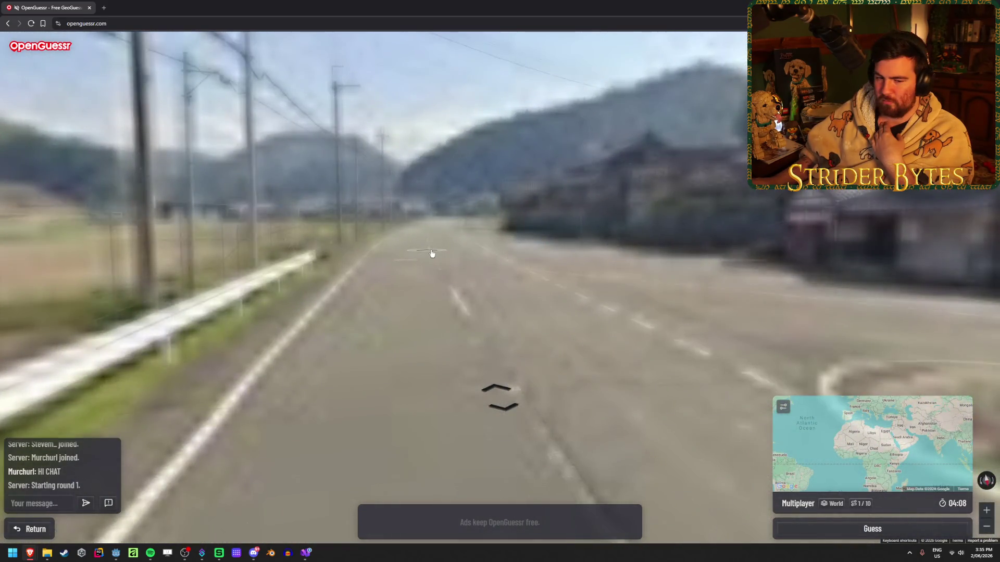
left_click(431, 253)
left_click_drag(431, 254, 104, 271)
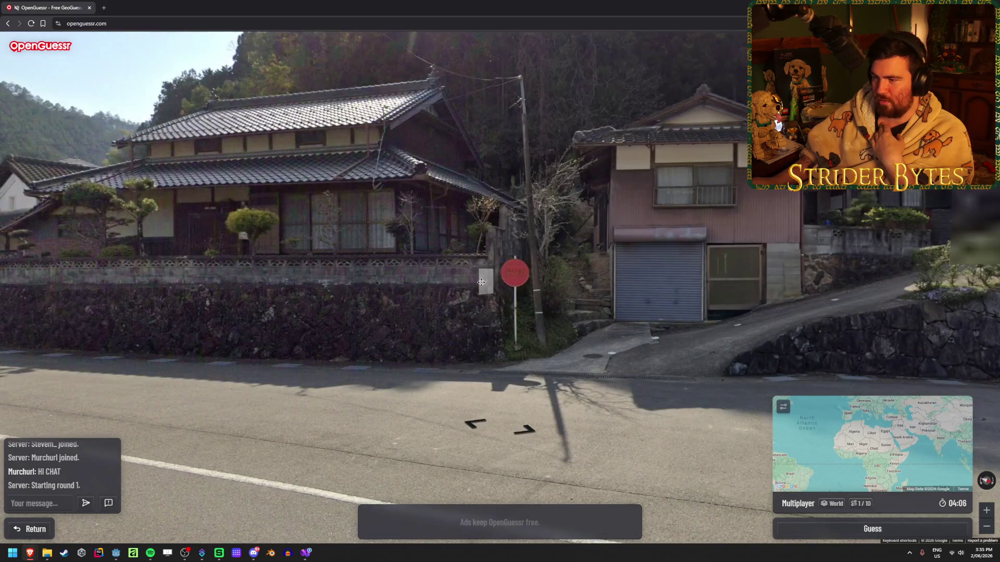
left_click_drag(624, 287, 333, 289)
mouse_move(78, 281)
left_mouse_down()
mouse_move(234, 250)
mouse_move(349, 207)
left_mouse_up()
left_click(350, 207)
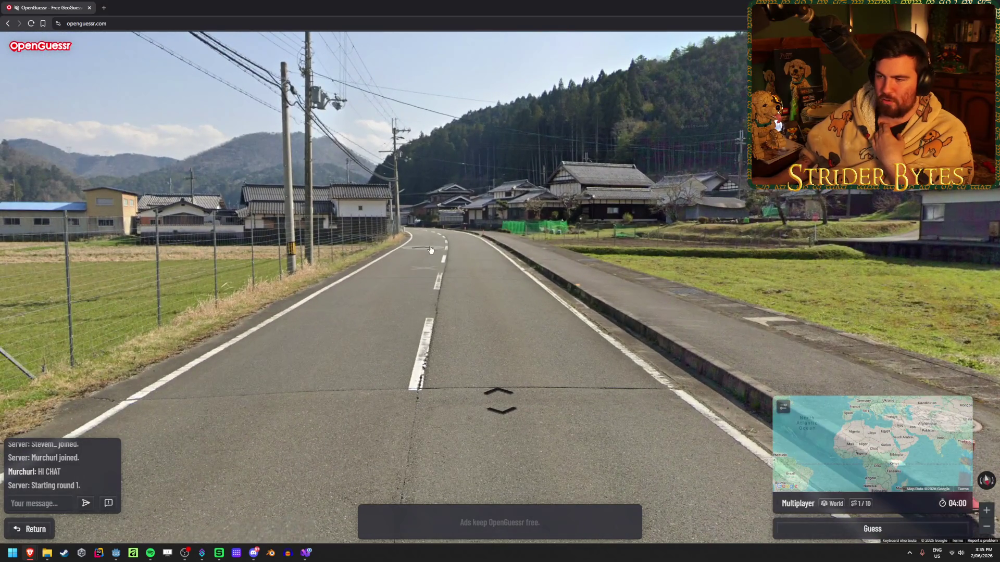
- Move down the road and inspect the roadside bus shelter and noticeboard
left_click(444, 261)
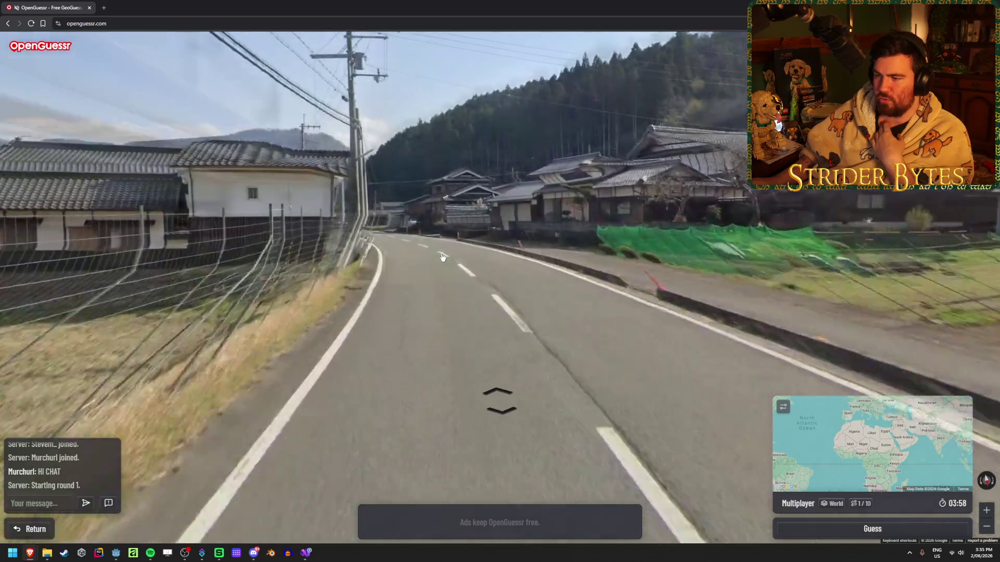
left_click(508, 231)
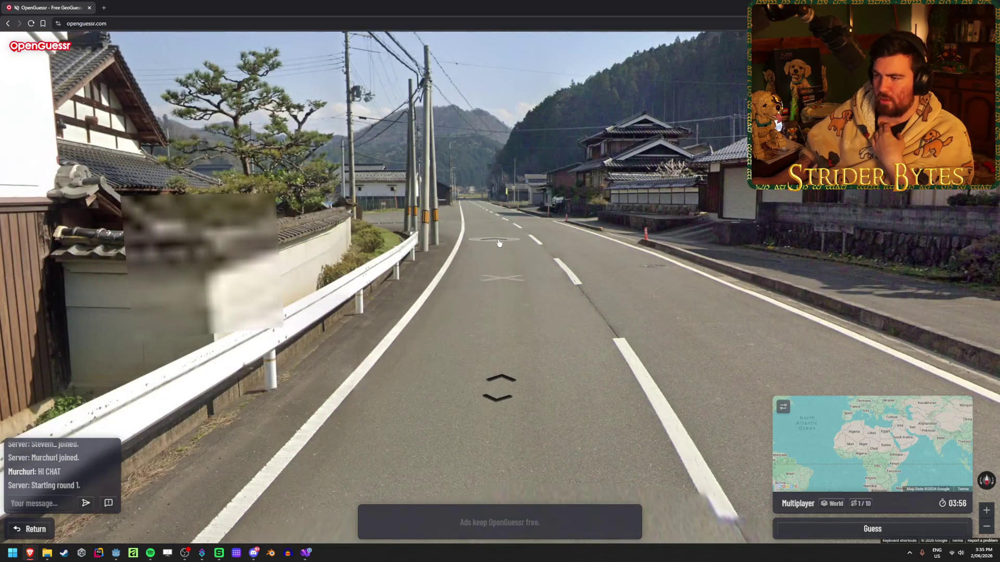
left_click(508, 228)
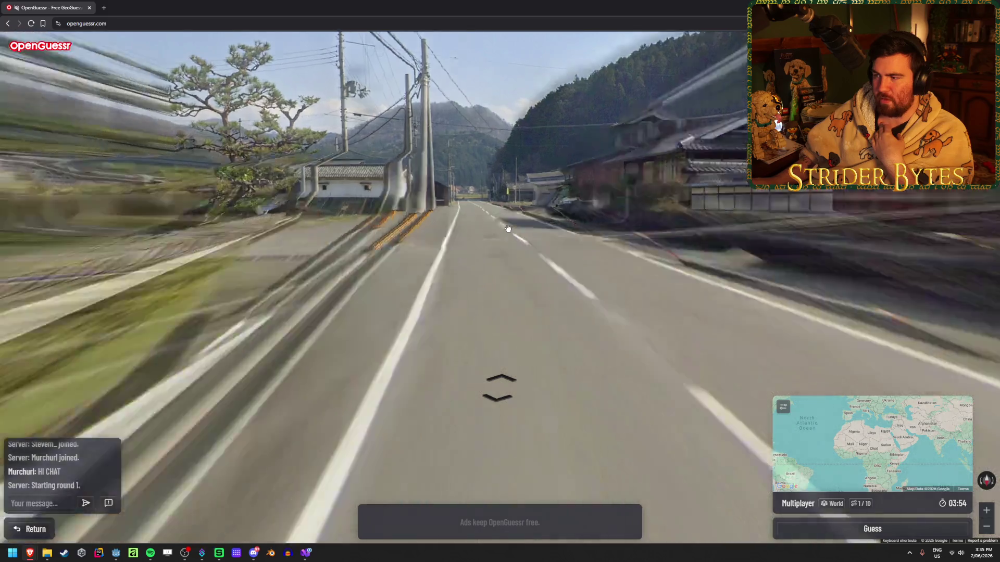
left_click_drag(297, 261, 672, 265)
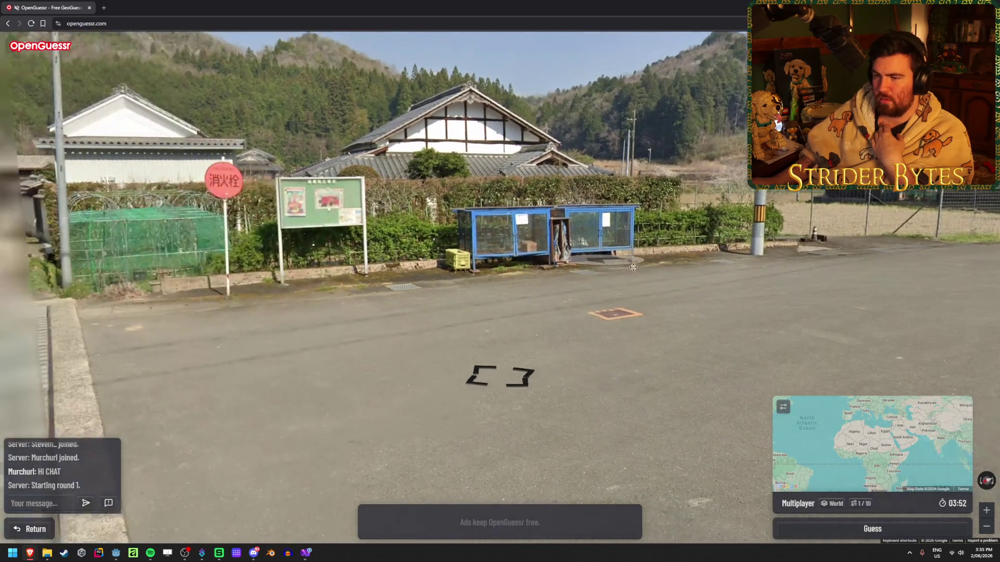
left_click_drag(313, 260, 432, 257)
scroll(405, 214, "up", 3)
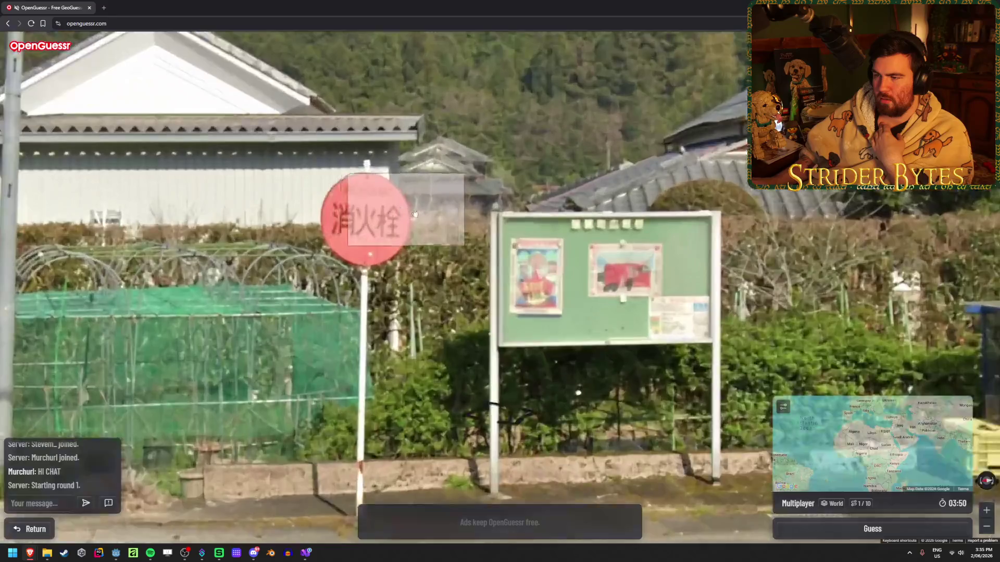
scroll(341, 227, "down", 3)
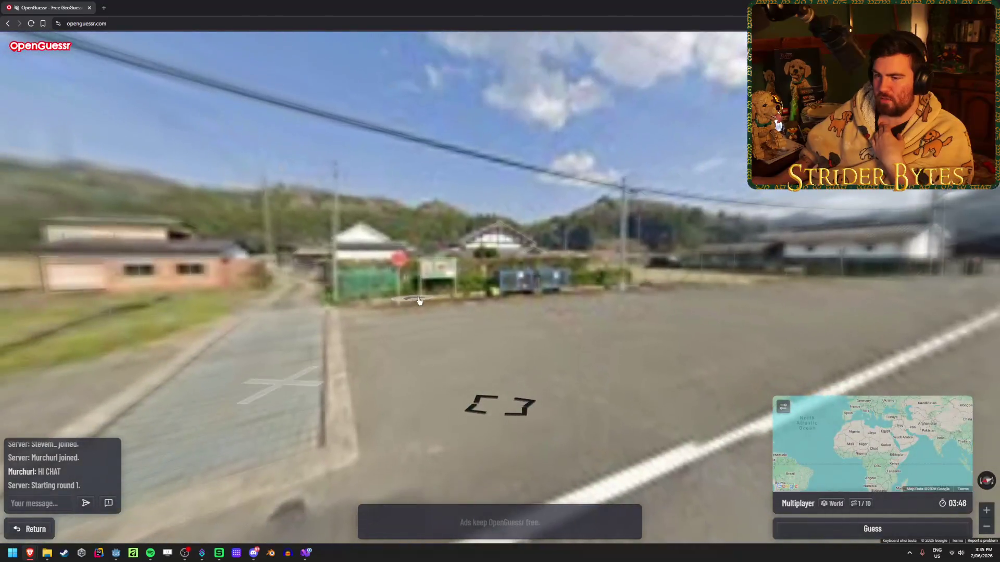
left_click(206, 266)
- Advance past the barn and fields toward the roadside houses
left_click(490, 285)
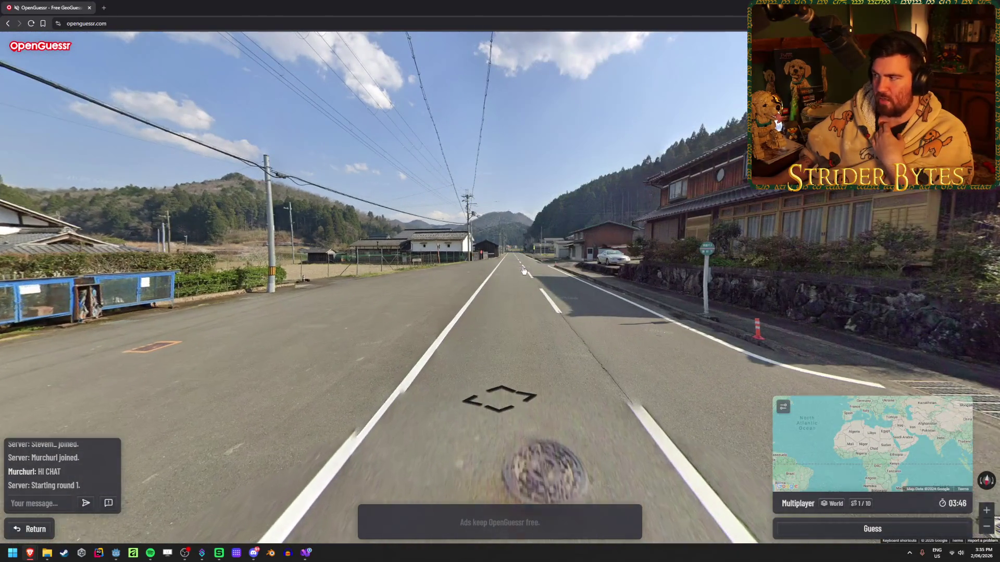
mouse_move(963, 504)
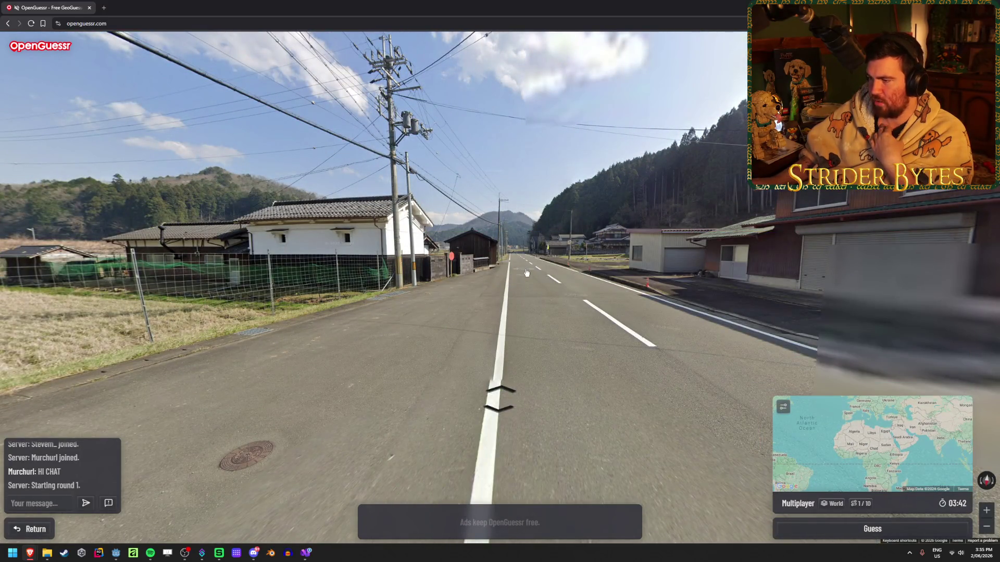
left_click(526, 278)
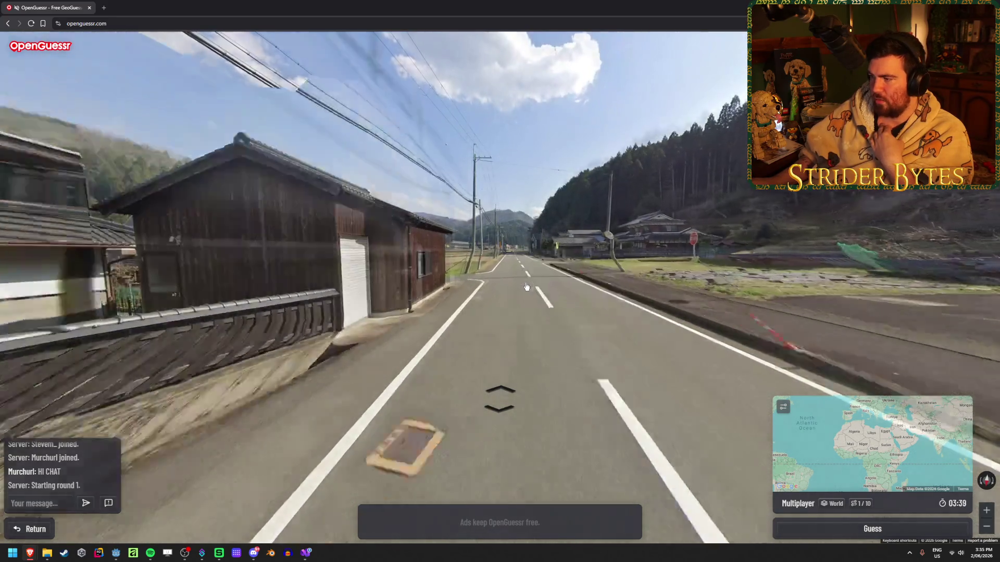
left_click(527, 287)
left_click(599, 298)
left_click(374, 288)
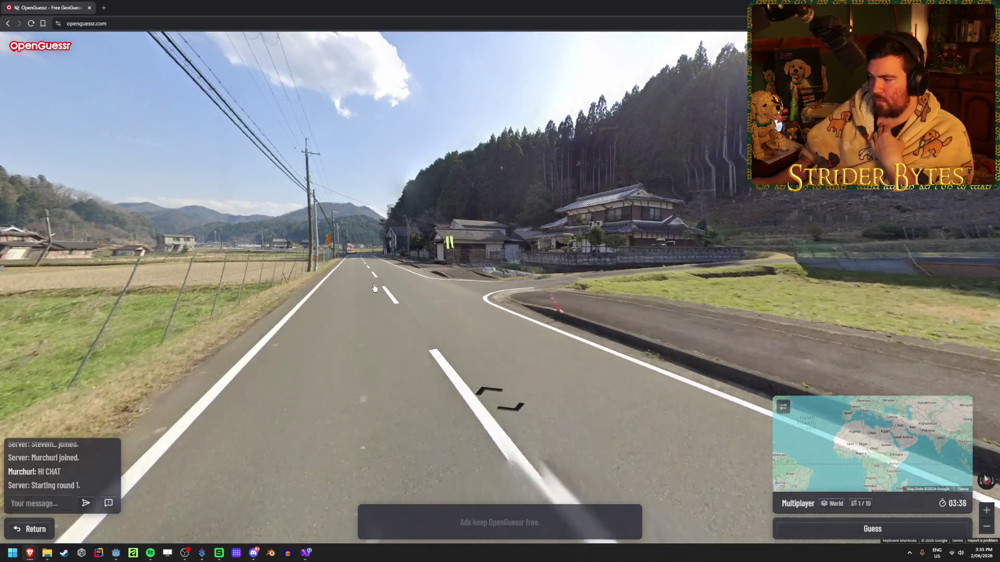
left_click(396, 295)
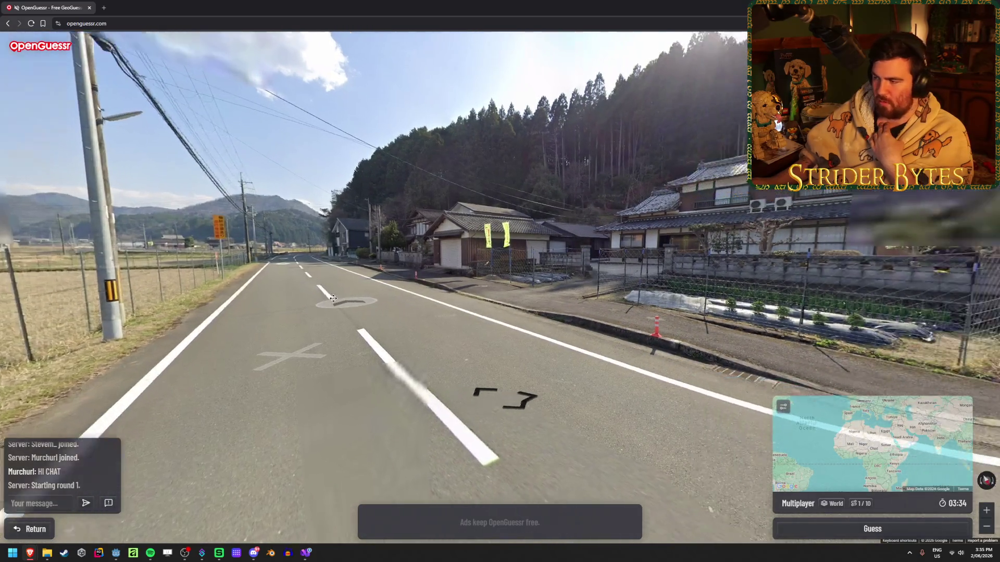
left_click(398, 317)
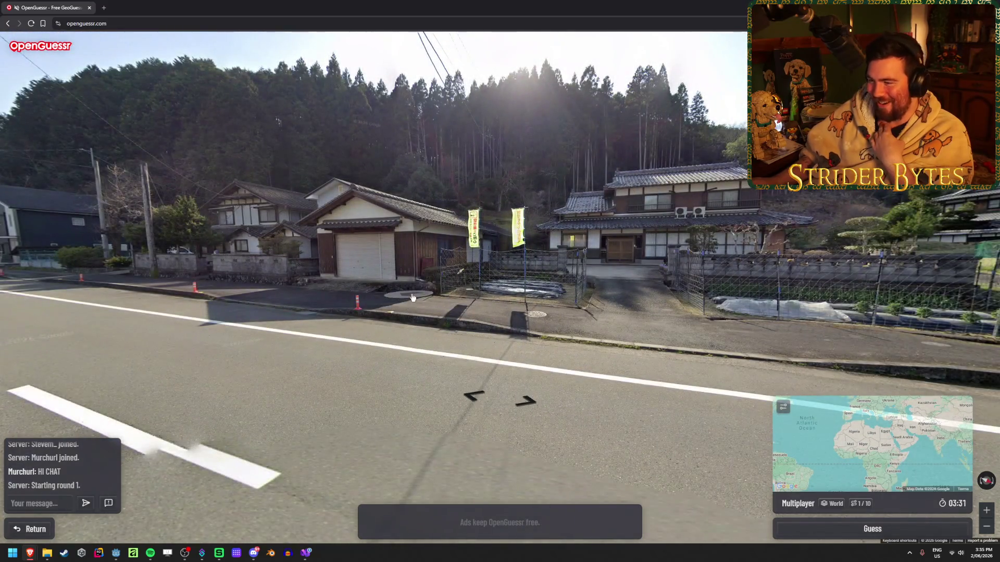
- Continue over the crosswalk to the grassy-island roundabout and the election sign
left_click(413, 298)
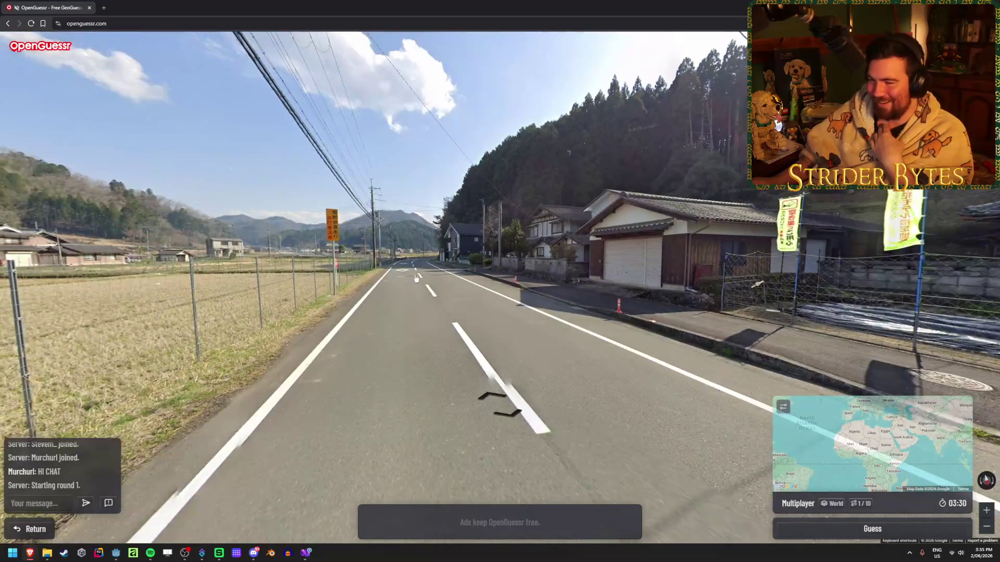
left_click(419, 277)
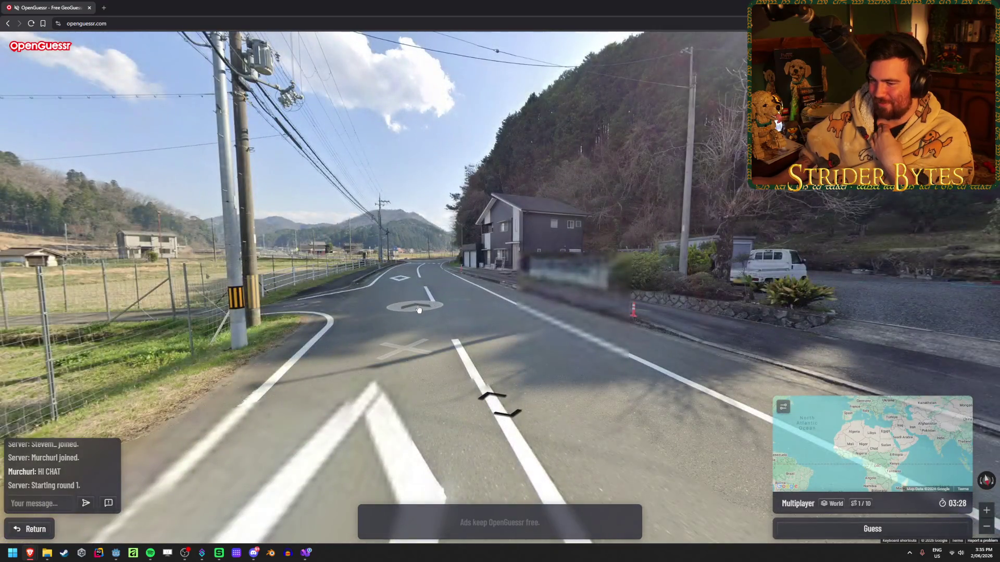
left_click(418, 310)
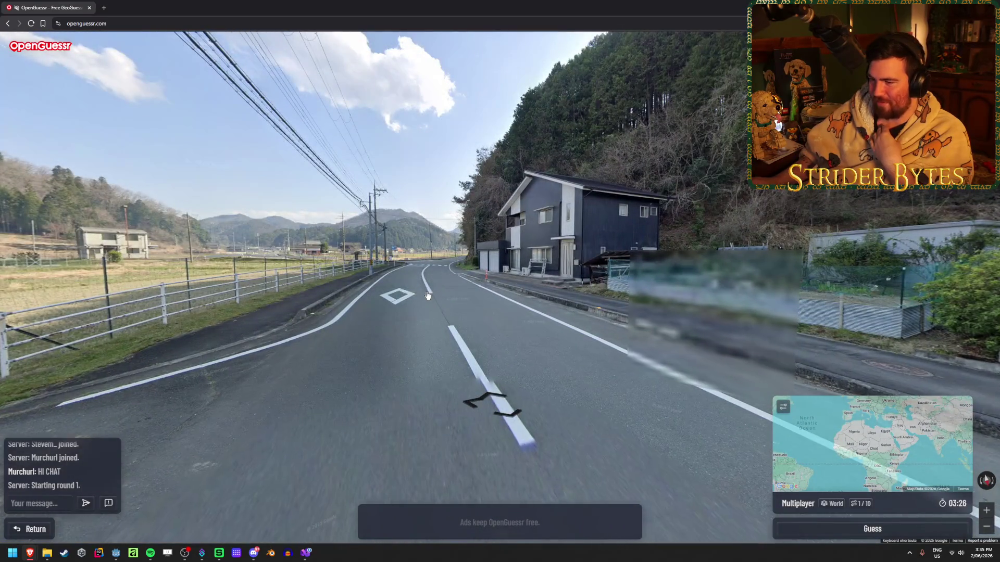
left_click(427, 296)
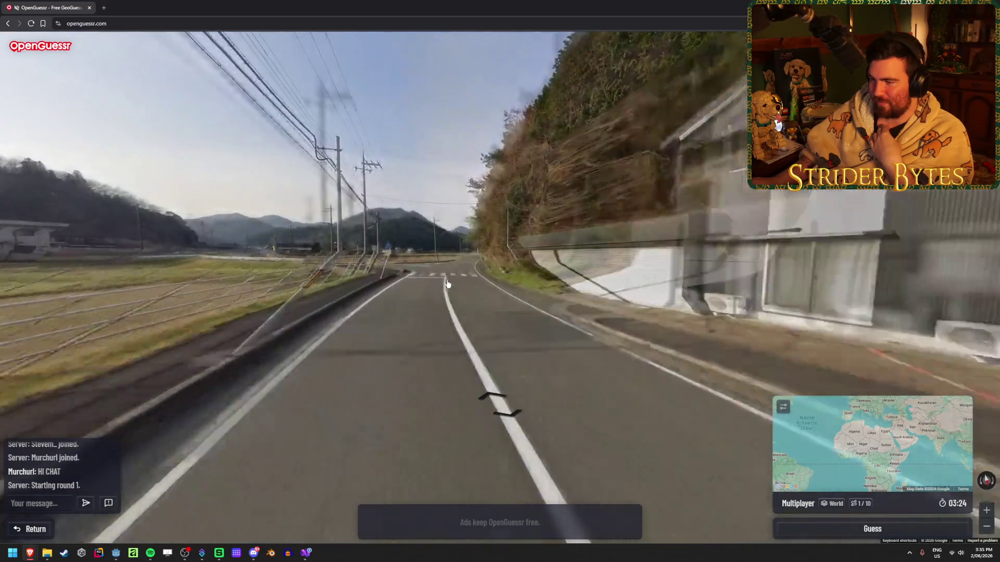
left_click(444, 285)
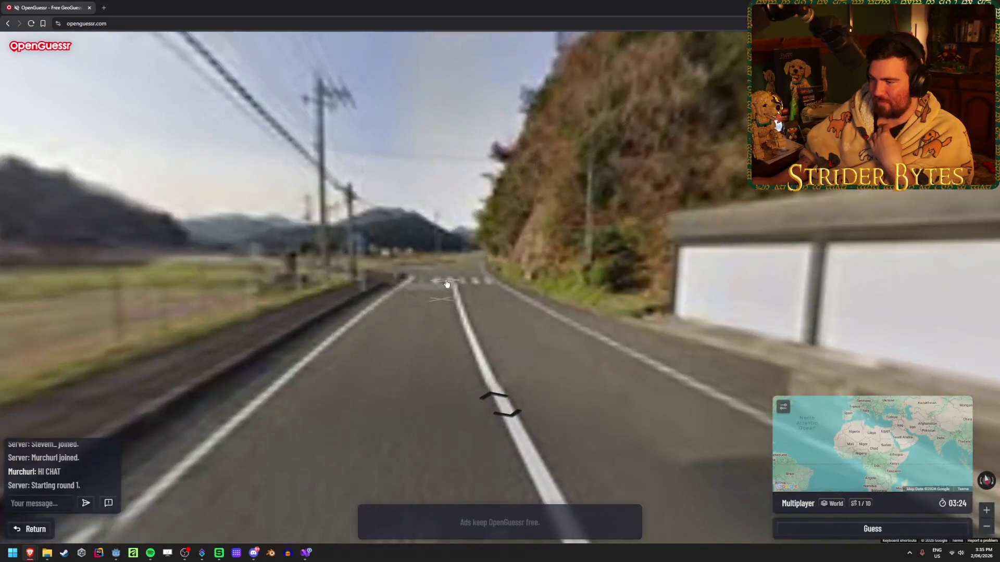
left_click(437, 286)
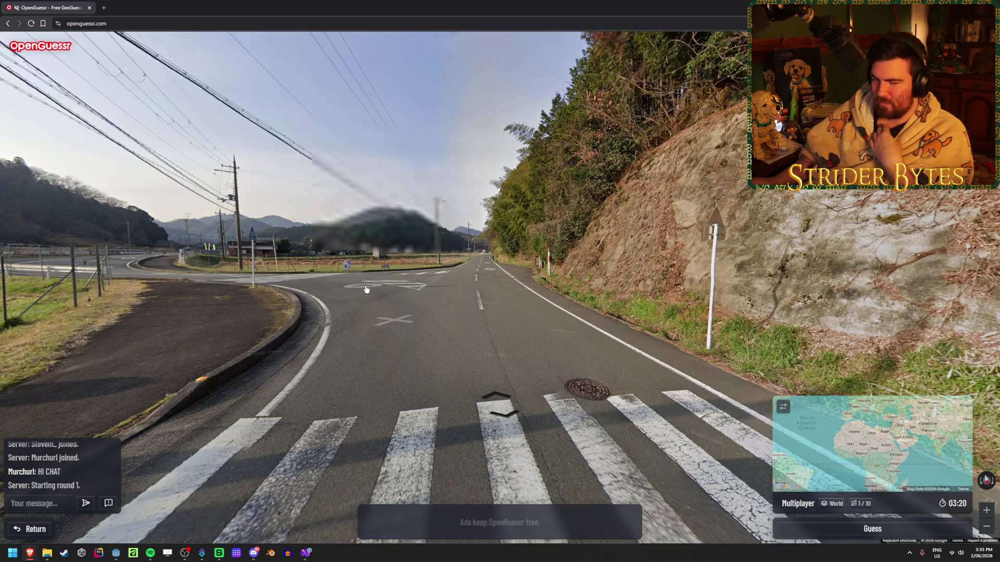
left_click(366, 290)
left_click(338, 281)
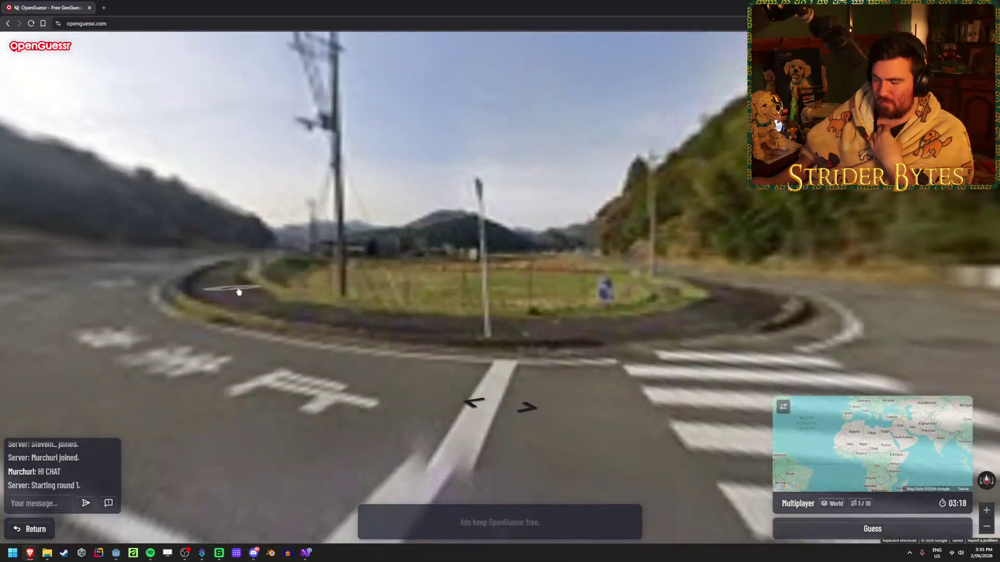
left_click(628, 301)
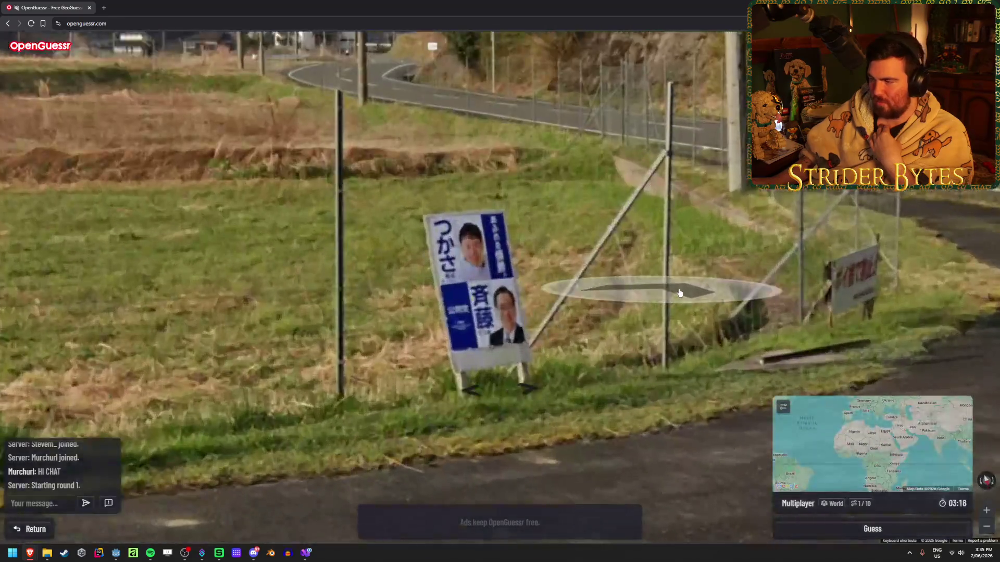
left_click(680, 293)
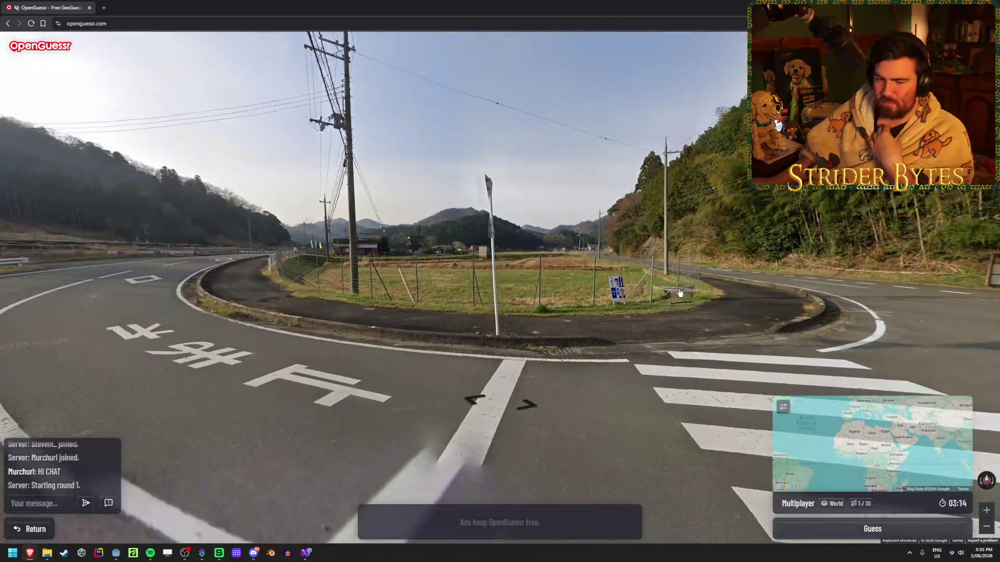
- Zoom the map into Japan, pin the guess near Sendai, and submit it, landing 637.6 km off
mouse_move(813, 405)
scroll(813, 405, "up", 4)
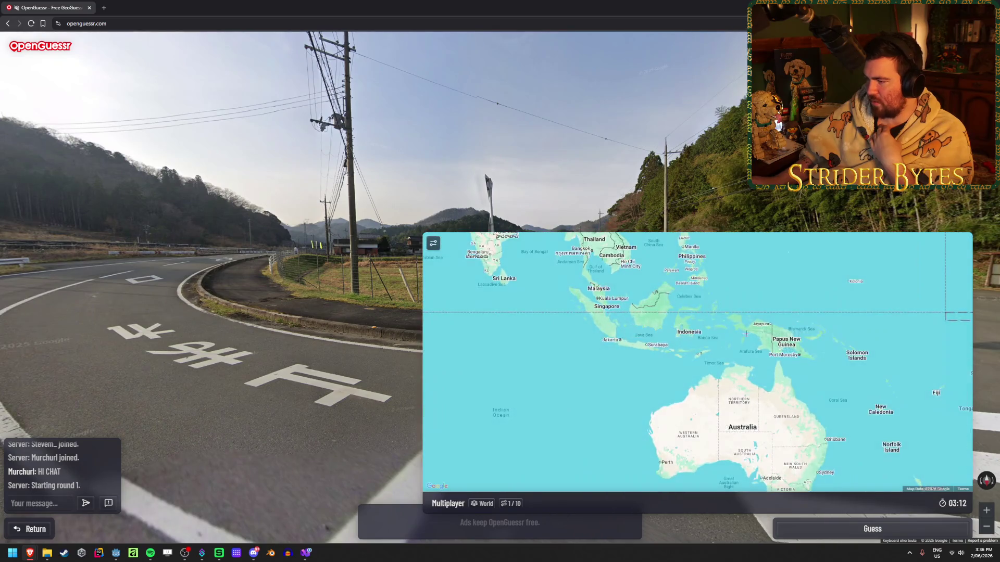
scroll(738, 281, "down", 3)
scroll(720, 327, "up", 3)
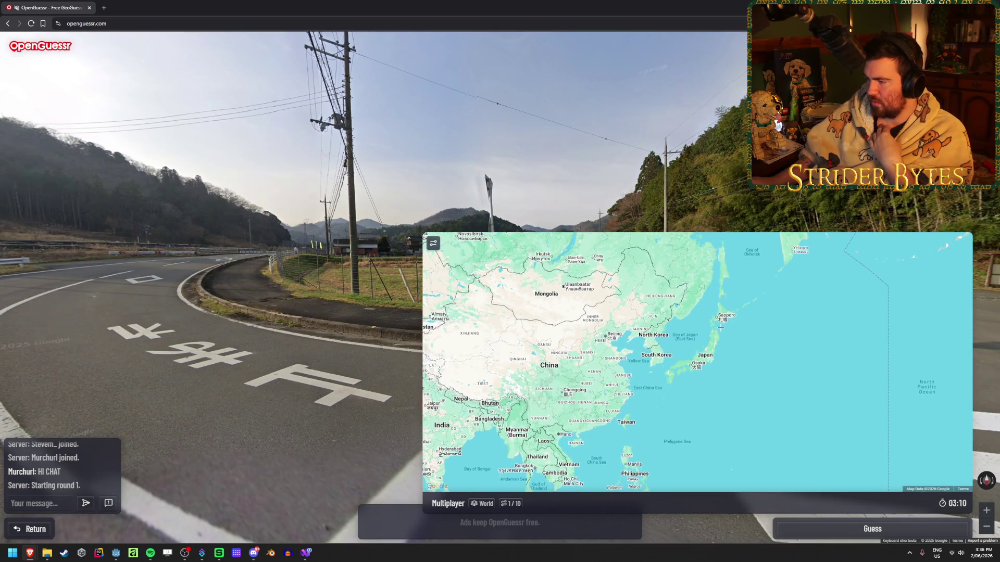
scroll(720, 333, "up", 2)
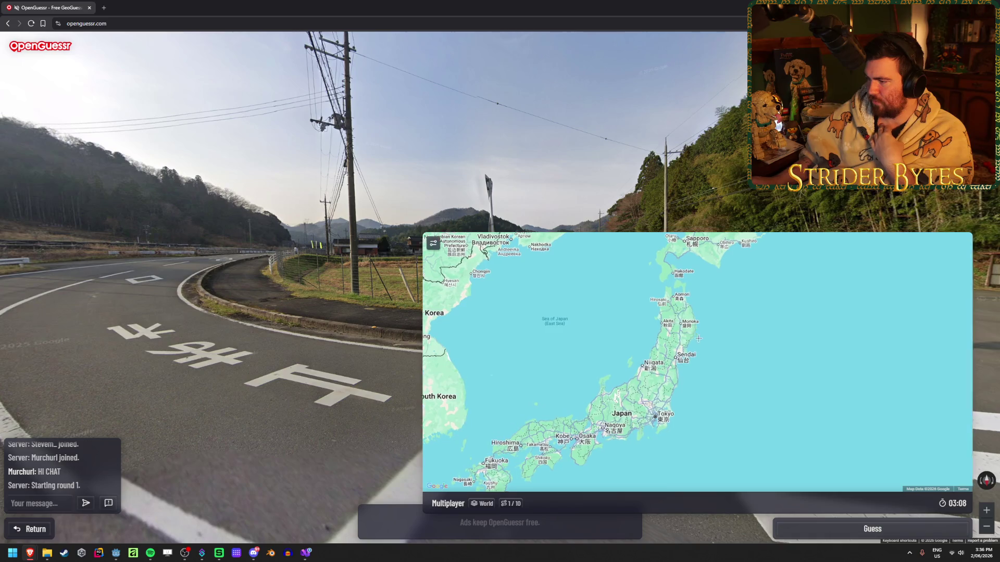
scroll(668, 377, "up", 2)
scroll(668, 376, "up", 3)
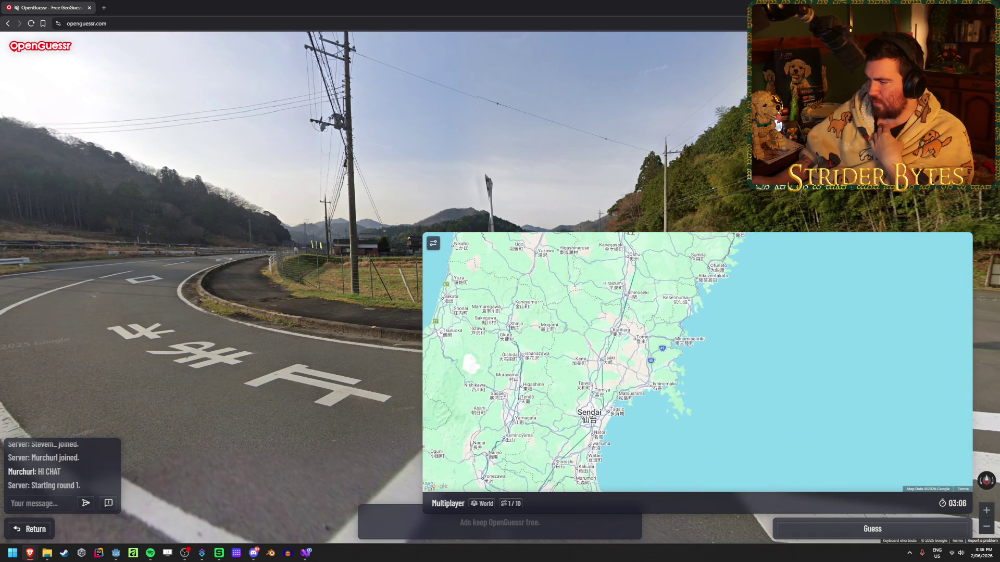
left_click(609, 345)
left_click(883, 529)
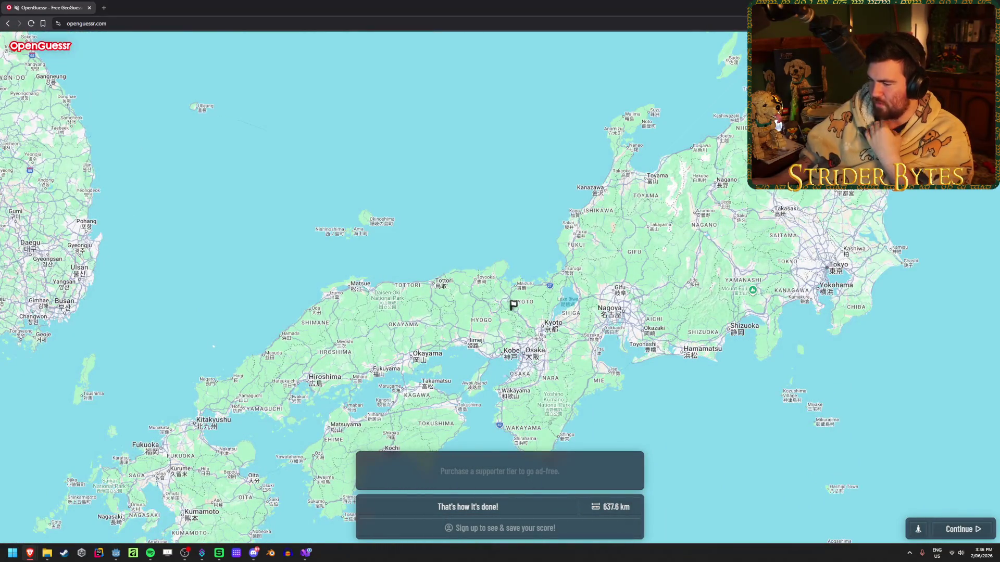
- Continue to round 2 and look around the Duncans Rd intersection from Loyola Rd
left_click(956, 530)
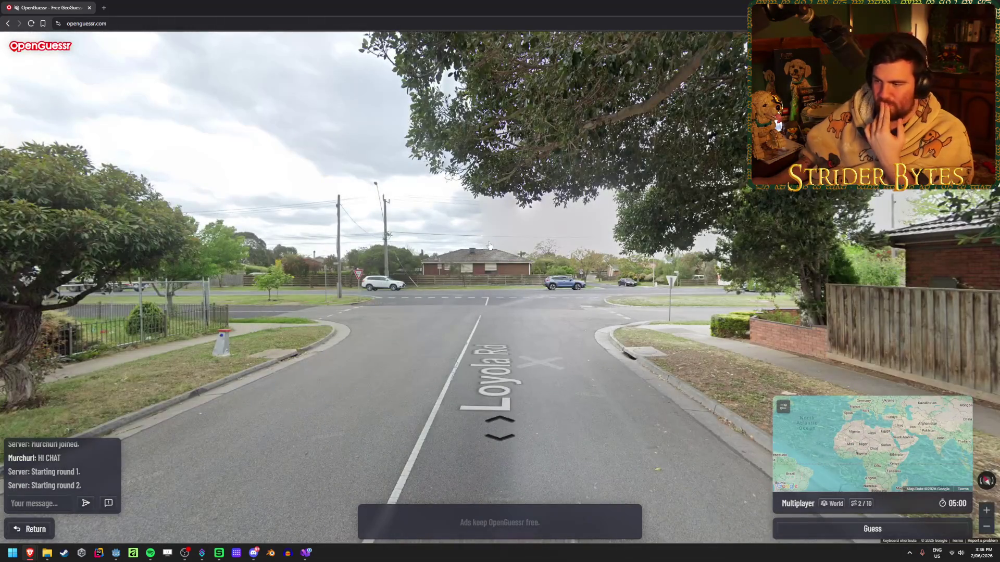
left_click(514, 330)
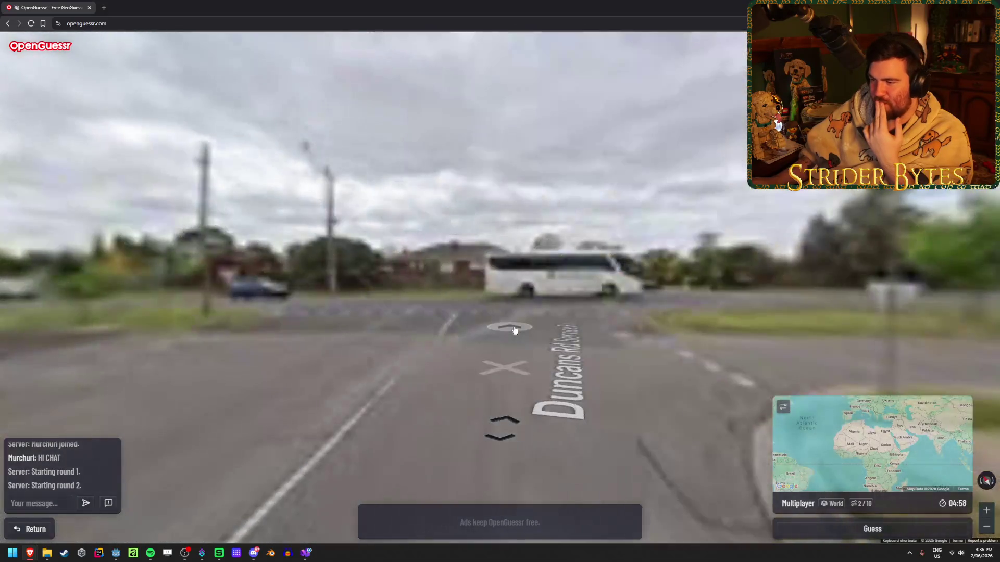
scroll(599, 273, "up", 3)
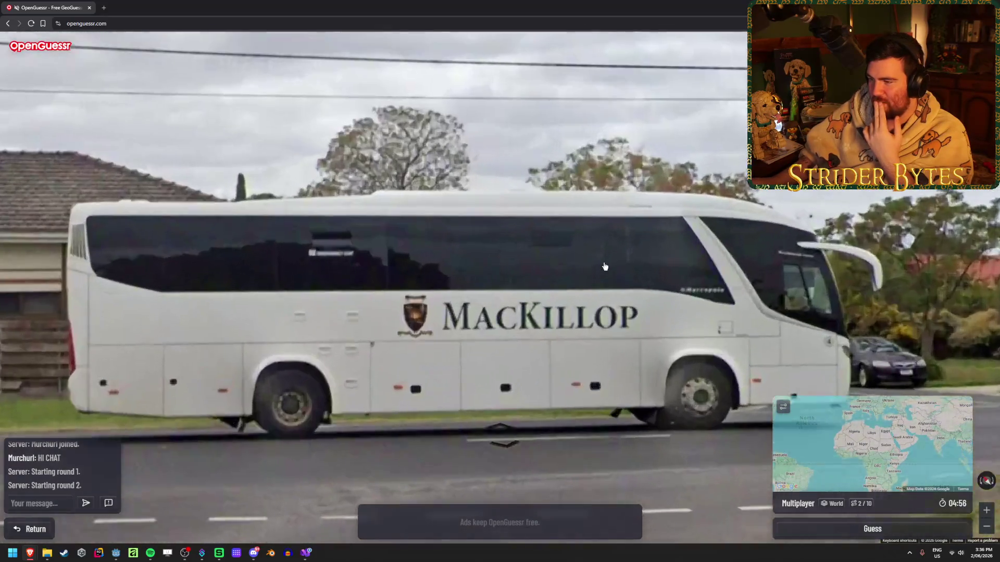
scroll(603, 266, "down", 3)
scroll(467, 313, "down", 1)
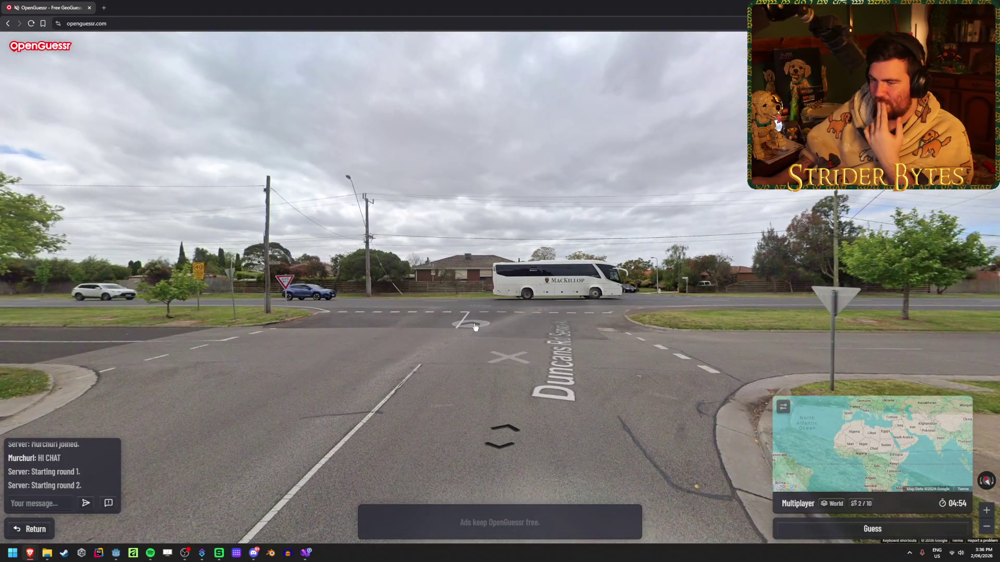
left_click(475, 327)
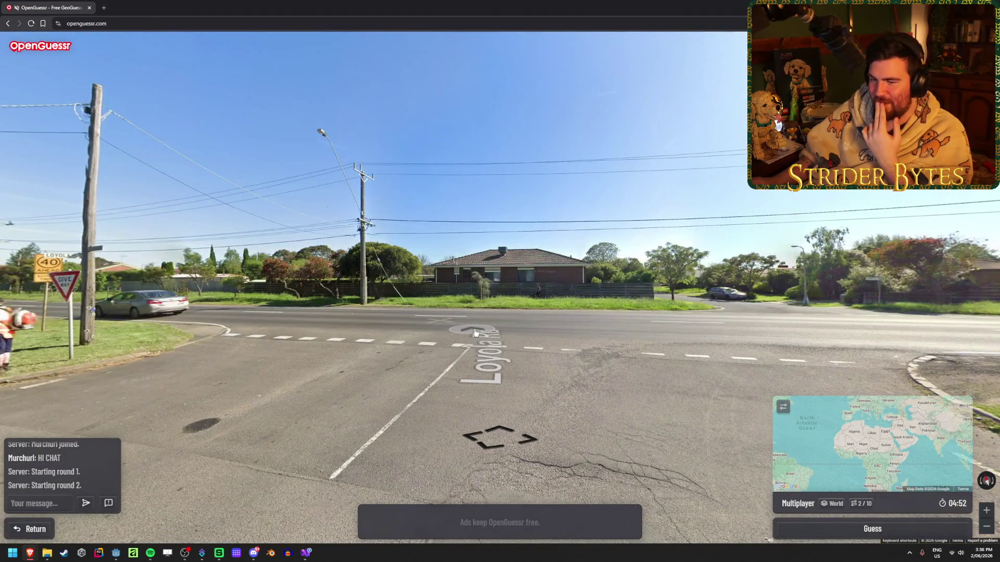
- Move along the Duncans Rd service road to the Werribee campaign sign and look down Duncans Rd
left_click(312, 313)
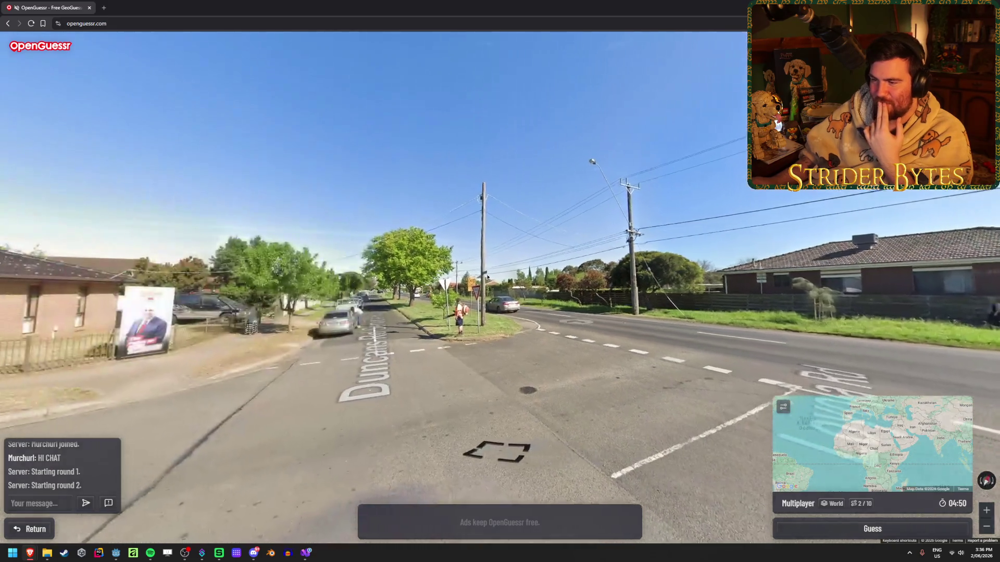
scroll(481, 299, "up", 3)
scroll(437, 388, "up", 2)
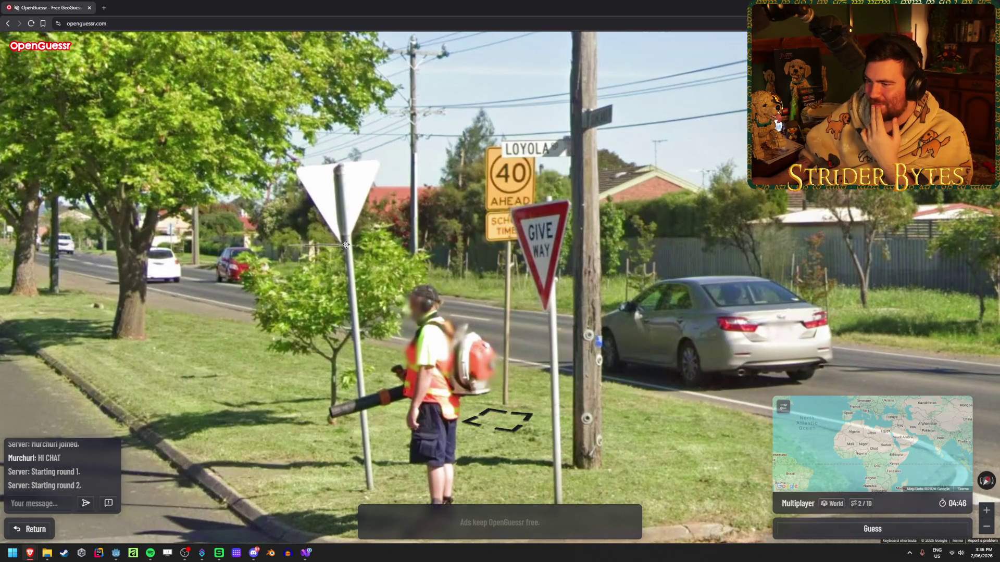
left_click(438, 258)
scroll(438, 258, "down", 4)
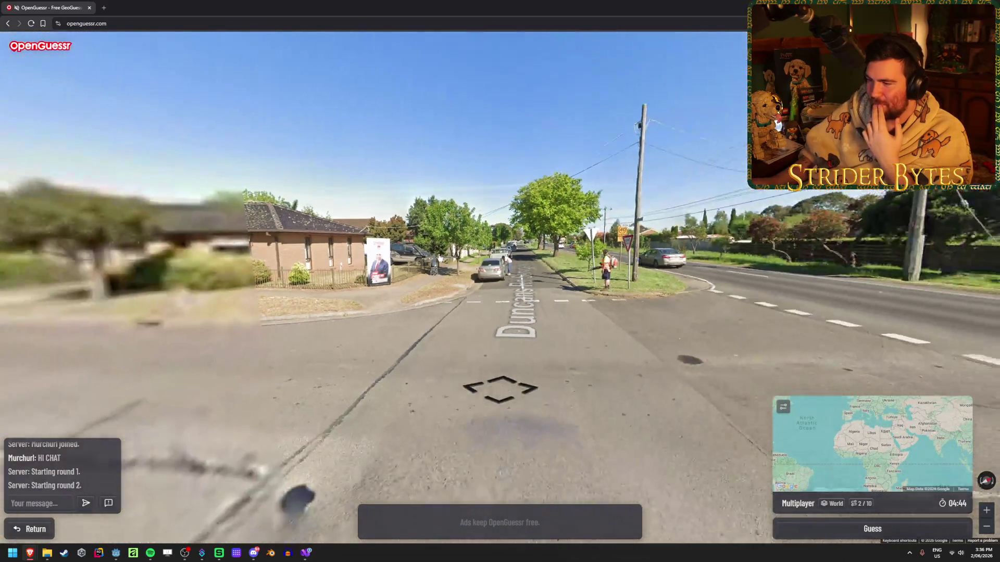
left_click(521, 331)
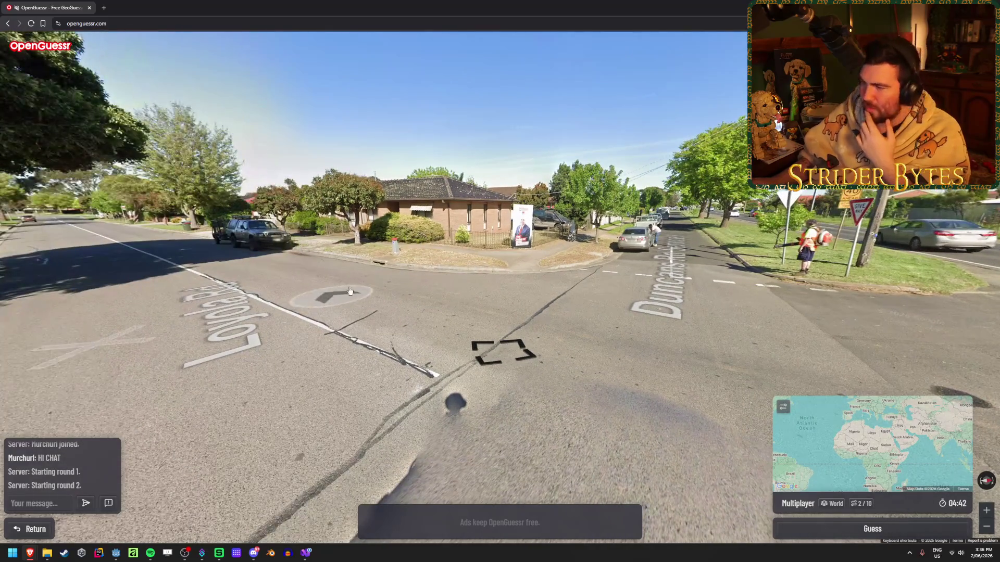
scroll(572, 194, "up", 3)
scroll(572, 194, "up", 2)
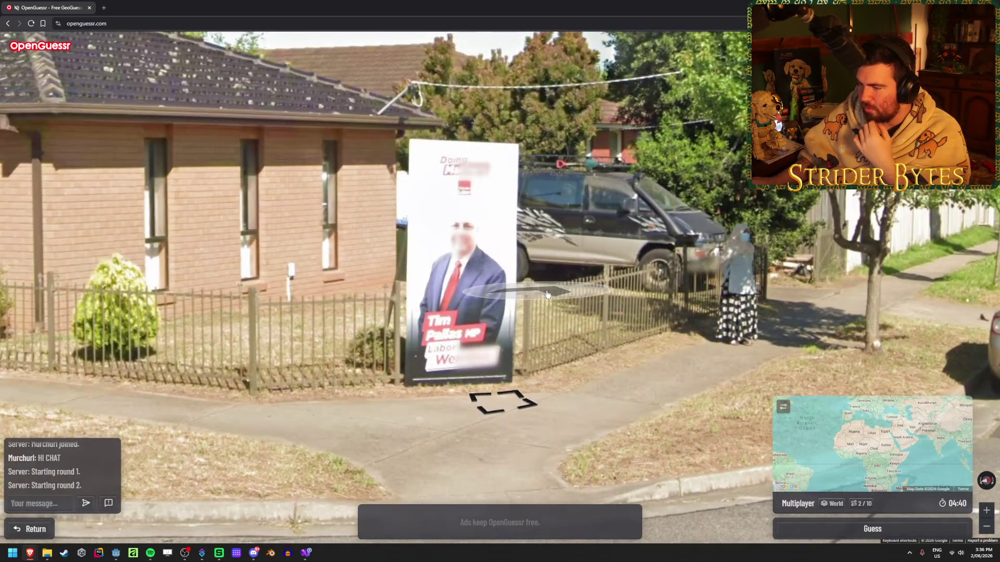
left_click(512, 395)
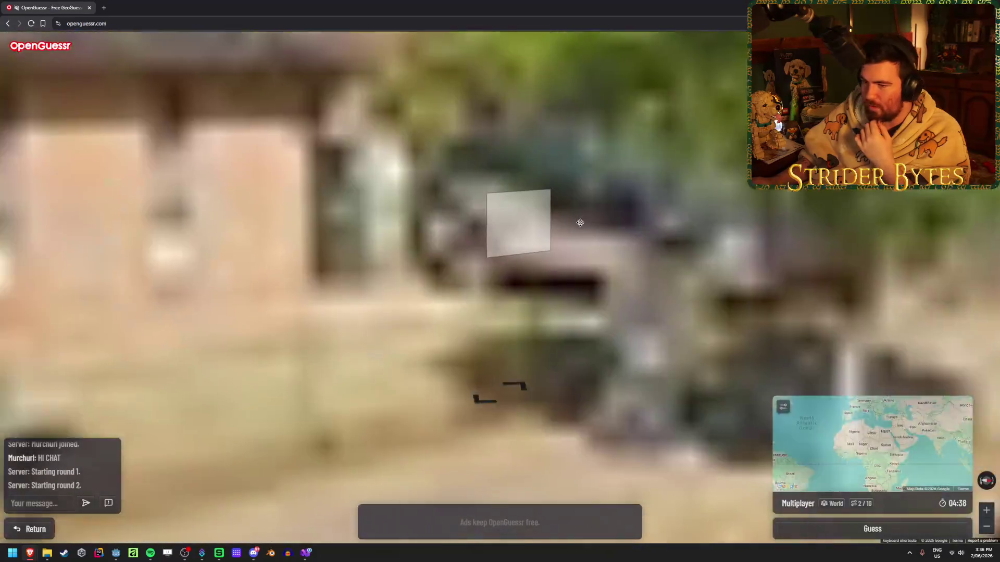
scroll(595, 218, "down", 5)
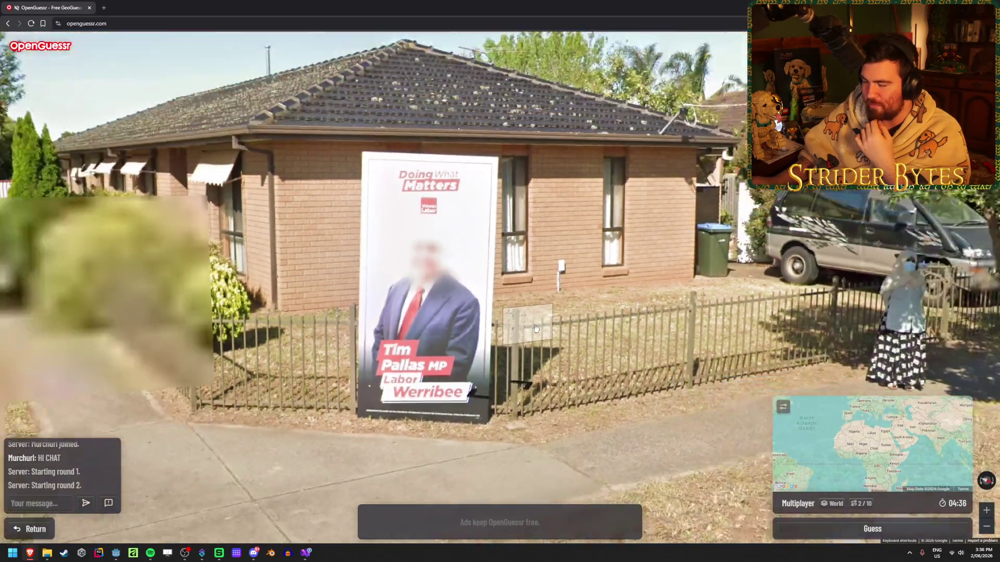
left_click_drag(595, 218, 426, 299)
- Zoom into the minimap briefly, then cross the road and move along Duncans Rd
mouse_move(738, 375)
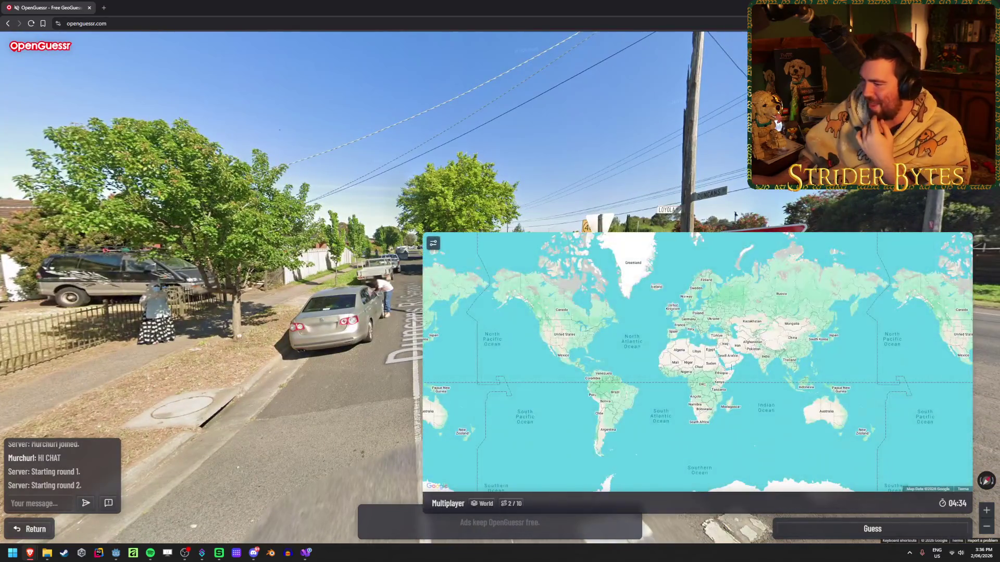
scroll(875, 415, "up", 5)
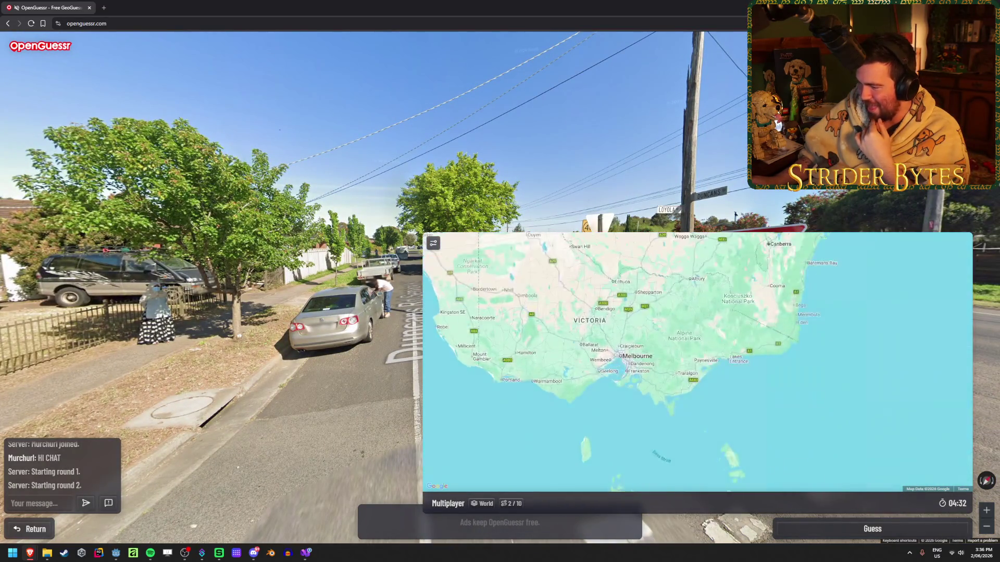
scroll(580, 358, "up", 5)
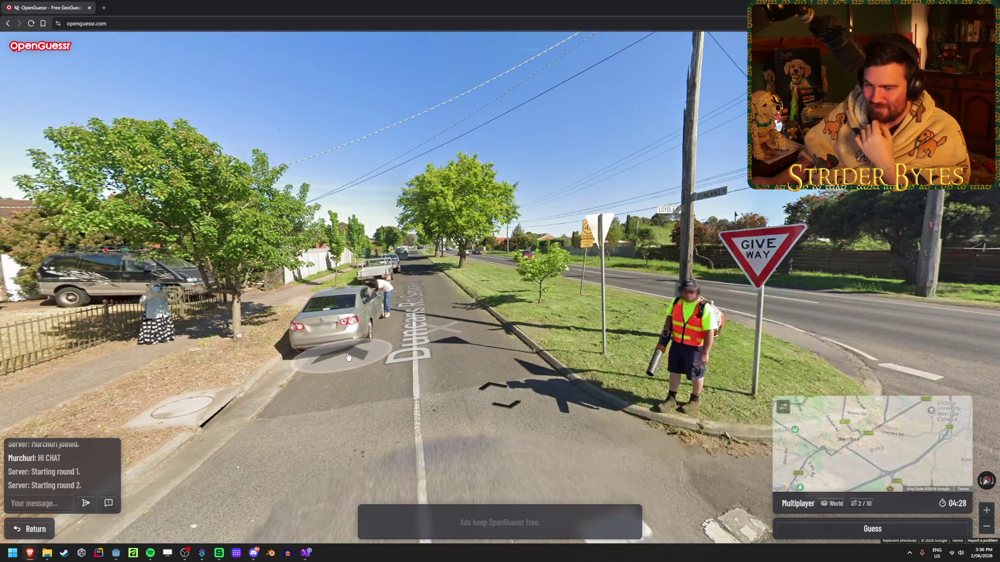
left_click_drag(380, 344, 224, 323)
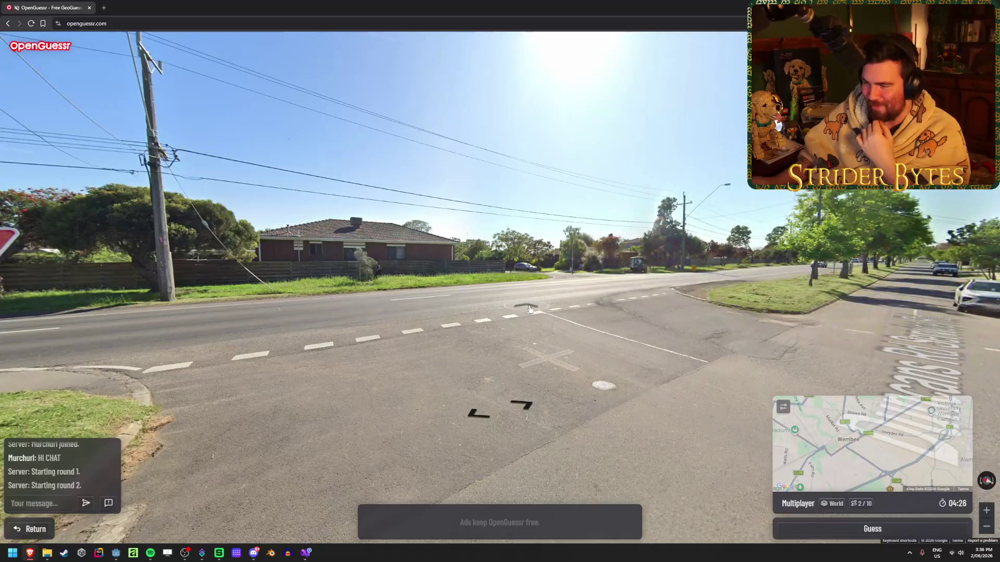
left_click(530, 308)
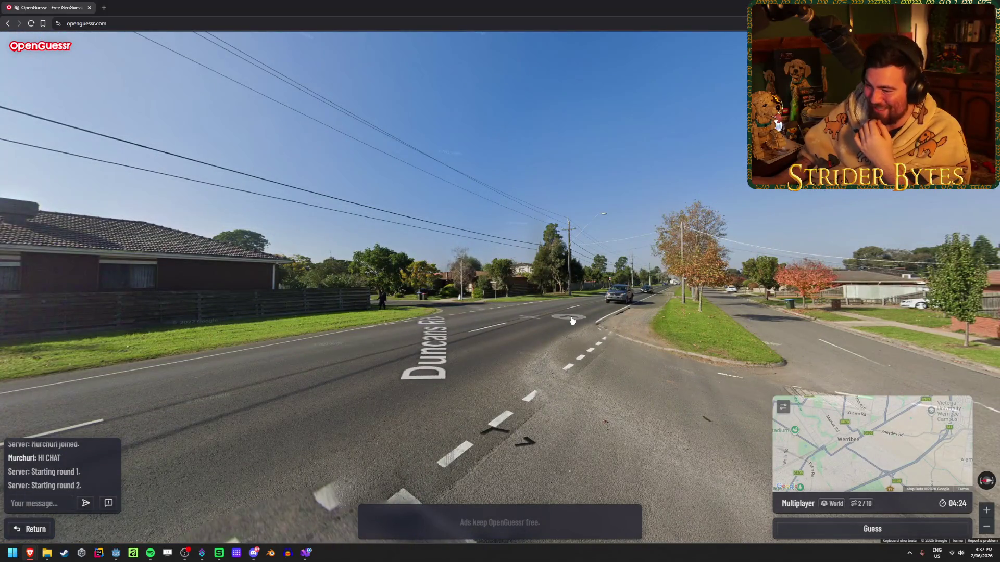
left_click(447, 347)
- Pan and zoom the guess map south across Werribee to Werribee Zoo and Princes Fwy
mouse_move(469, 427)
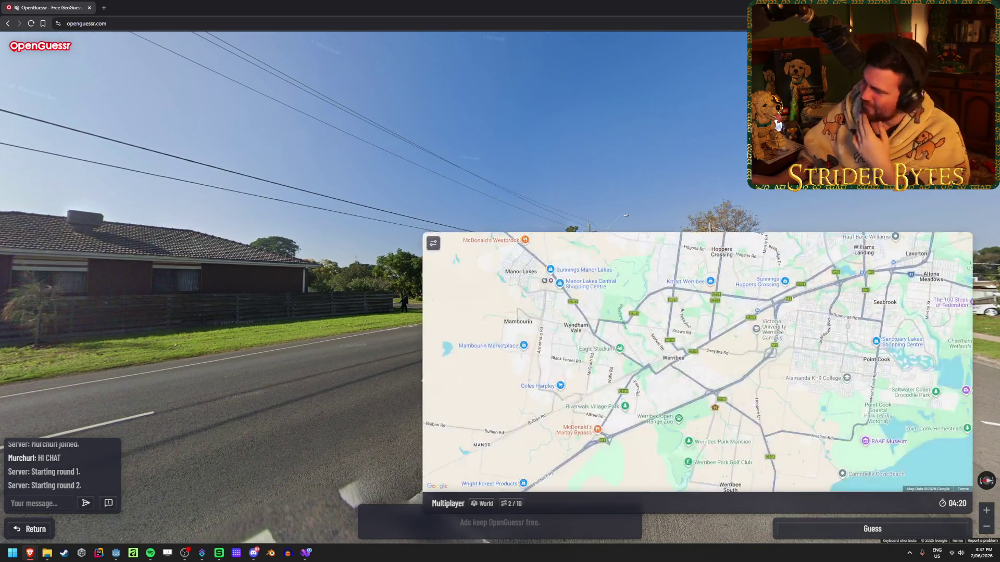
scroll(689, 339, "up", 4)
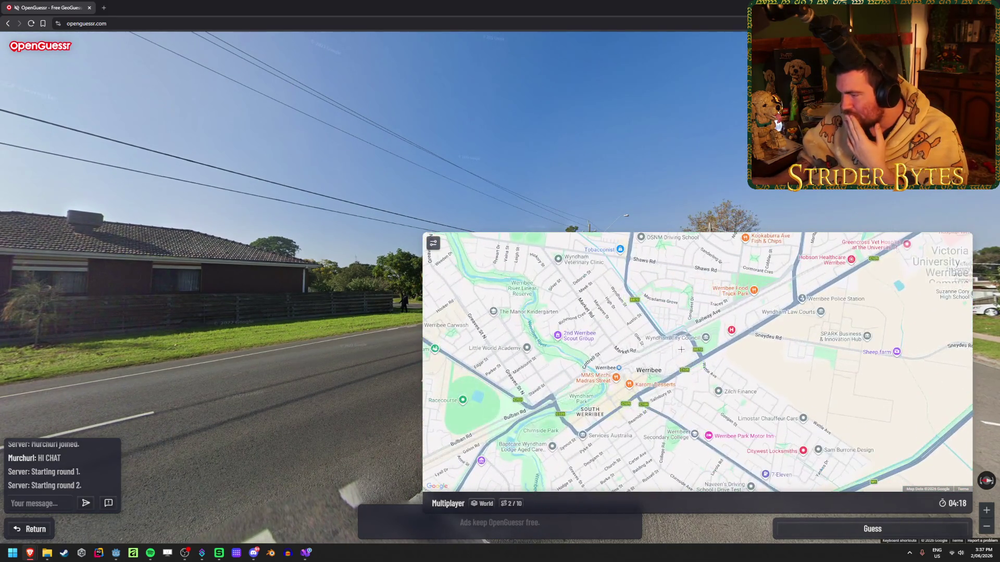
left_click_drag(599, 331, 576, 287)
left_click_drag(638, 385, 613, 340)
left_click_drag(592, 455, 610, 416)
scroll(610, 416, "up", 1)
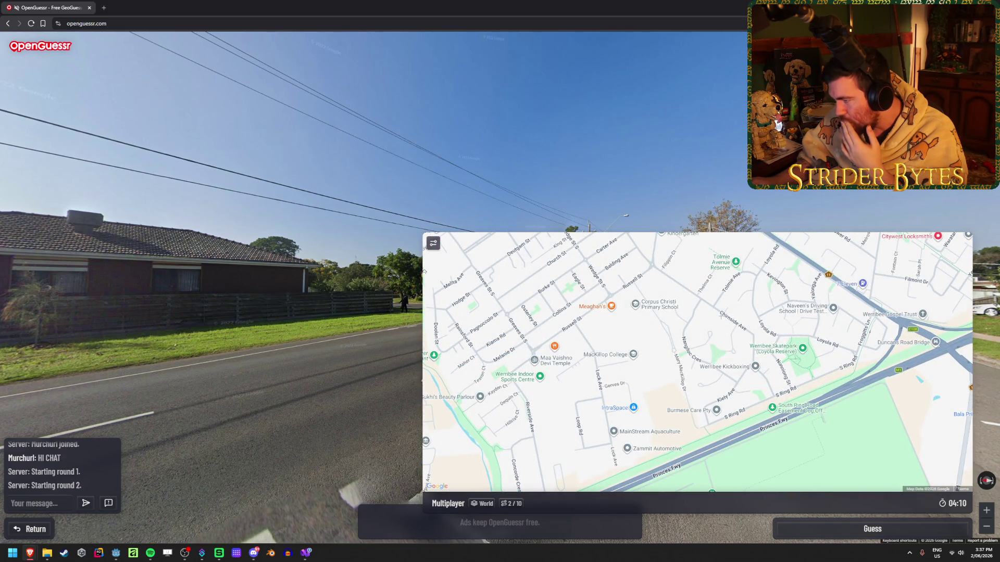
left_click_drag(542, 324, 593, 292)
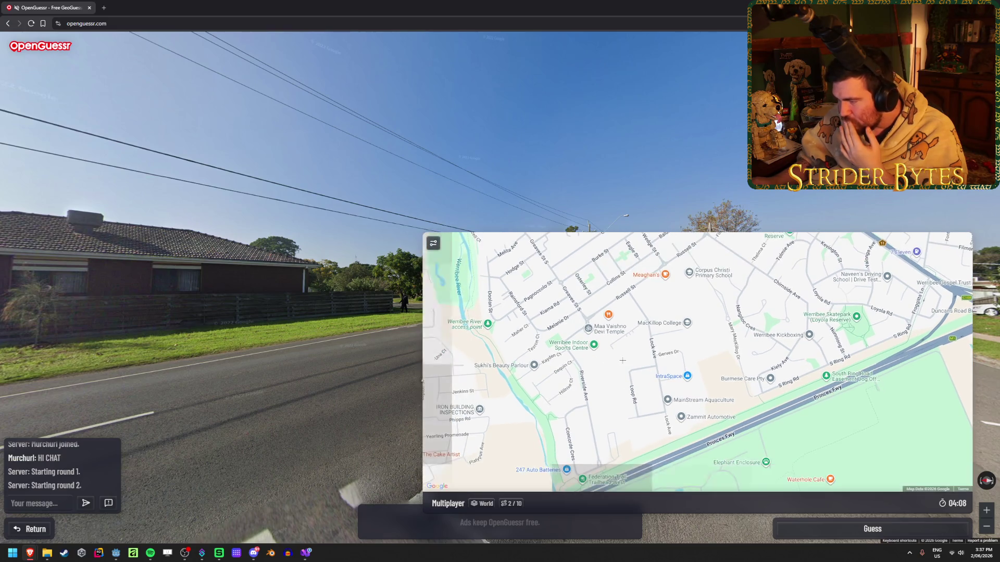
left_click_drag(587, 385, 587, 339)
- View the Princes Fwy interchange, Wattle Ave and Werribee centre, then advance to the next panorama
left_click_drag(885, 245, 616, 420)
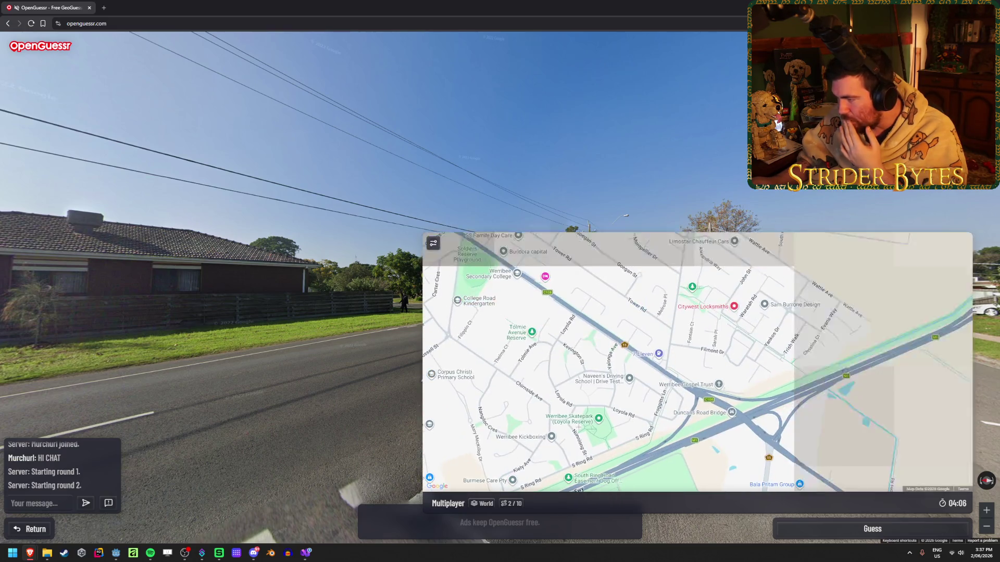
left_click_drag(628, 359, 598, 410)
left_click_drag(469, 362, 568, 375)
mouse_move(426, 360)
left_mouse_down()
mouse_move(396, 333)
mouse_move(365, 271)
mouse_move(423, 250)
left_mouse_up()
left_click(422, 250)
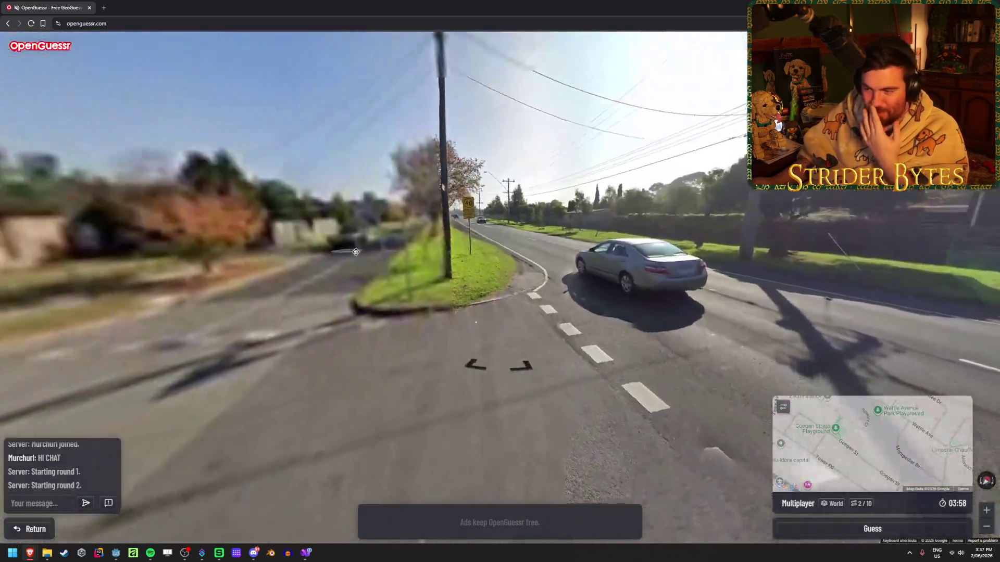
- Reach the C108 intersection and pan the map over western Werribee past MacKillop College
left_click(527, 374)
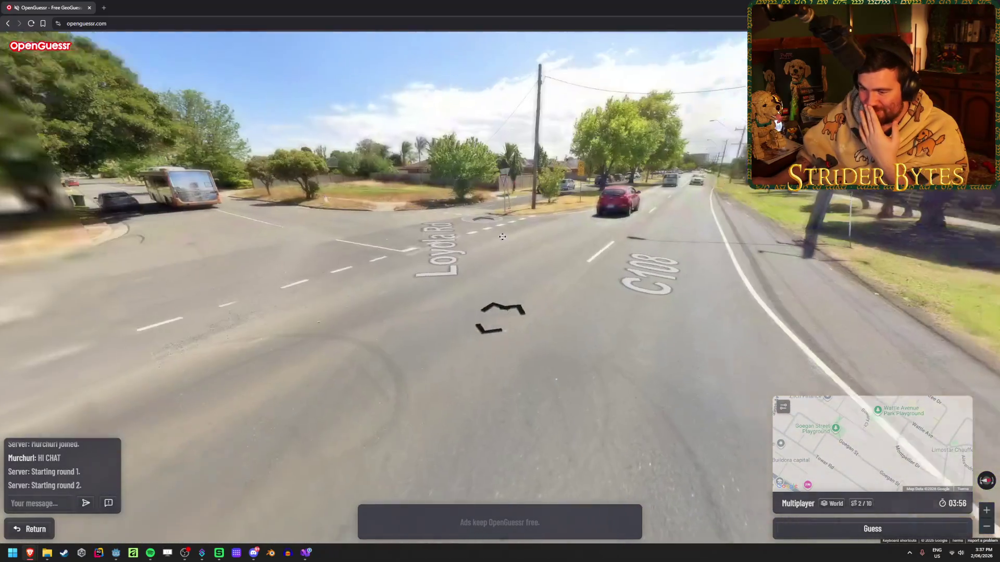
mouse_move(637, 406)
mouse_move(474, 441)
left_mouse_down()
mouse_move(505, 349)
mouse_move(616, 349)
left_mouse_up()
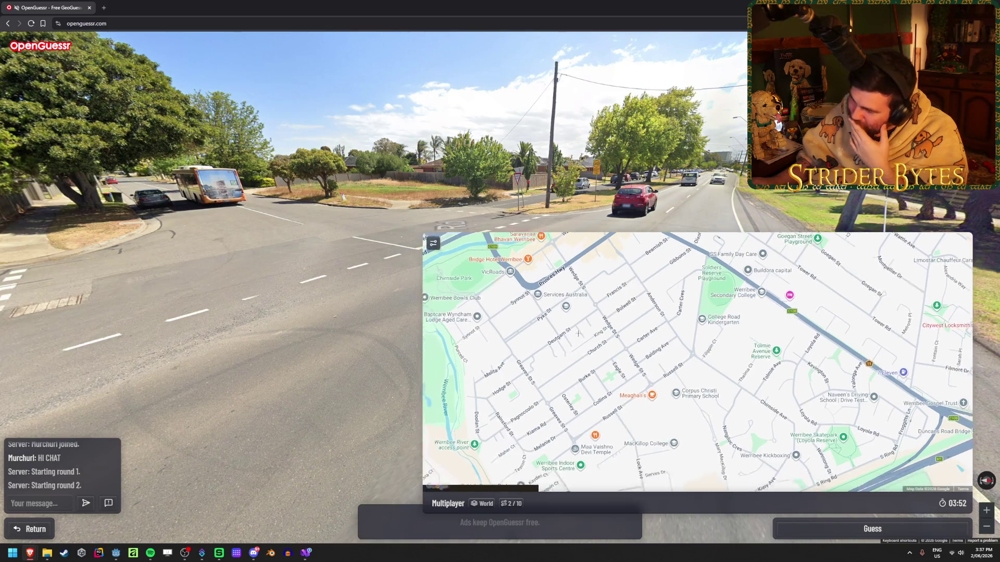
left_click_drag(571, 421, 598, 382)
left_click_drag(561, 415, 588, 364)
mouse_move(532, 453)
left_mouse_down()
mouse_move(556, 386)
mouse_move(550, 380)
left_mouse_up()
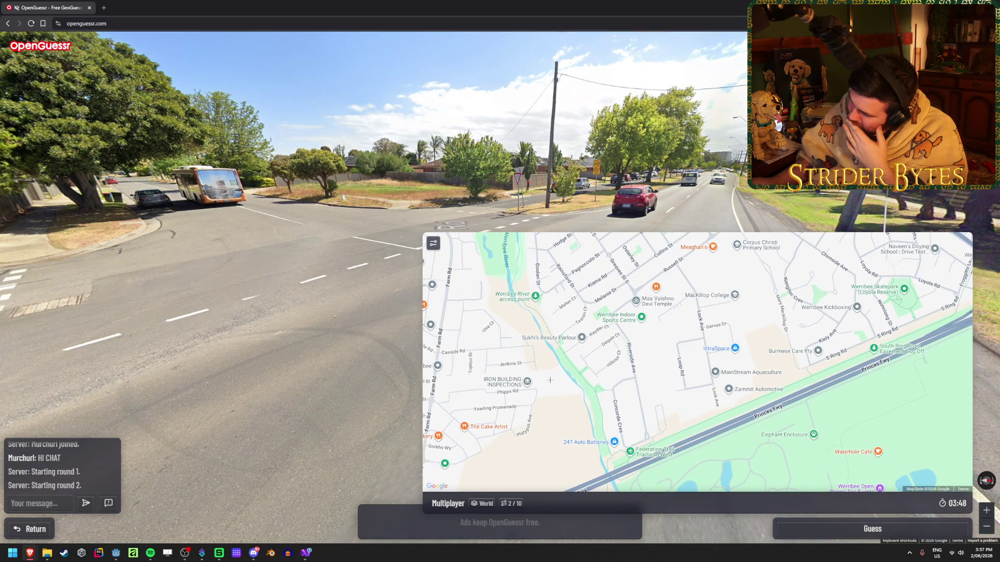
- Adjust the map zoom, pan north toward Bulban Rd, and reach the Duncans Rd intersection
scroll(550, 380, "down", 2)
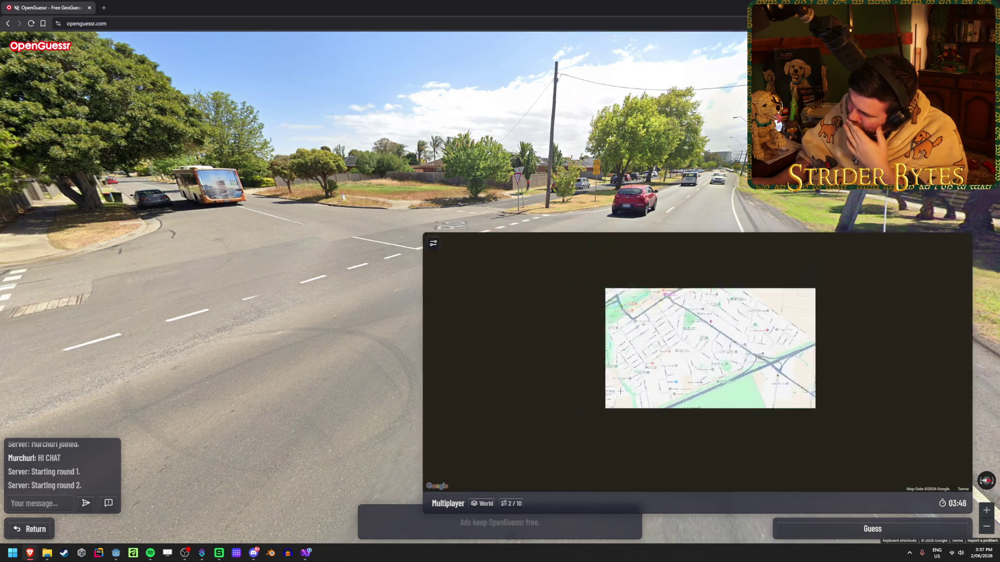
scroll(532, 430, "up", 3)
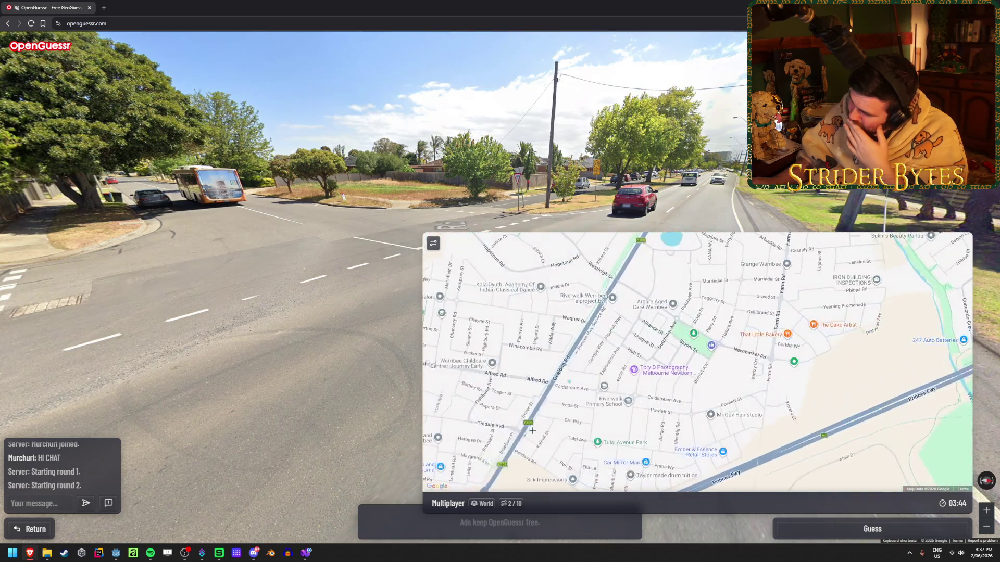
mouse_move(545, 411)
left_mouse_down()
mouse_move(567, 403)
mouse_move(570, 497)
left_mouse_up()
left_click_drag(589, 257, 592, 326)
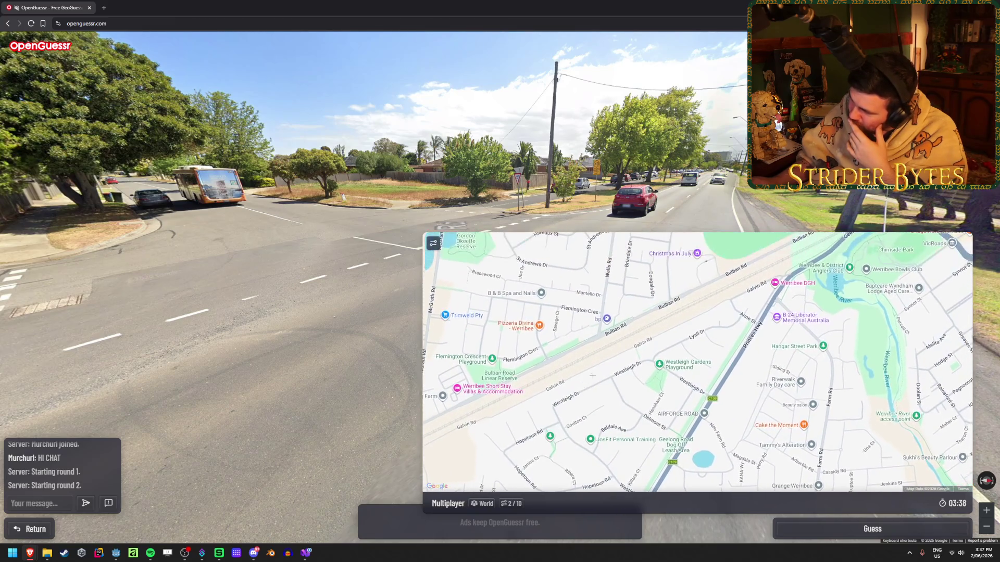
left_click(521, 224)
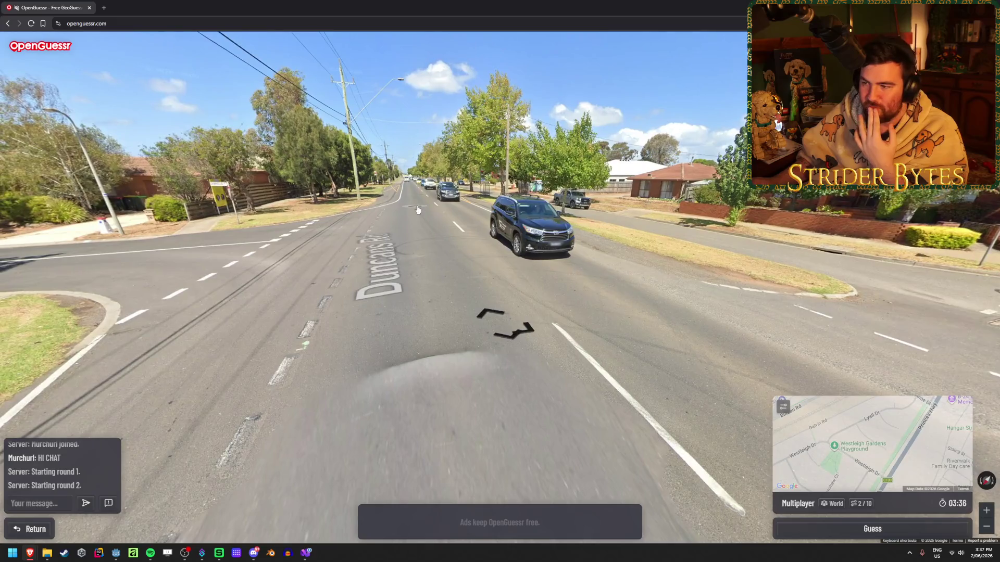
- Advance four panoramas further along Duncans Rd
left_click(417, 209)
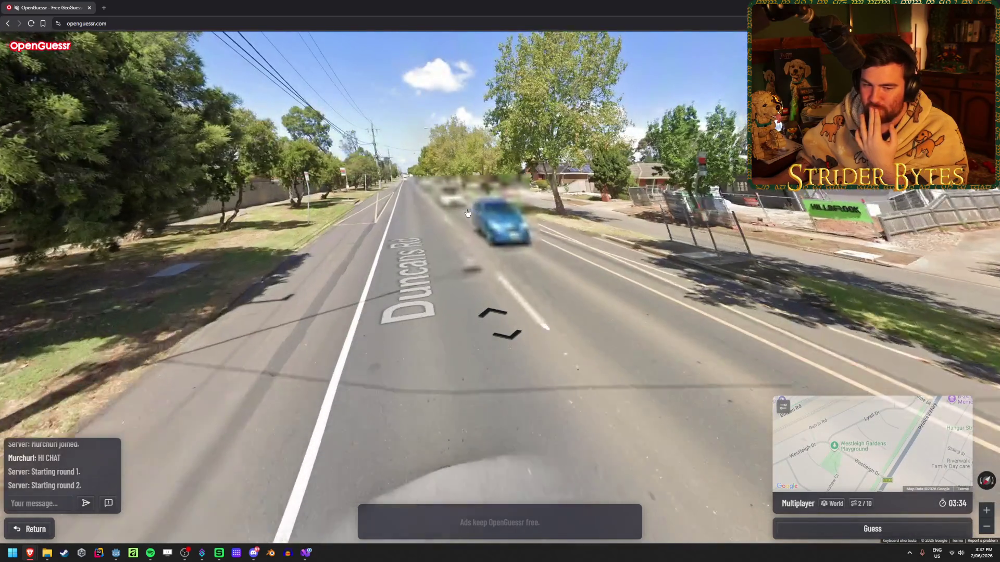
left_click(526, 234)
left_click(513, 238)
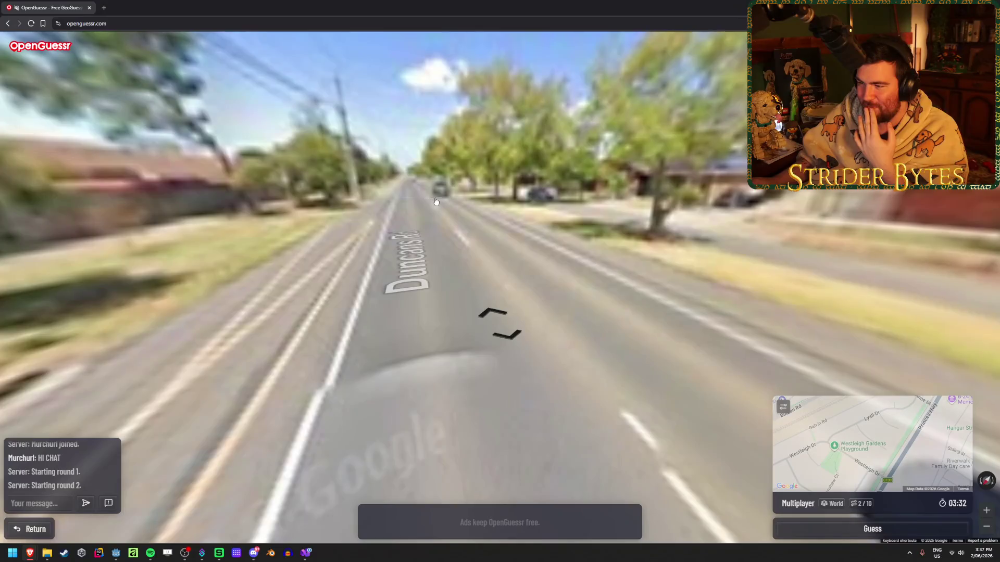
left_click(425, 208)
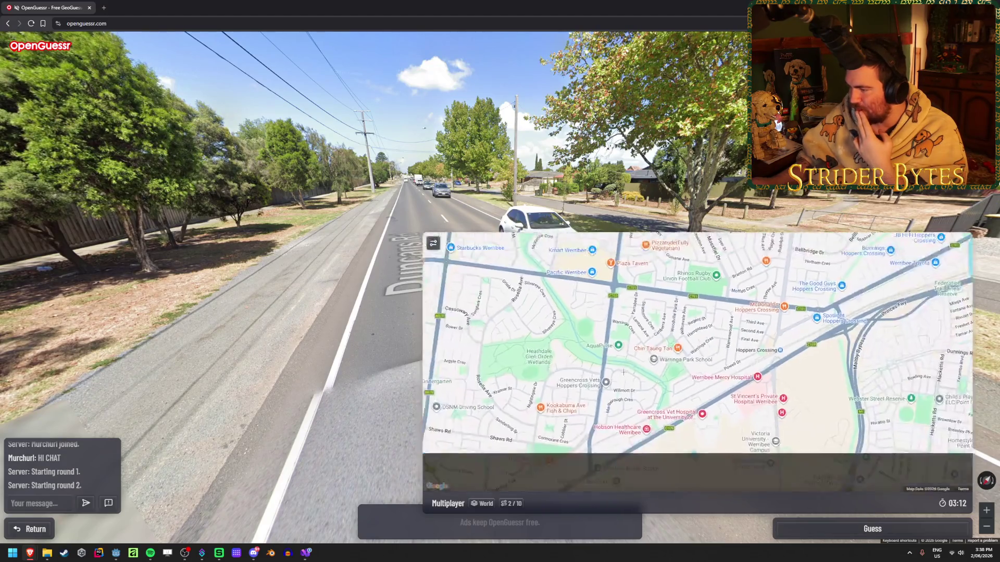
- Pin the round 2 guess in south Werribee near MacKillop College and lock it in
left_click_drag(510, 406, 610, 370)
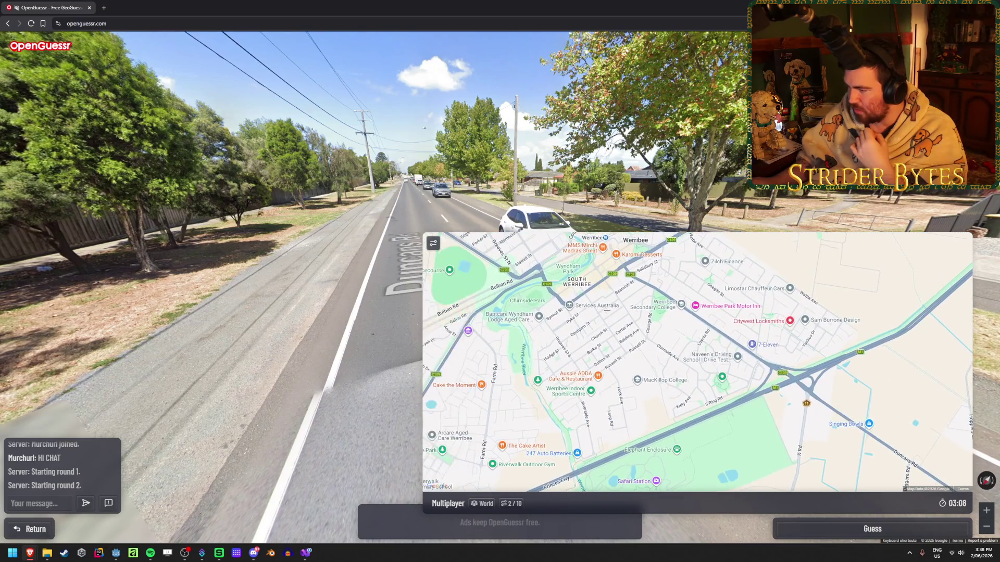
left_click(623, 307)
left_click(866, 529)
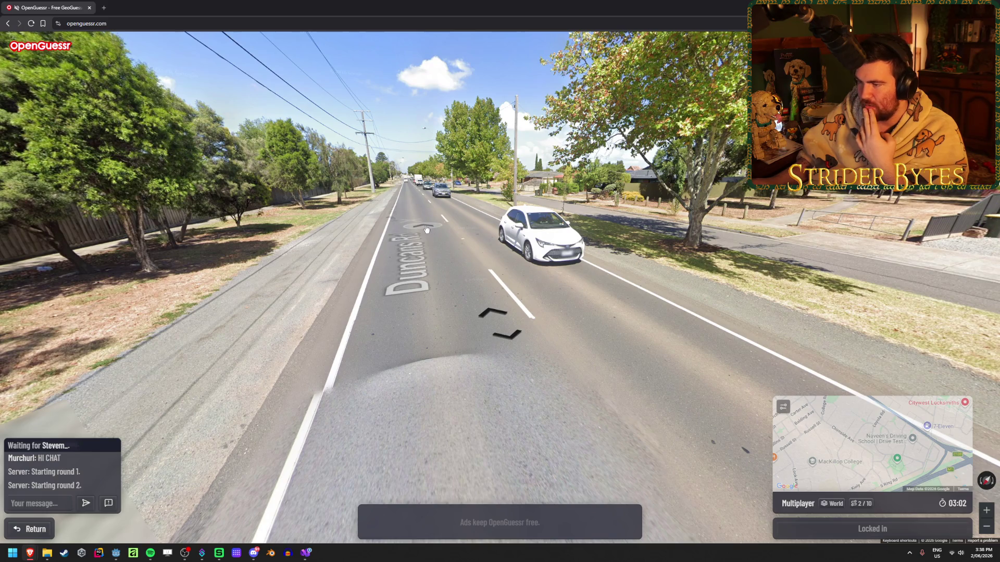
left_click(494, 336)
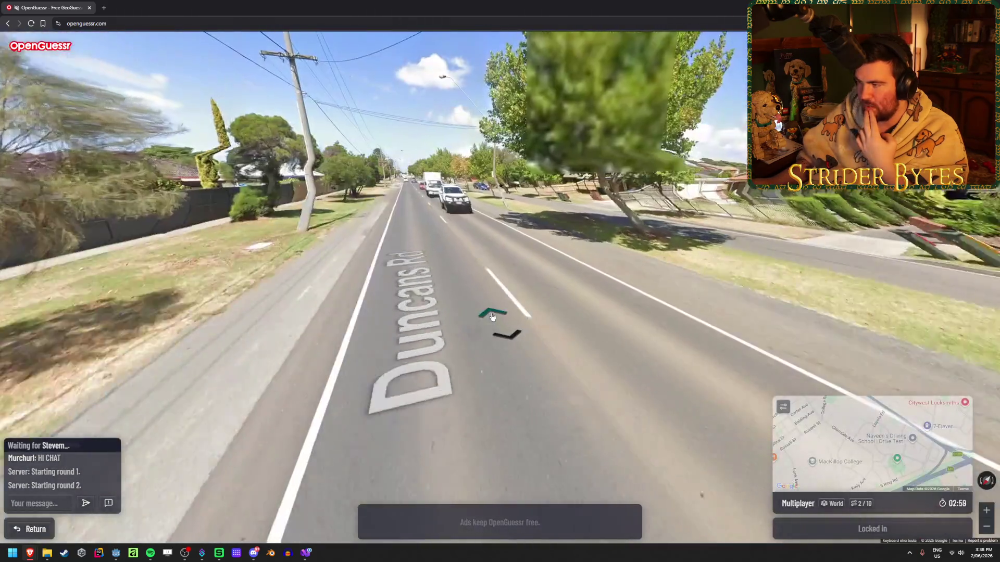
- Advance down Duncans Rd, turn toward the side street, and jump onto the C108 road
left_click(493, 315)
left_click(492, 315)
left_click(492, 317)
left_click(492, 317)
left_click(417, 189)
left_click_drag(418, 189, 766, 292)
left_click(419, 250)
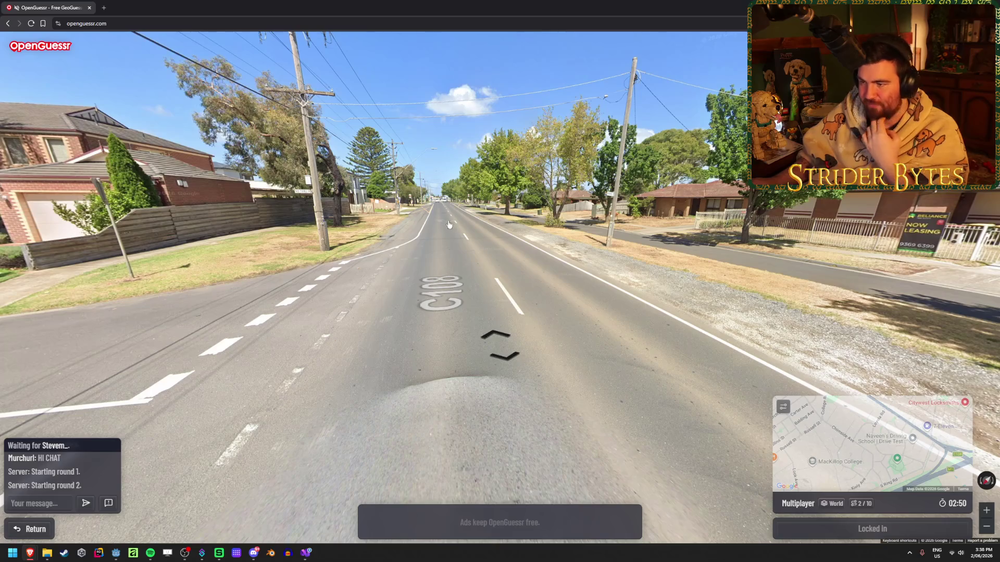
- Move along the C108 road past the 7-Eleven corner
key("Up")
key("Up")
key("Up")
key("Up")
key("Up")
key("Up")
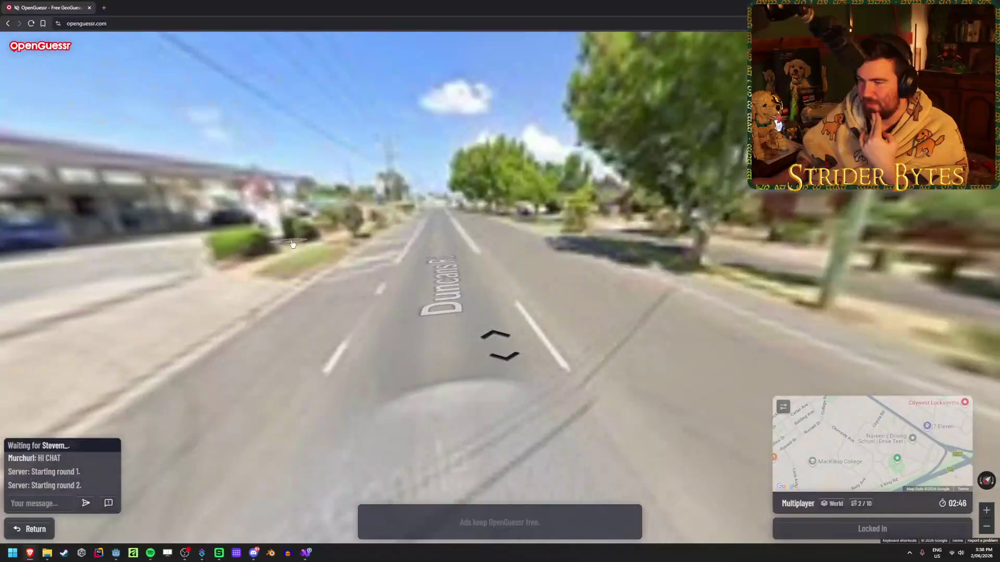
left_click_drag(292, 245, 573, 273)
key("Up")
key("Up")
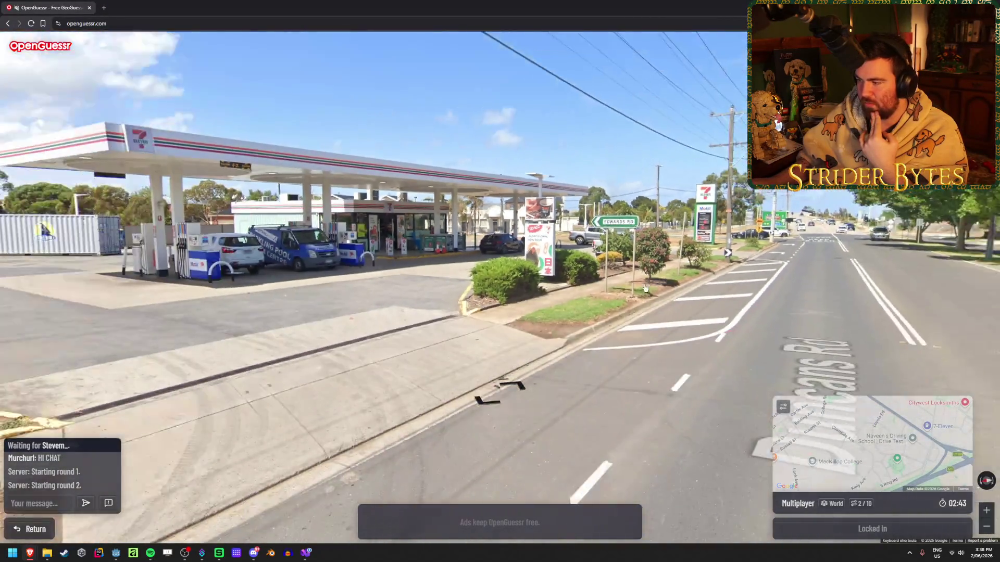
key("Up")
- Zoom and pan the map around the placed guess until the 844 m result appears
mouse_move(854, 448)
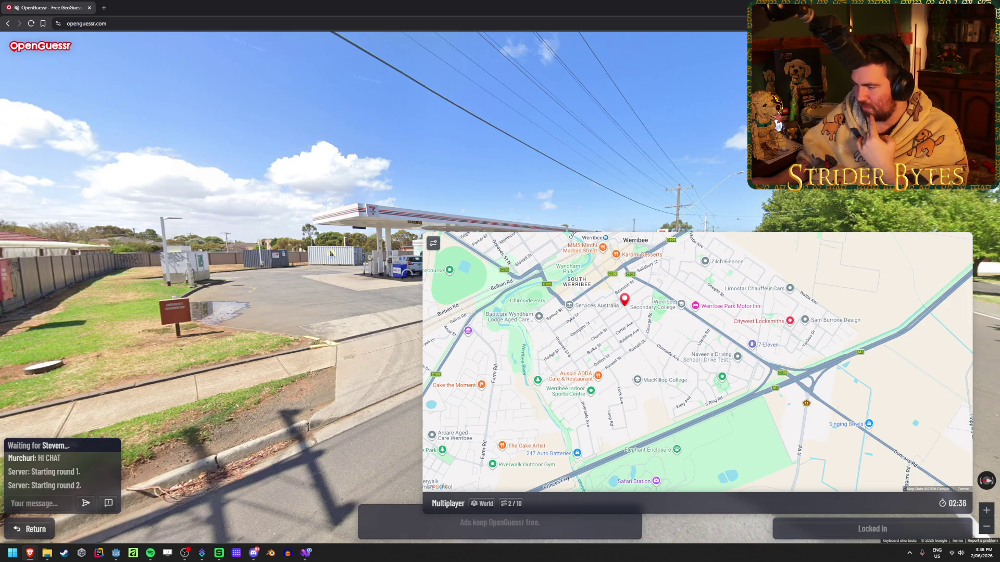
scroll(604, 271, "up", 3)
scroll(582, 335, "up", 2)
left_click_drag(767, 402, 725, 380)
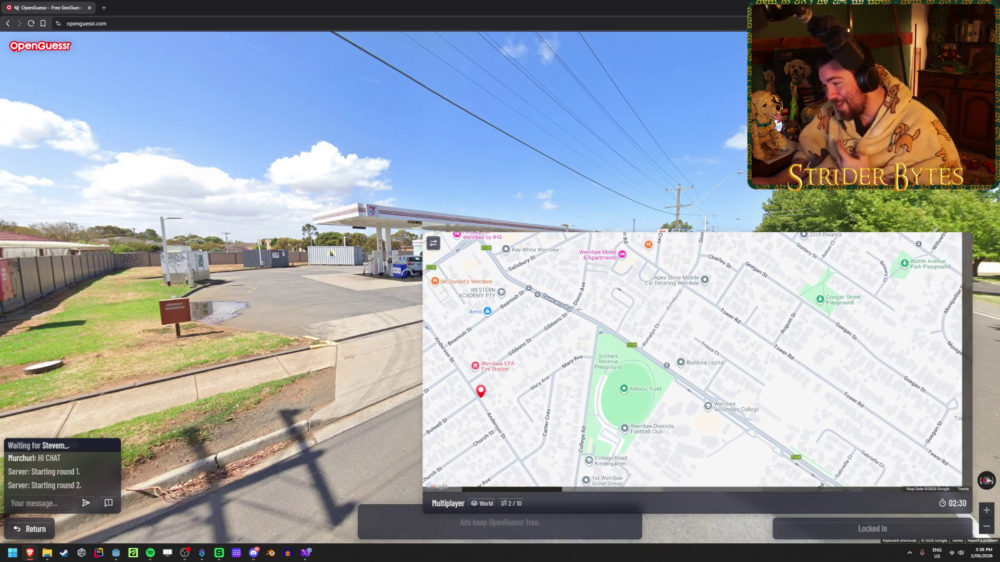
scroll(646, 343, "down", 2)
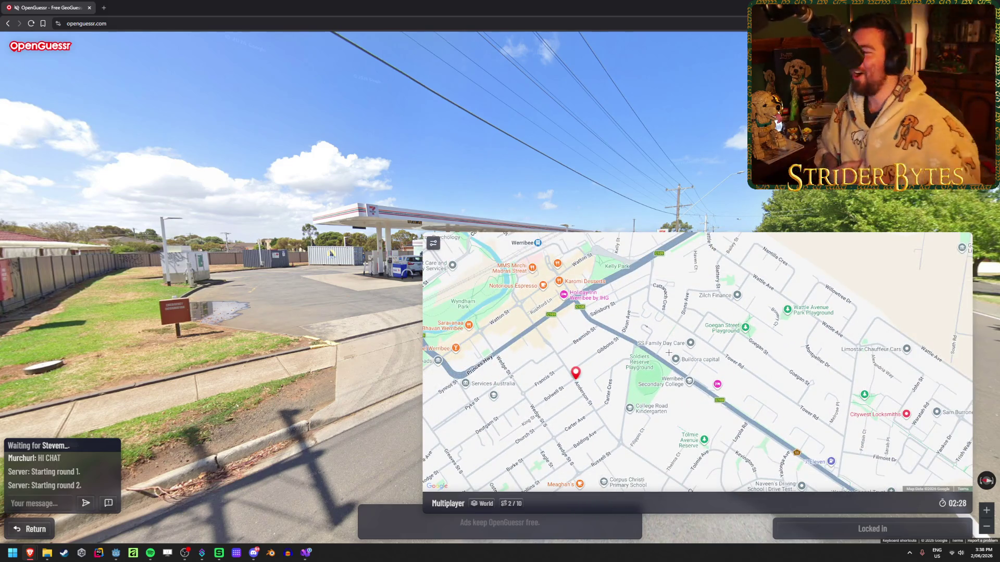
left_click_drag(748, 376, 719, 349)
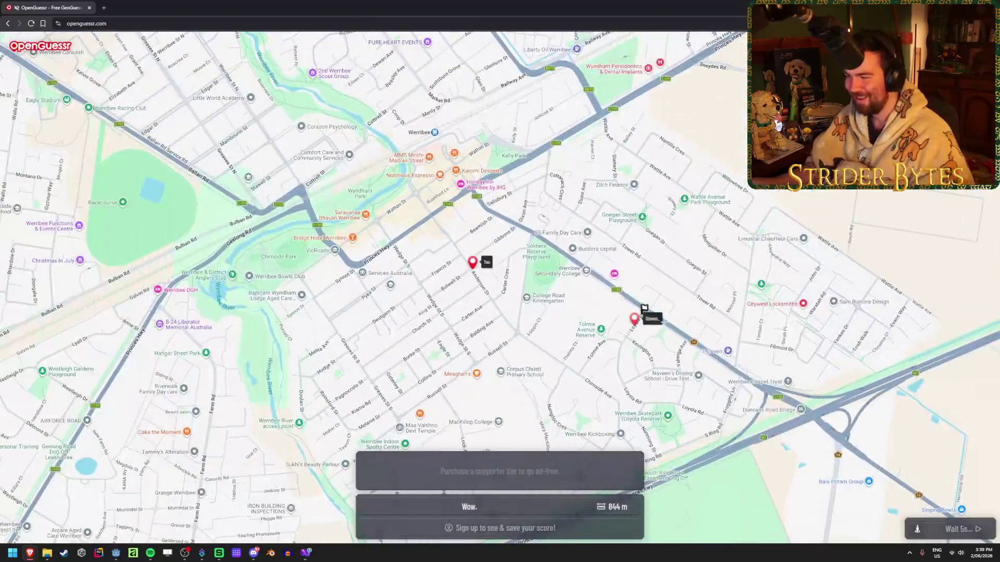
- Zoom in near the actual-location pin on the result map, then zoom out to a regional view
scroll(643, 309, "up", 3)
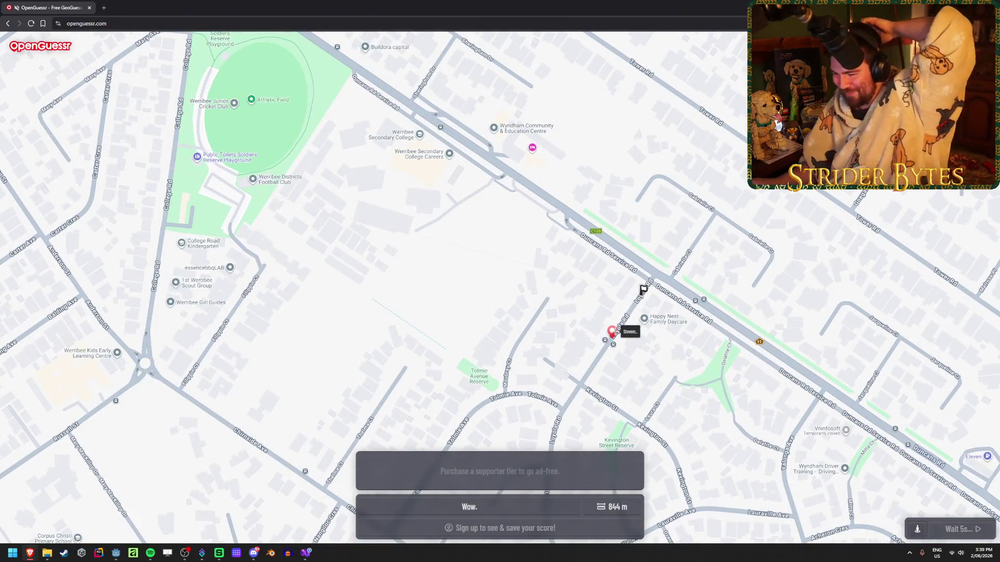
scroll(613, 331, "down", 2)
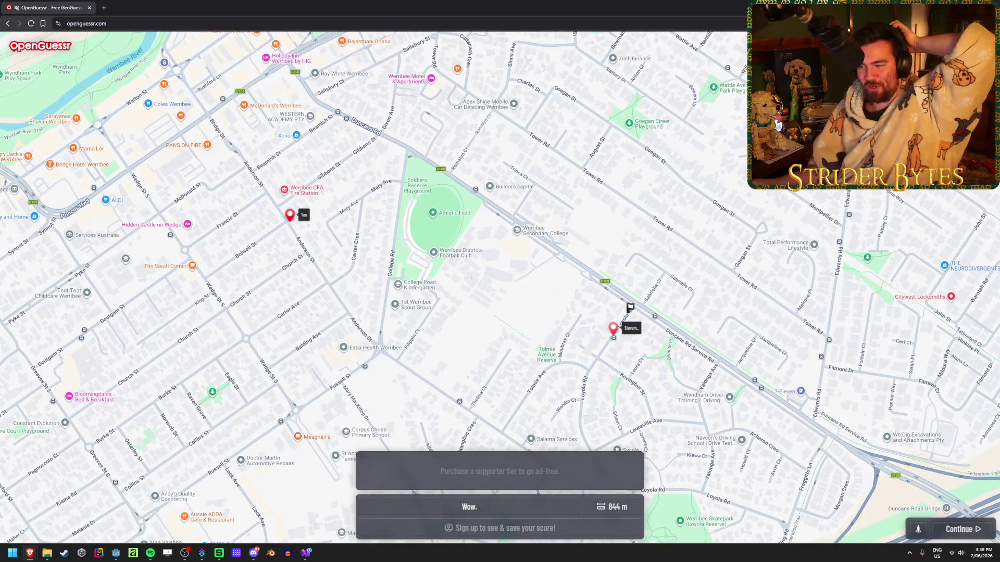
scroll(470, 269, "down", 1)
scroll(437, 255, "down", 5)
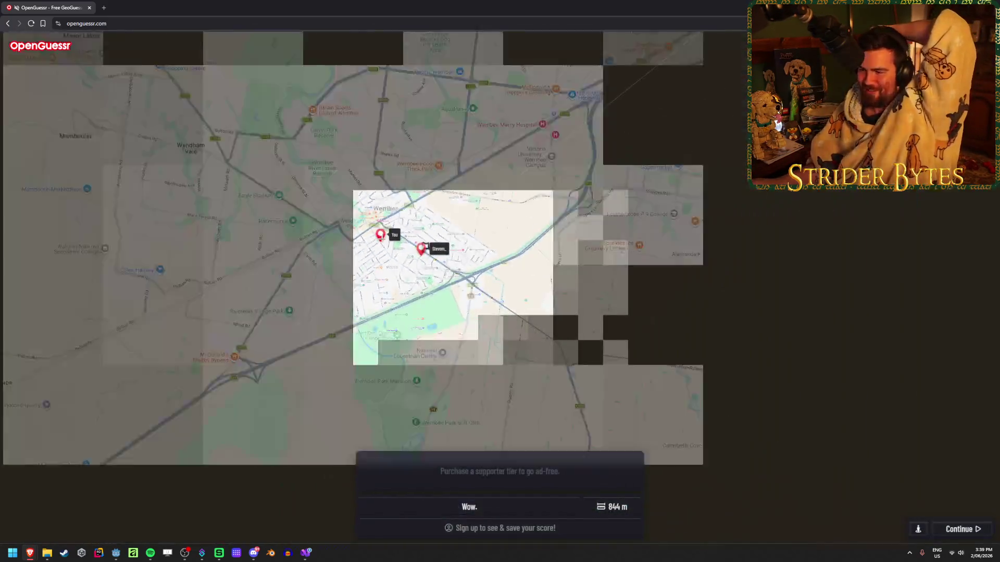